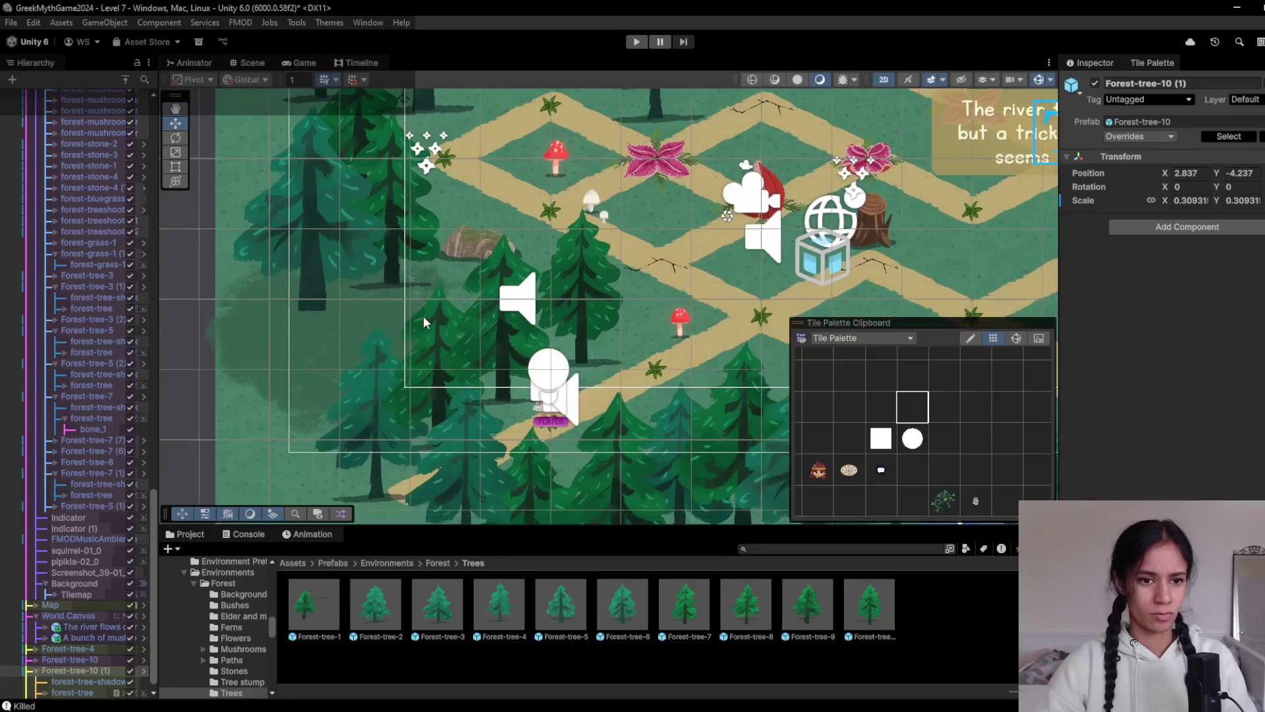
Move the left pine tree right and down and shrink it to about 0.73 scale
click(306, 314)
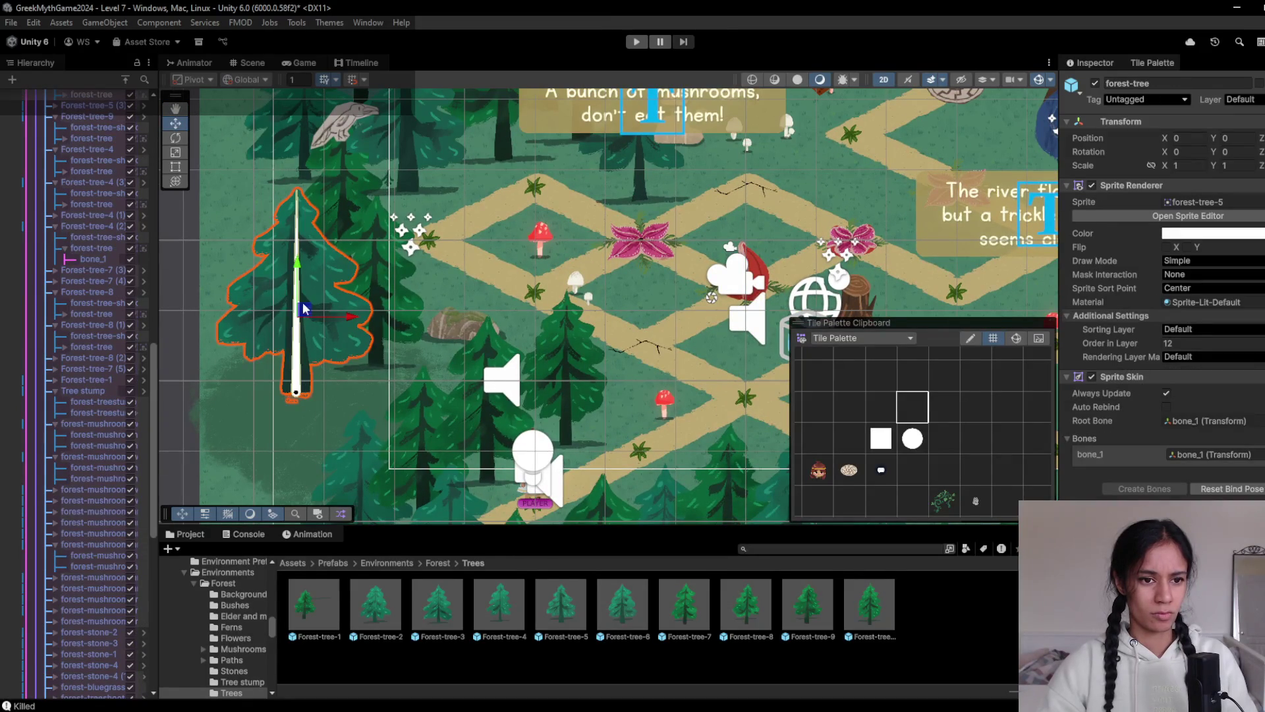
mouse_move(307, 314)
mouse_down()
mouse_move(351, 333)
mouse_move(423, 400)
mouse_move(404, 408)
mouse_move(435, 309)
mouse_move(445, 352)
mouse_move(434, 366)
mouse_up()
key(r)
key(w)
Set the forest-tree-5 sprite's Order in Layer to 1
click(1231, 344)
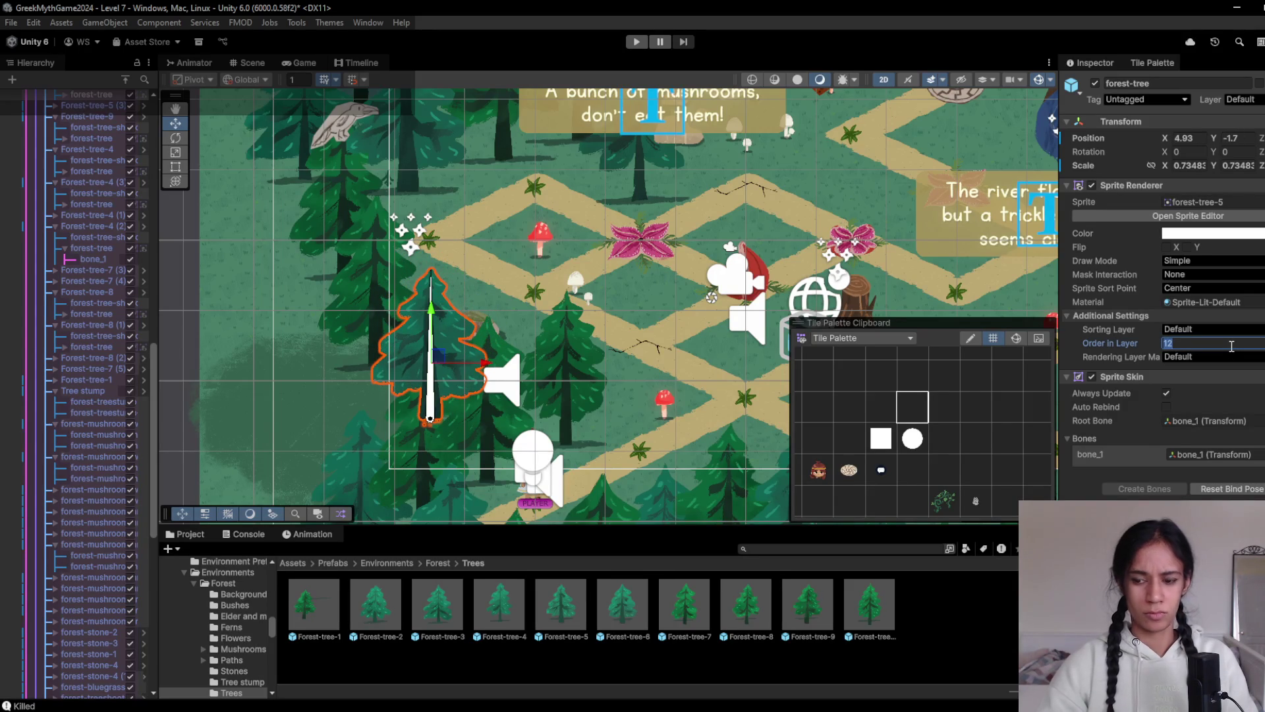
text(1)
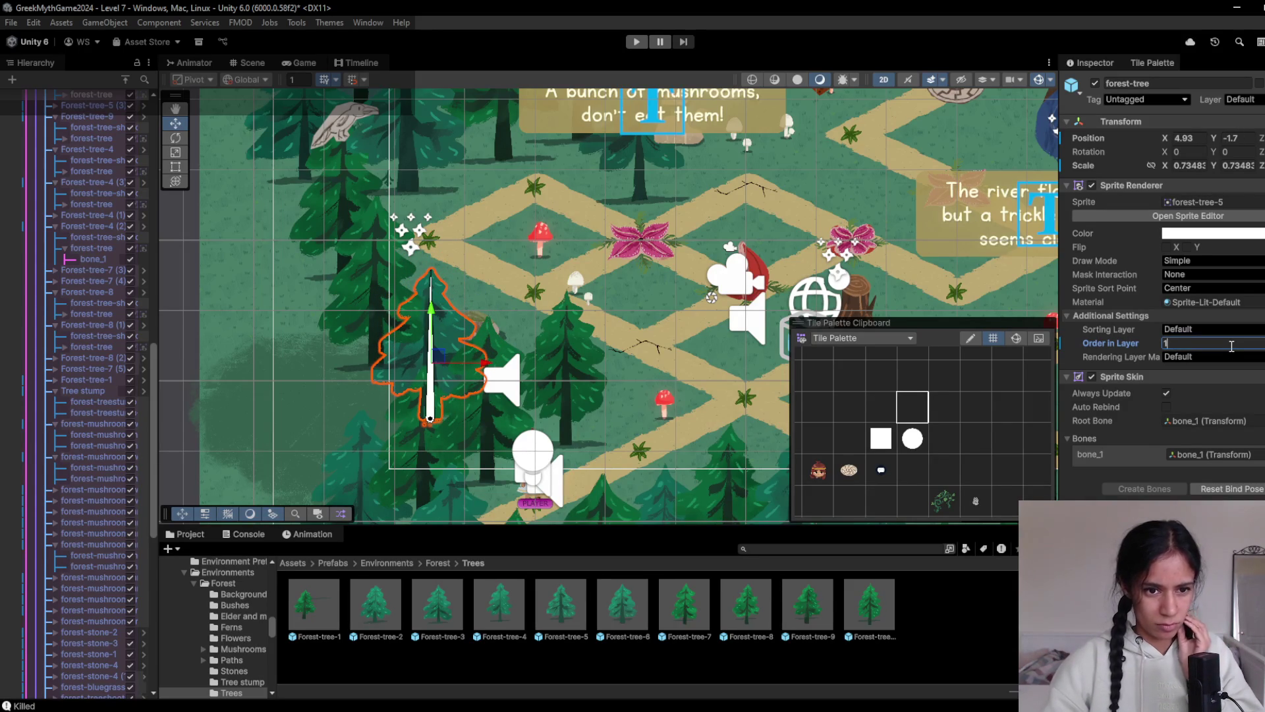
text(3)
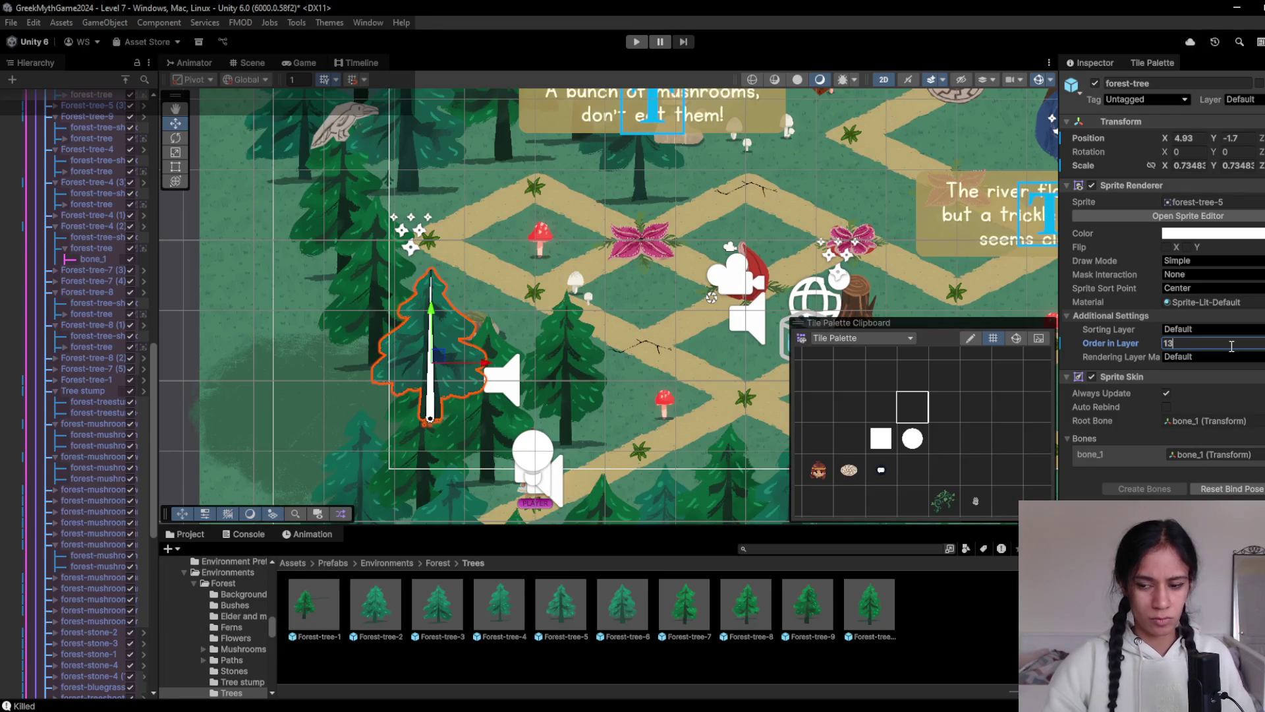
key(Left)
key(BackSpace)
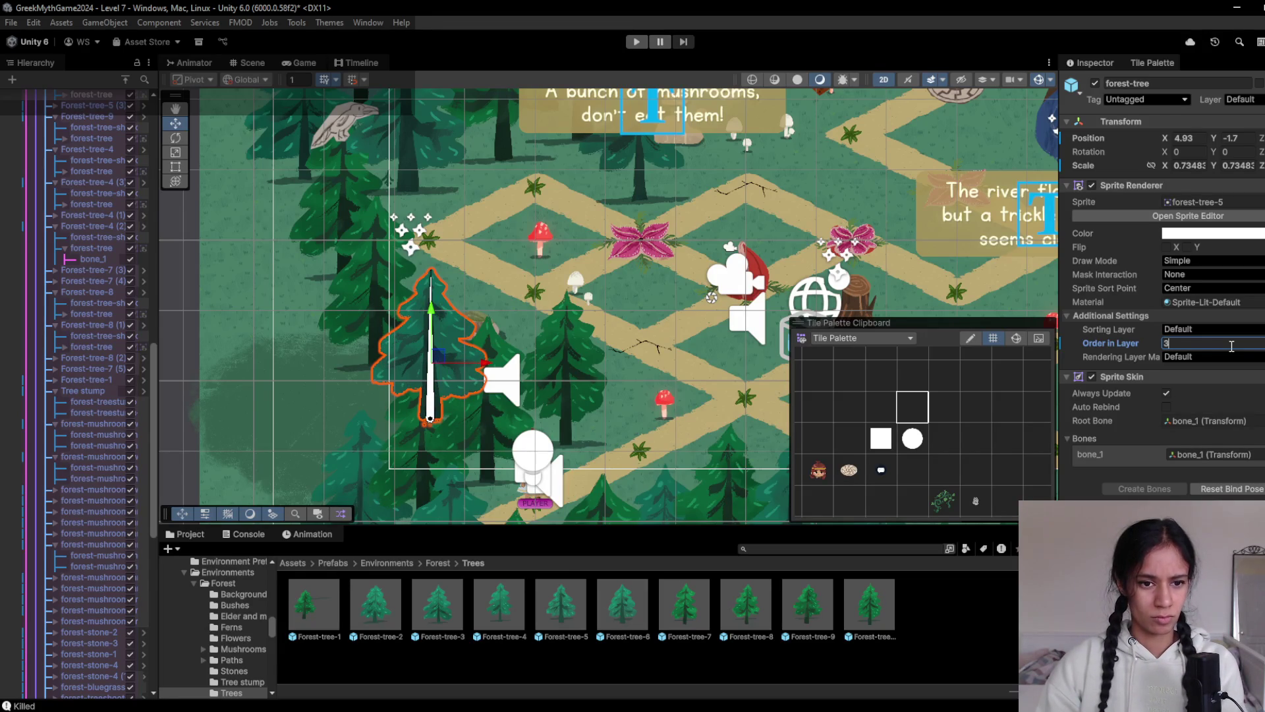
key(BackSpace)
text(2)
key(BackSpace)
text(1)
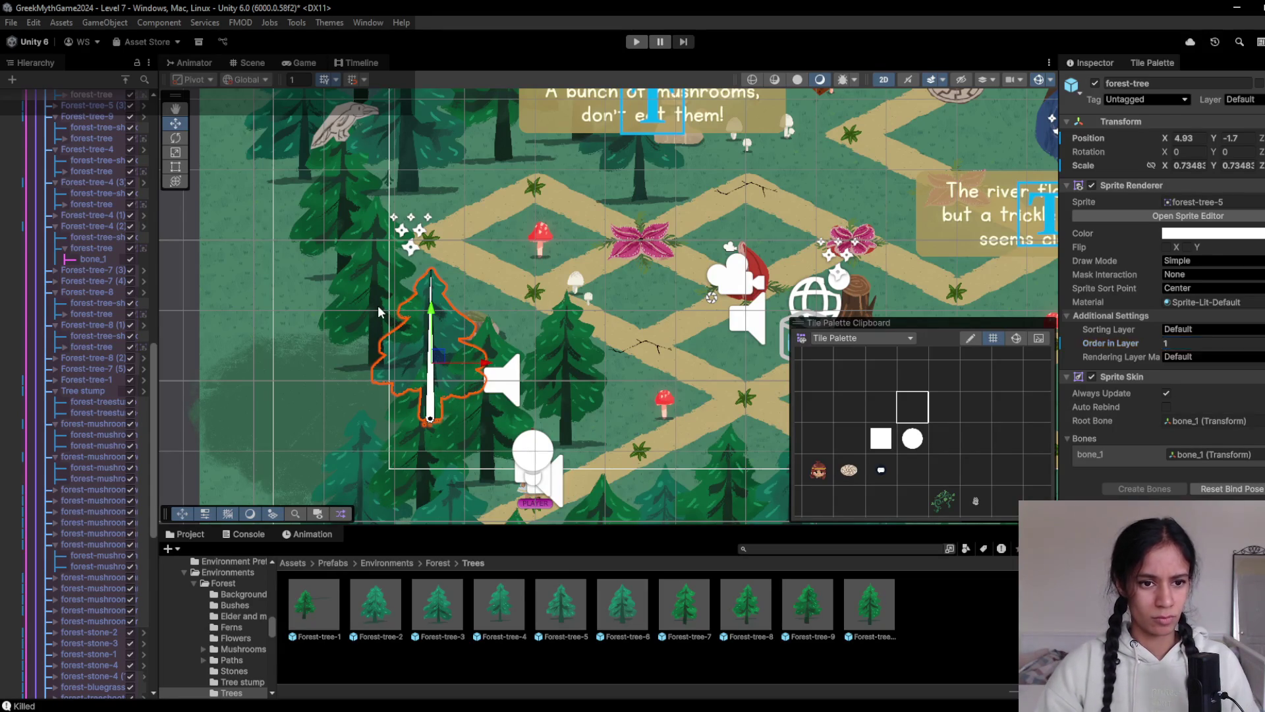
Select the neighbouring forest-tree-7 tree and begin editing its Order in Layer
click(380, 310)
click(380, 310)
click(1220, 346)
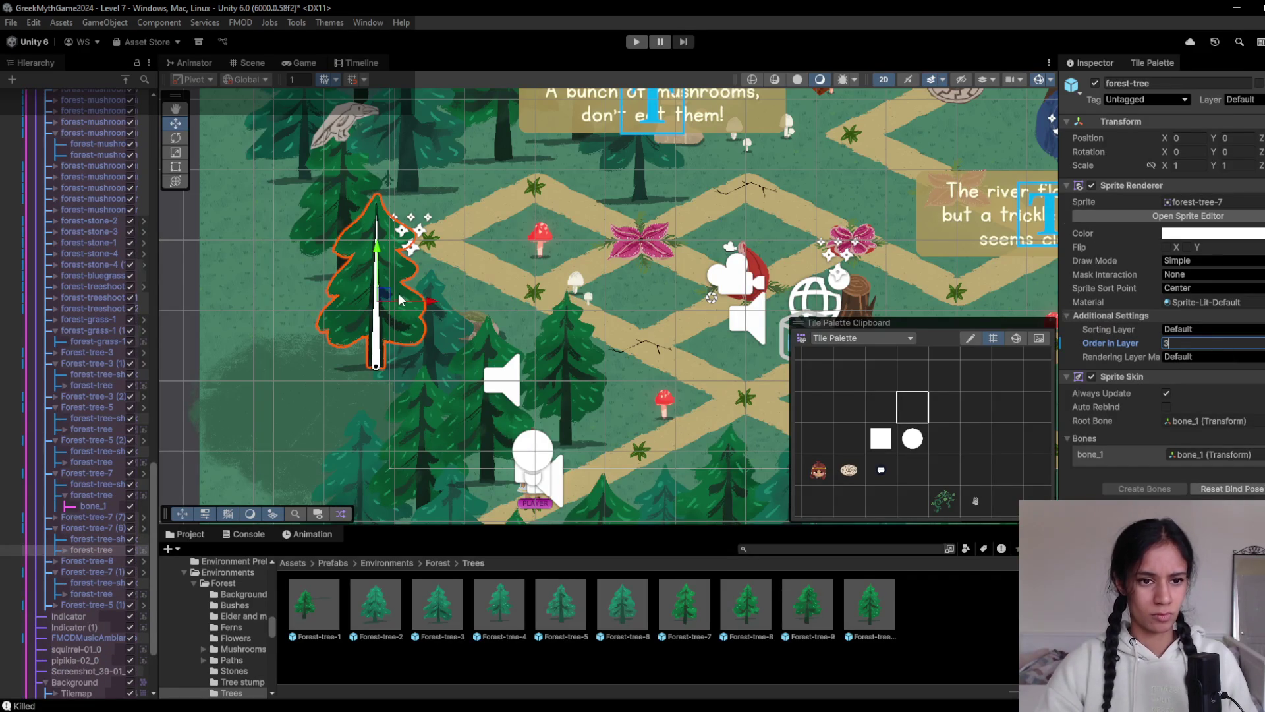
Move Forest-tree-7 (6) further down, then nudge it slightly left and up
click(92, 534)
drag(386, 286, 391, 326)
scroll(404, 331, down, 3)
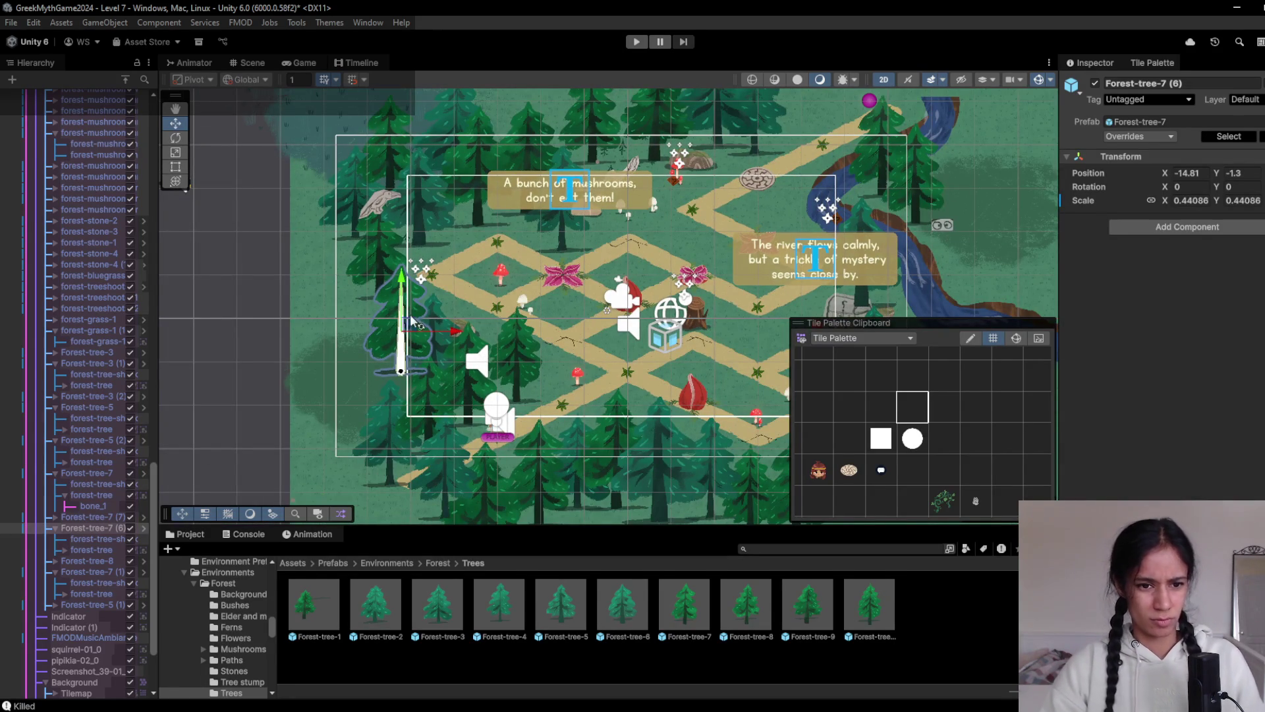
drag(406, 325, 402, 322)
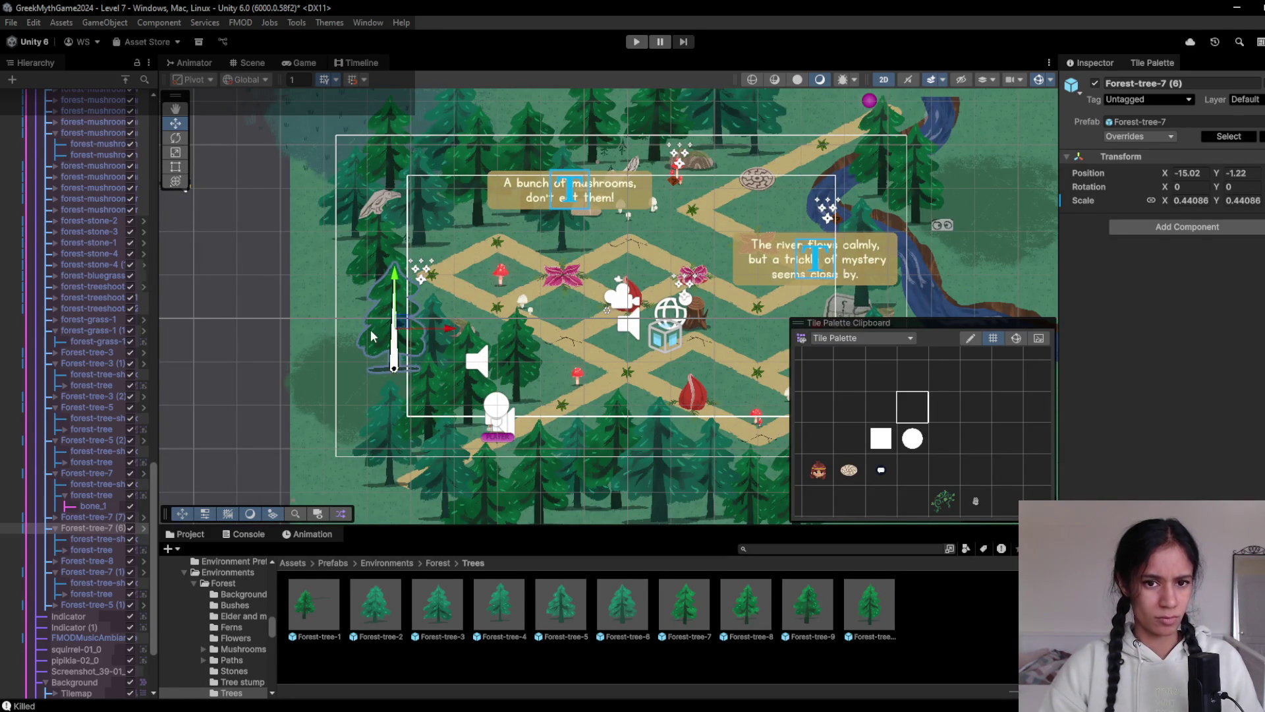
Duplicate an overlapping tree sprite, then undo the unwanted copy
scroll(402, 323, down, 1)
click(665, 133)
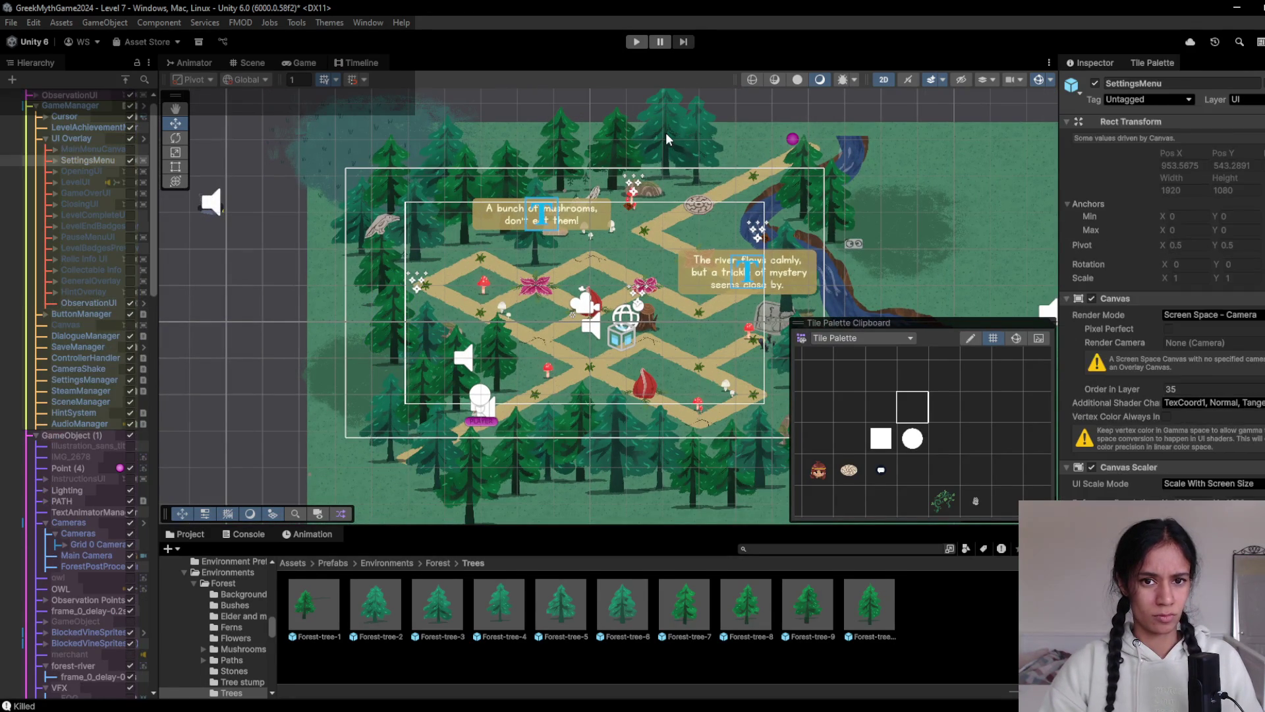
click(666, 133)
click(665, 132)
key(ctrl+d)
mouse_move(669, 138)
mouse_down()
mouse_move(350, 286)
mouse_move(327, 261)
mouse_up()
key(ctrl+z)
key(ctrl+z)
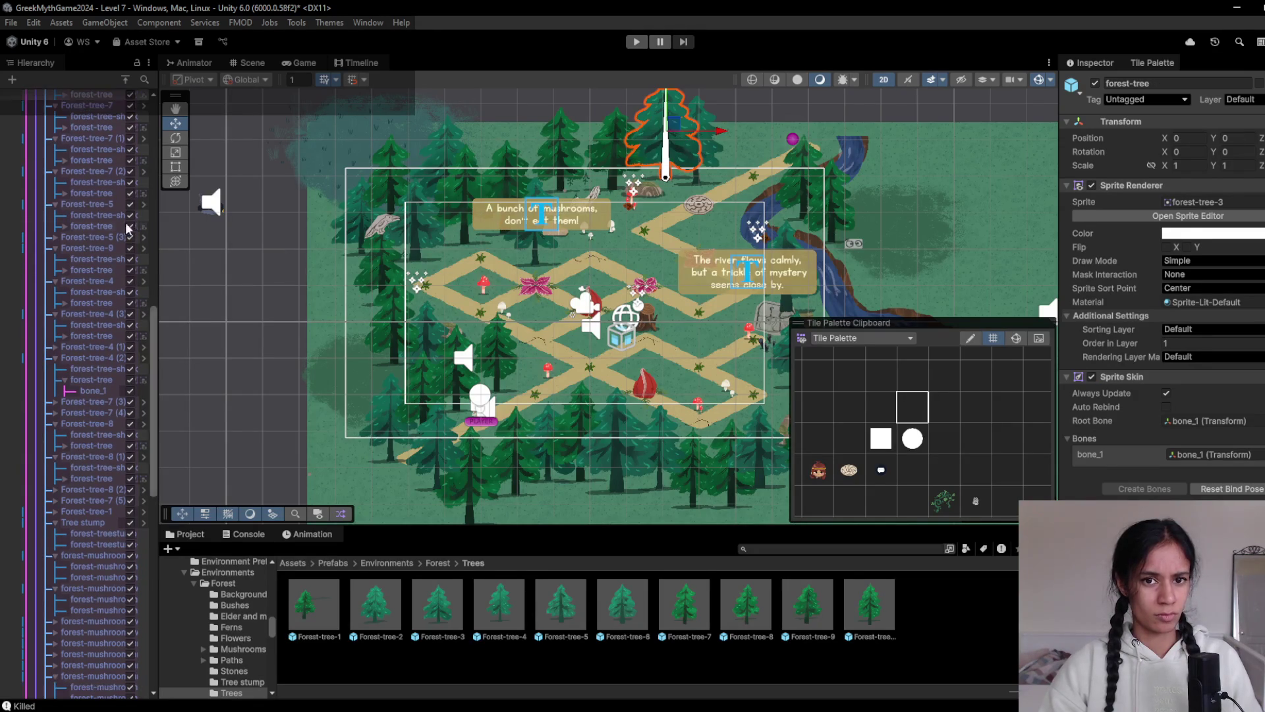
Duplicate Forest-tree-3, place the copy at the left edge (X -16.37, Y -1.66), and preview
scroll(88, 218, up, 3)
click(89, 154)
key(ctrl+d)
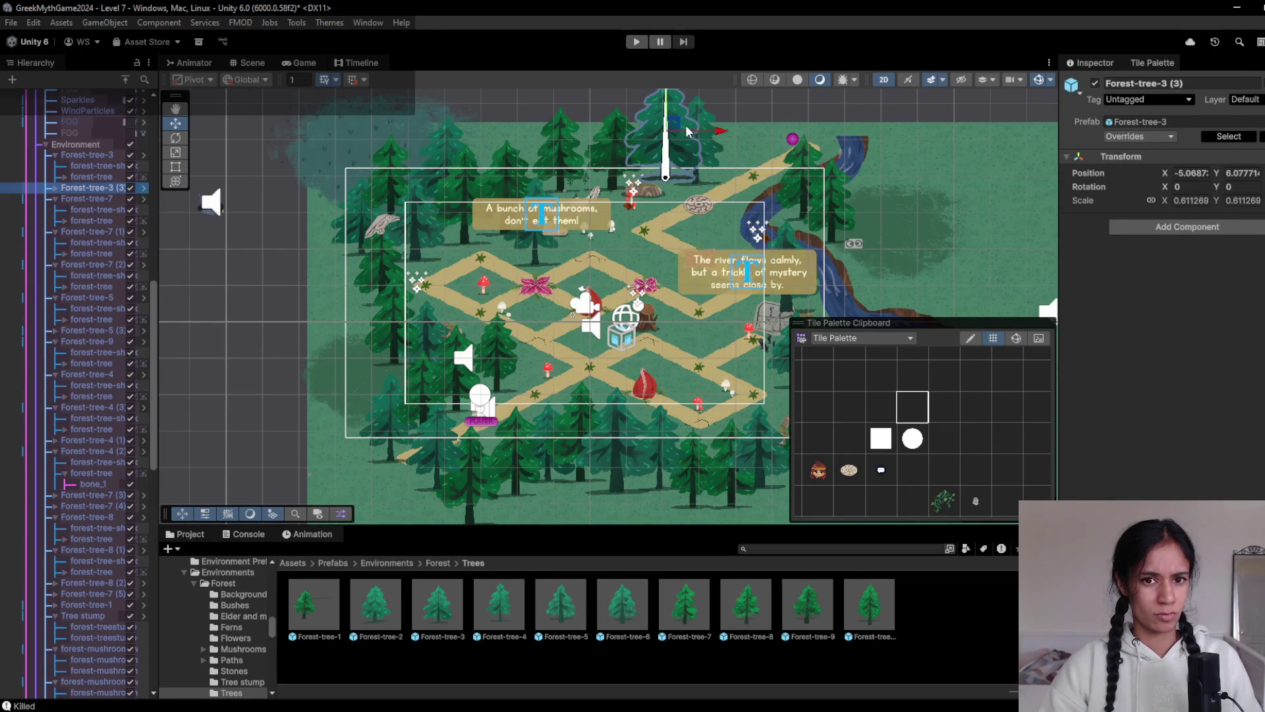
mouse_move(691, 132)
mouse_down()
mouse_move(274, 315)
mouse_move(360, 327)
mouse_move(368, 342)
mouse_up()
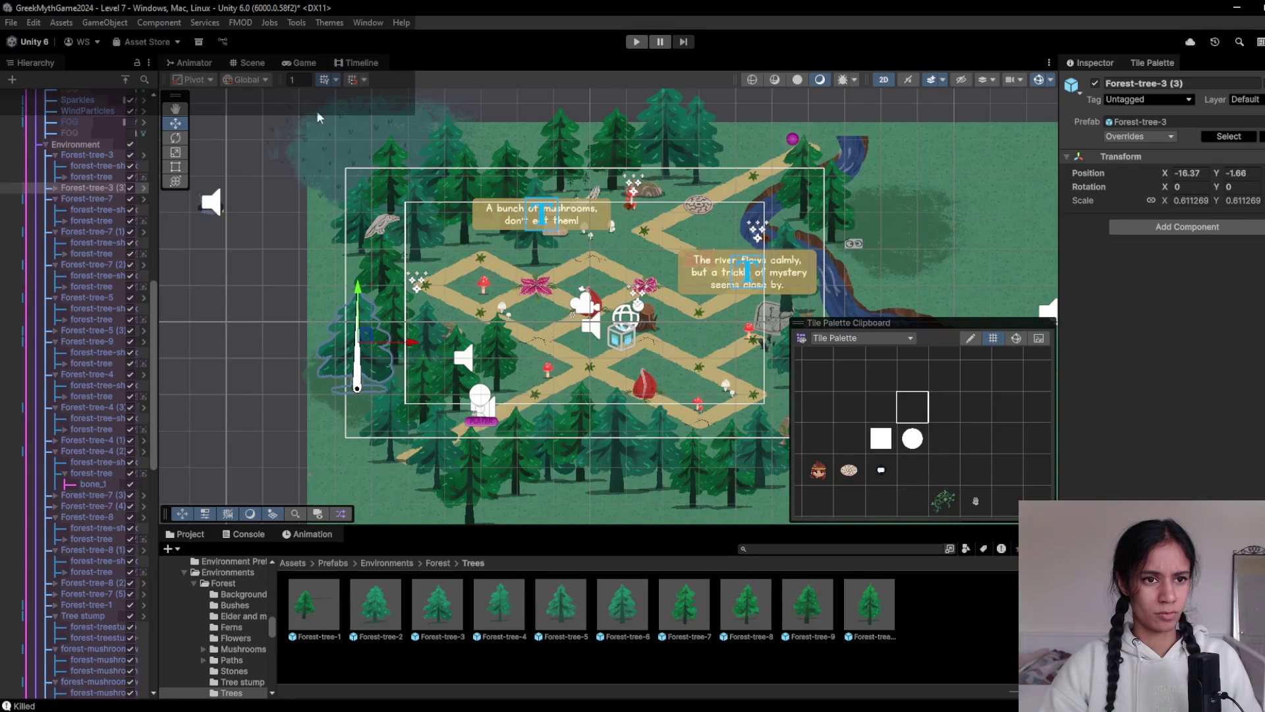
click(303, 63)
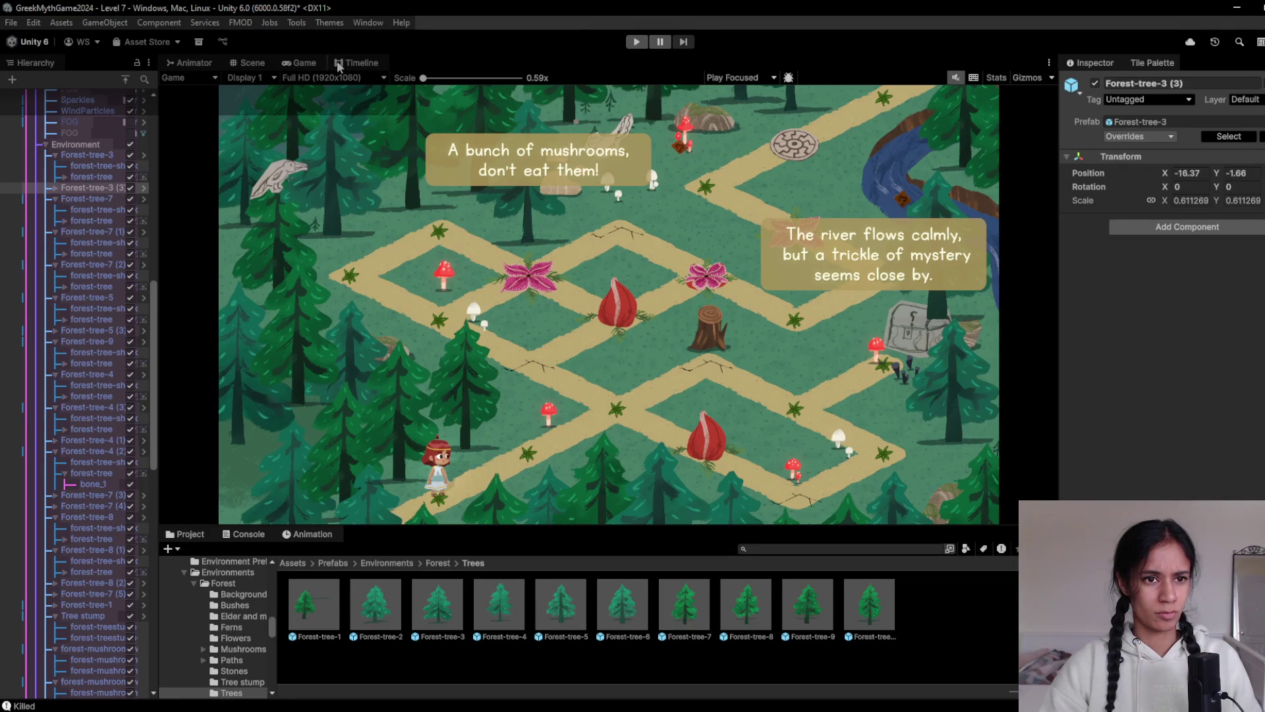
In Scene view, select the Forest-tree-3 (3) sprite child and inspect its Sorting Layer list unchanged
click(345, 66)
click(252, 63)
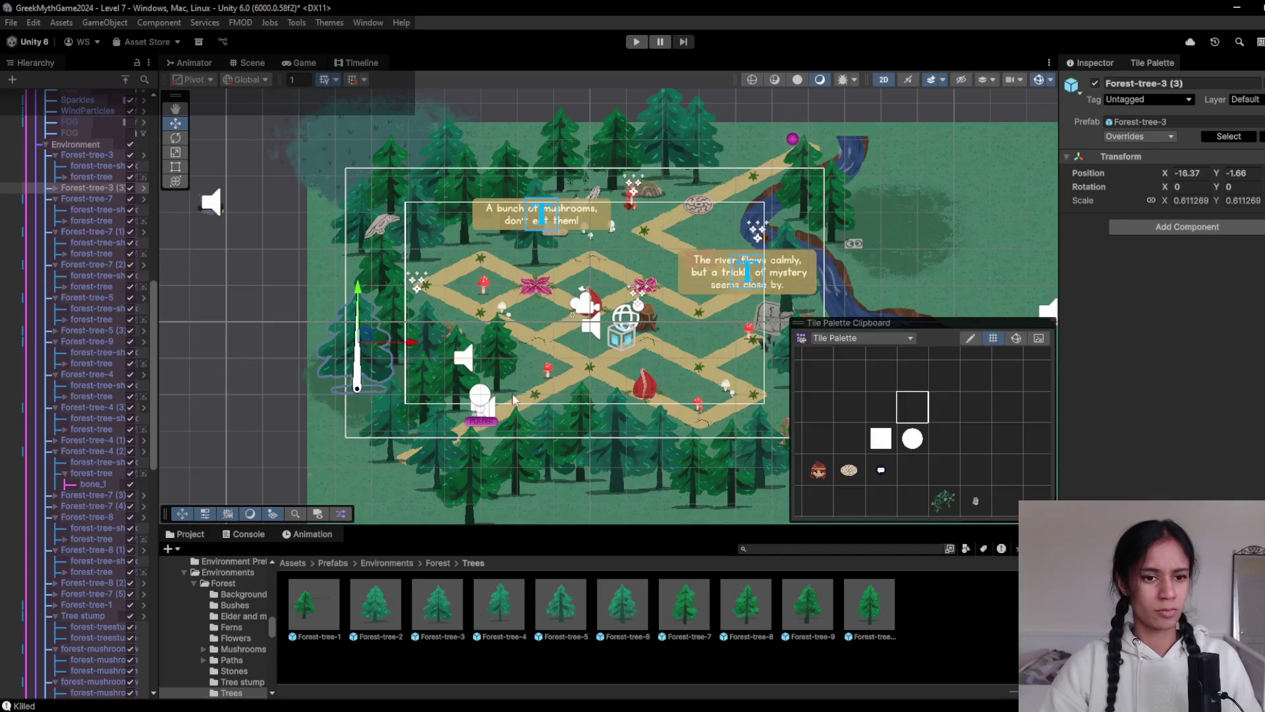
click(56, 189)
click(66, 199)
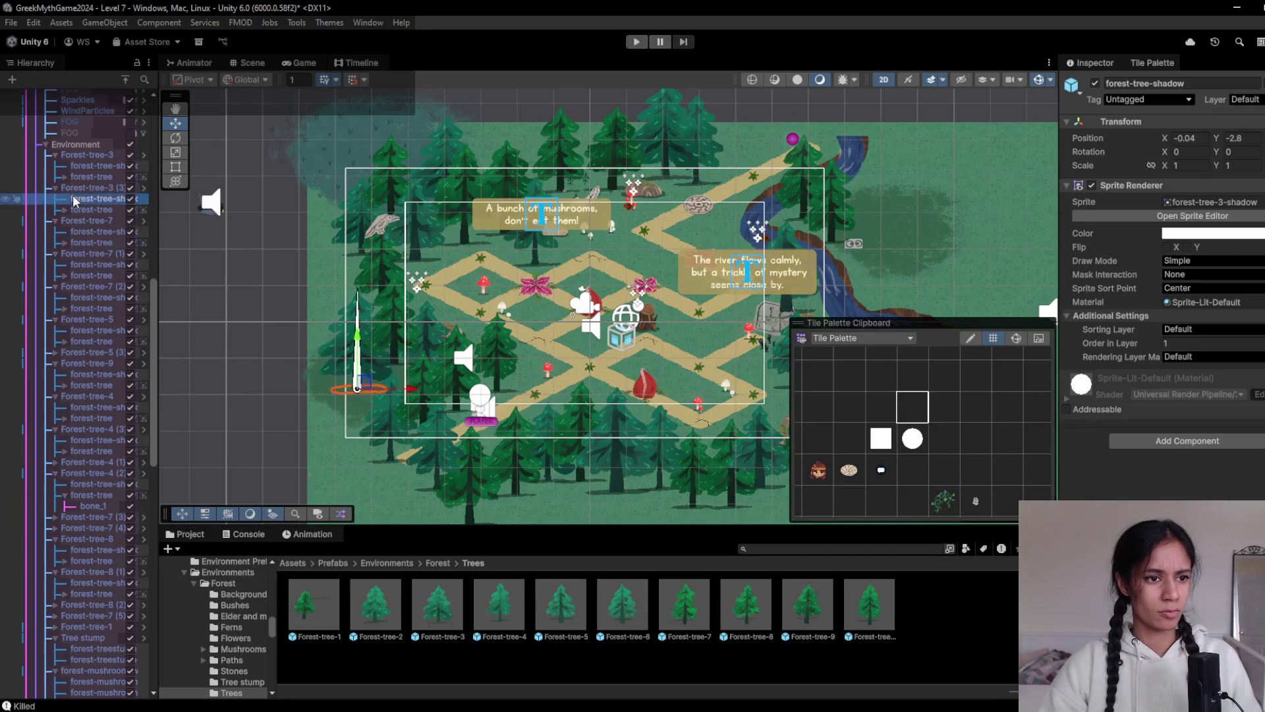
click(64, 210)
click(94, 210)
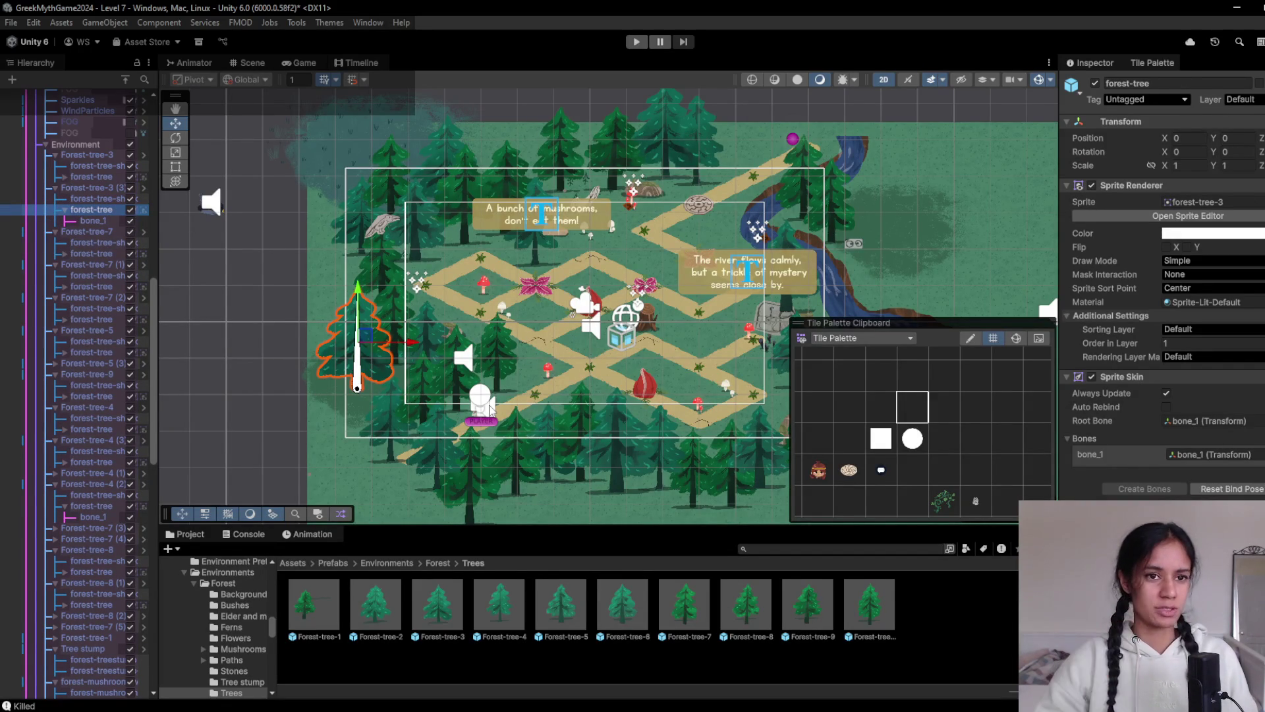
click(1213, 329)
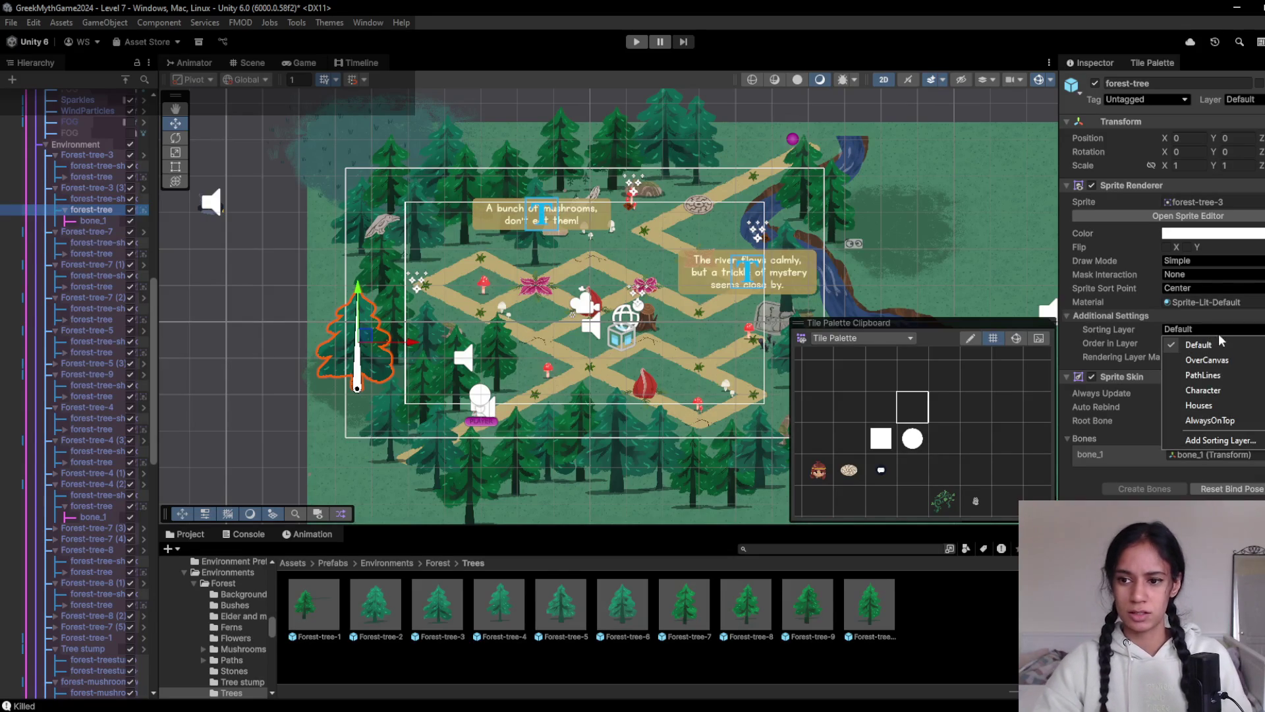
click(1212, 340)
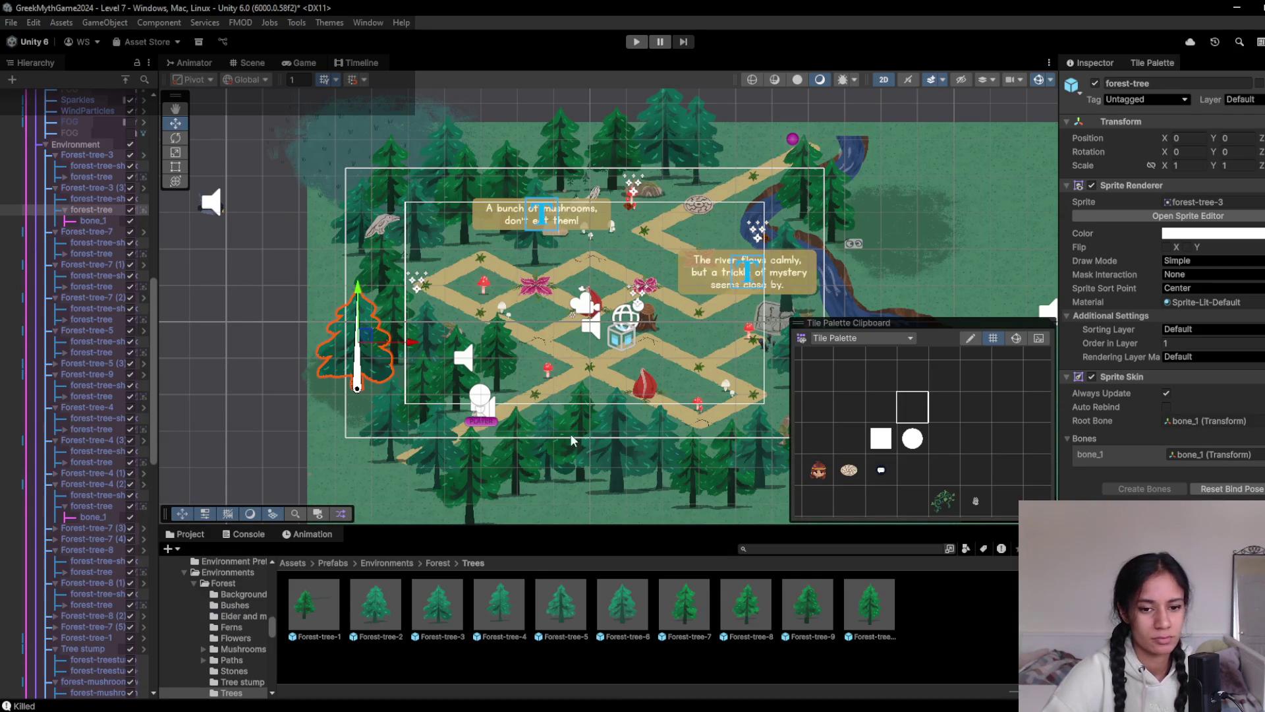
Enlarge and zoom the Scene view, give the copied tree Order in Layer 3, then preview
drag(560, 527, 563, 572)
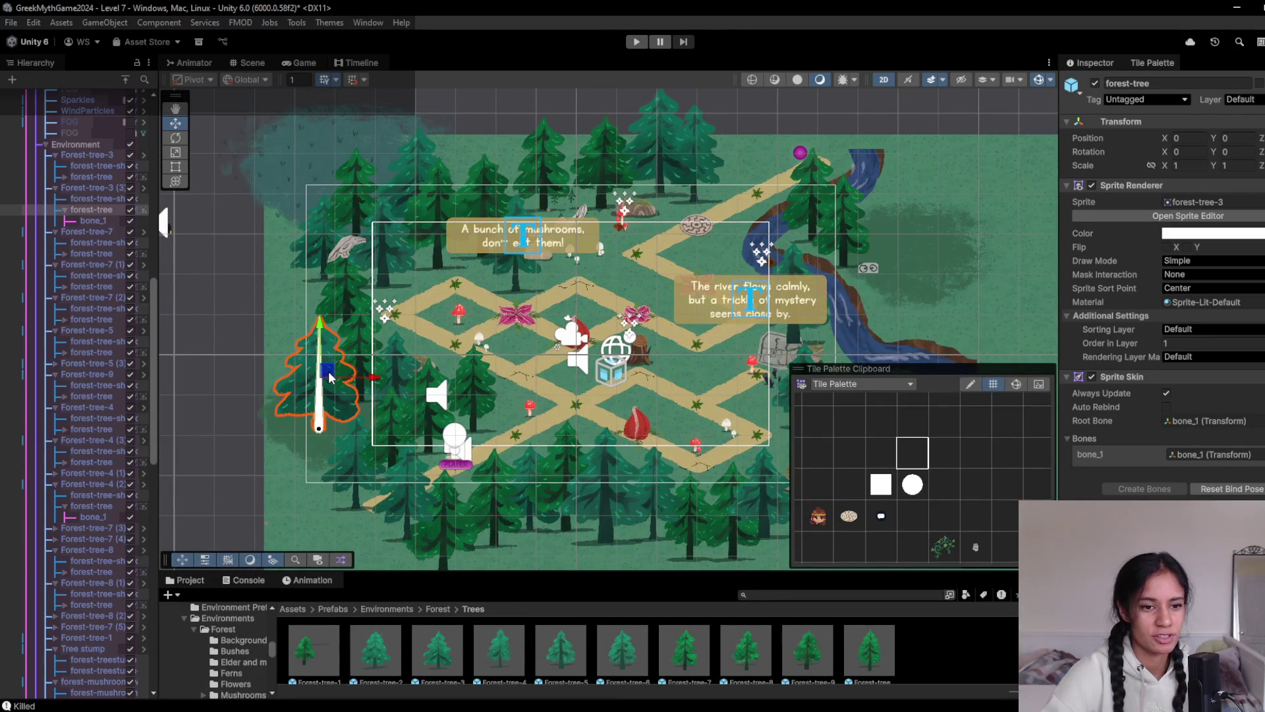
scroll(332, 404, up, 2)
scroll(333, 404, up, 2)
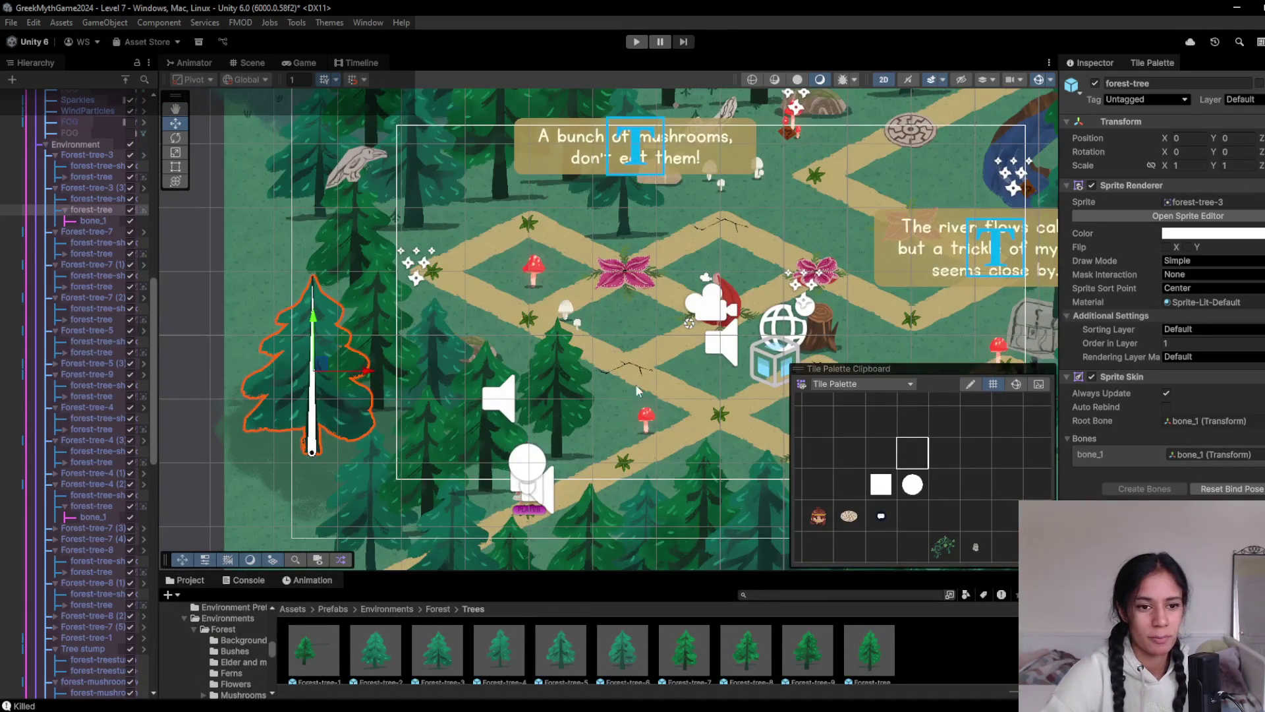
click(1170, 343)
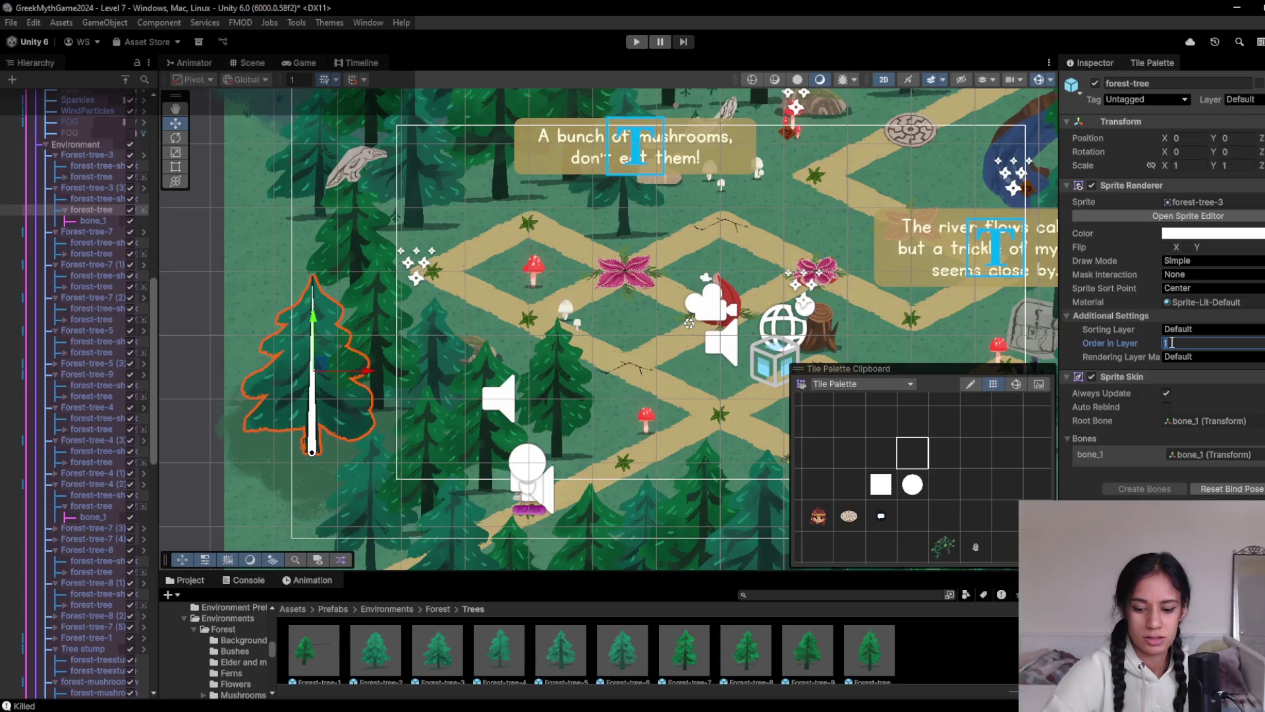
text(2)
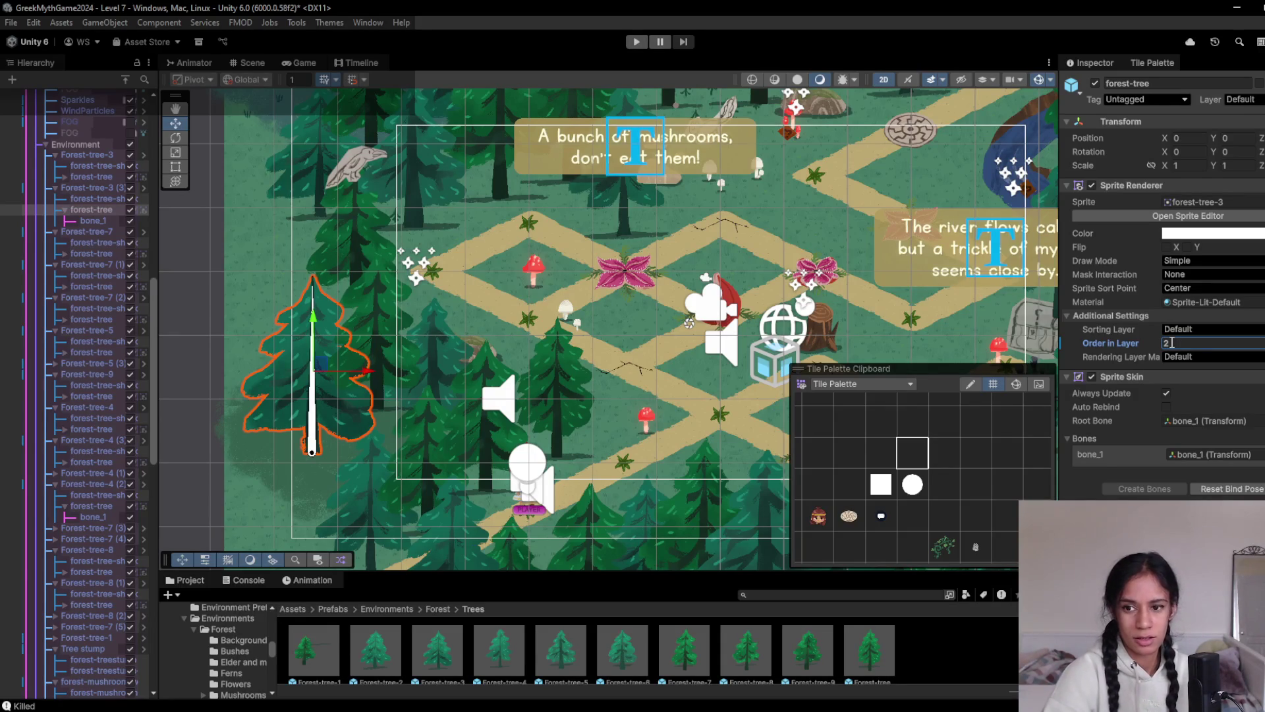
text(3)
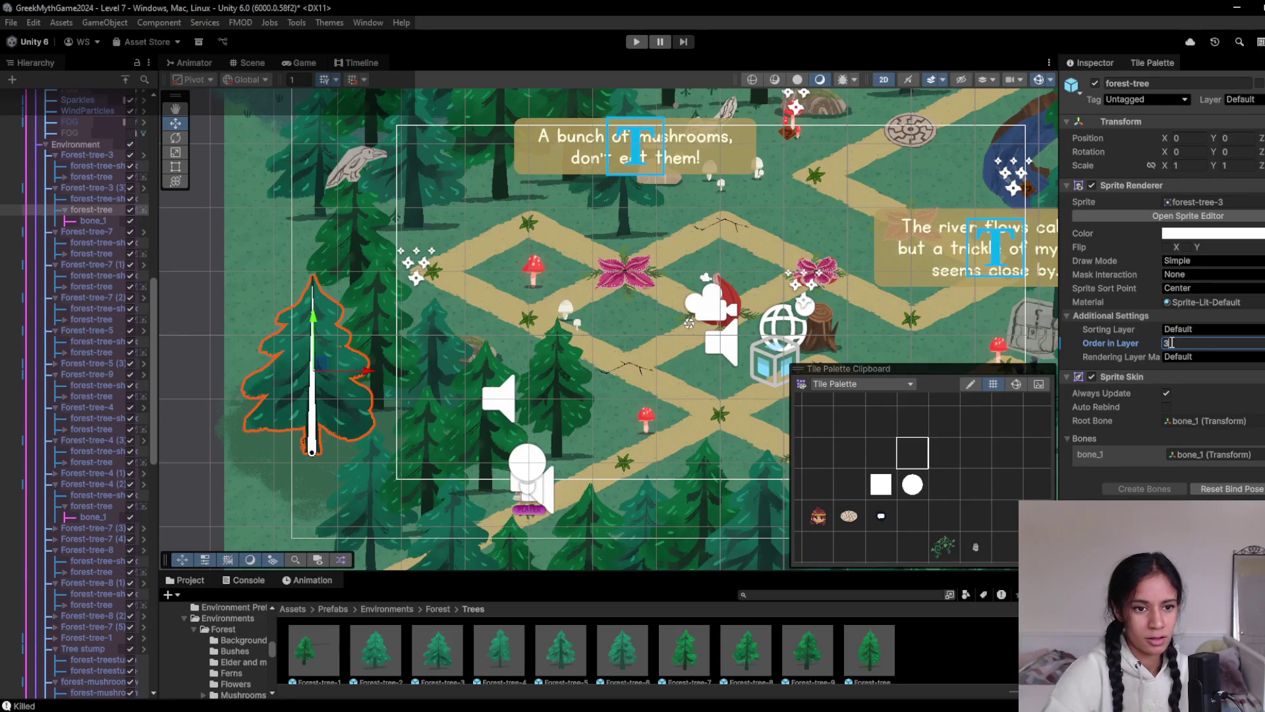
click(295, 64)
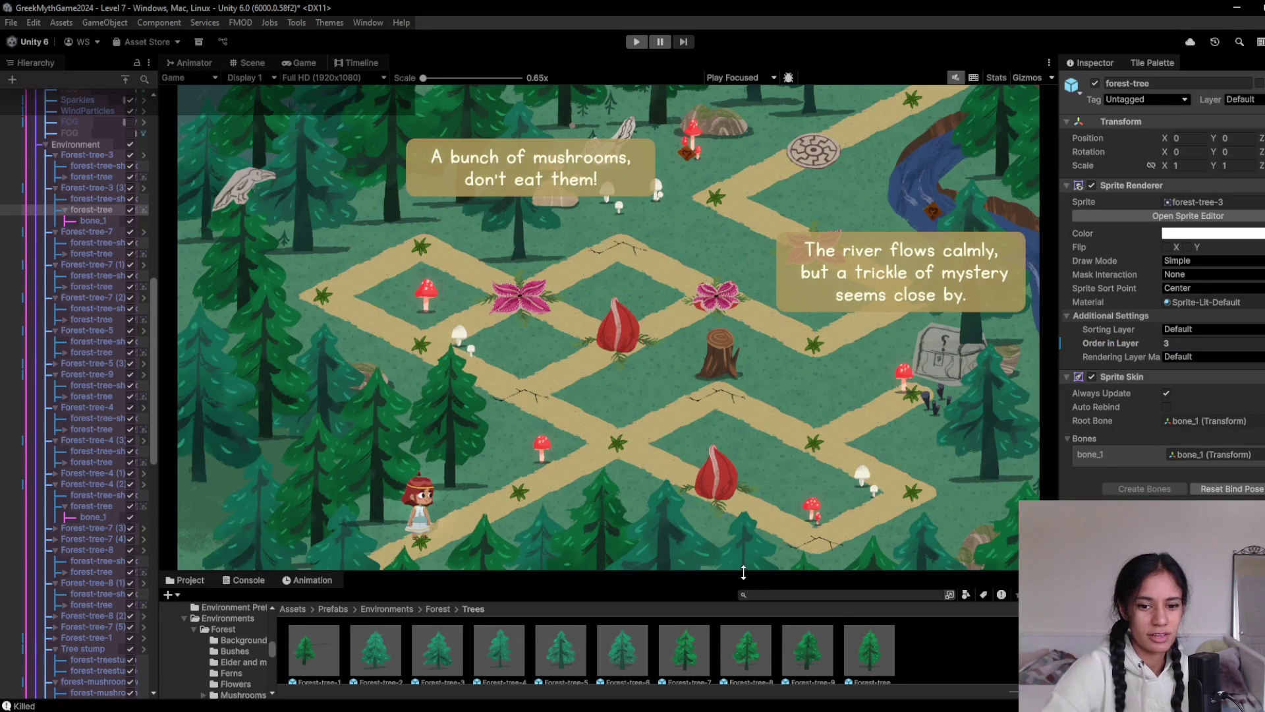
Duplicate Forest-tree-5 and place the copy near the river sign at X 3.94, Y 2.74, then preview
drag(743, 573, 744, 508)
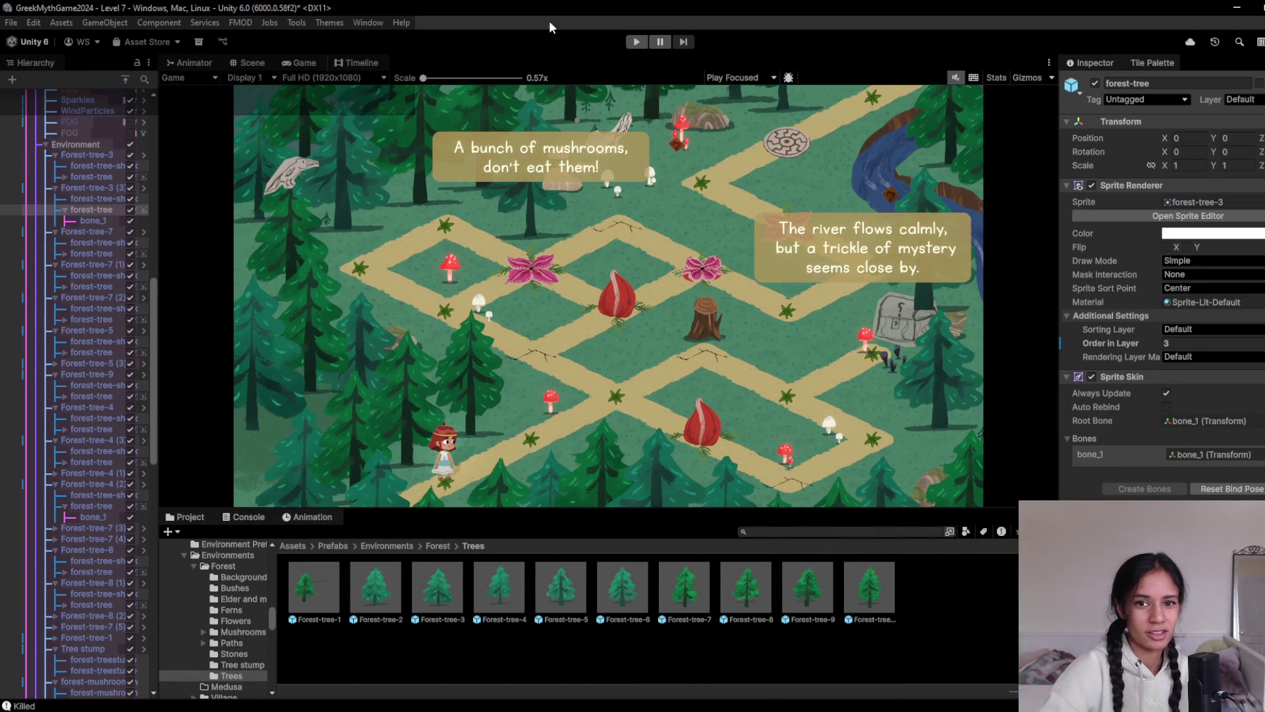
click(262, 64)
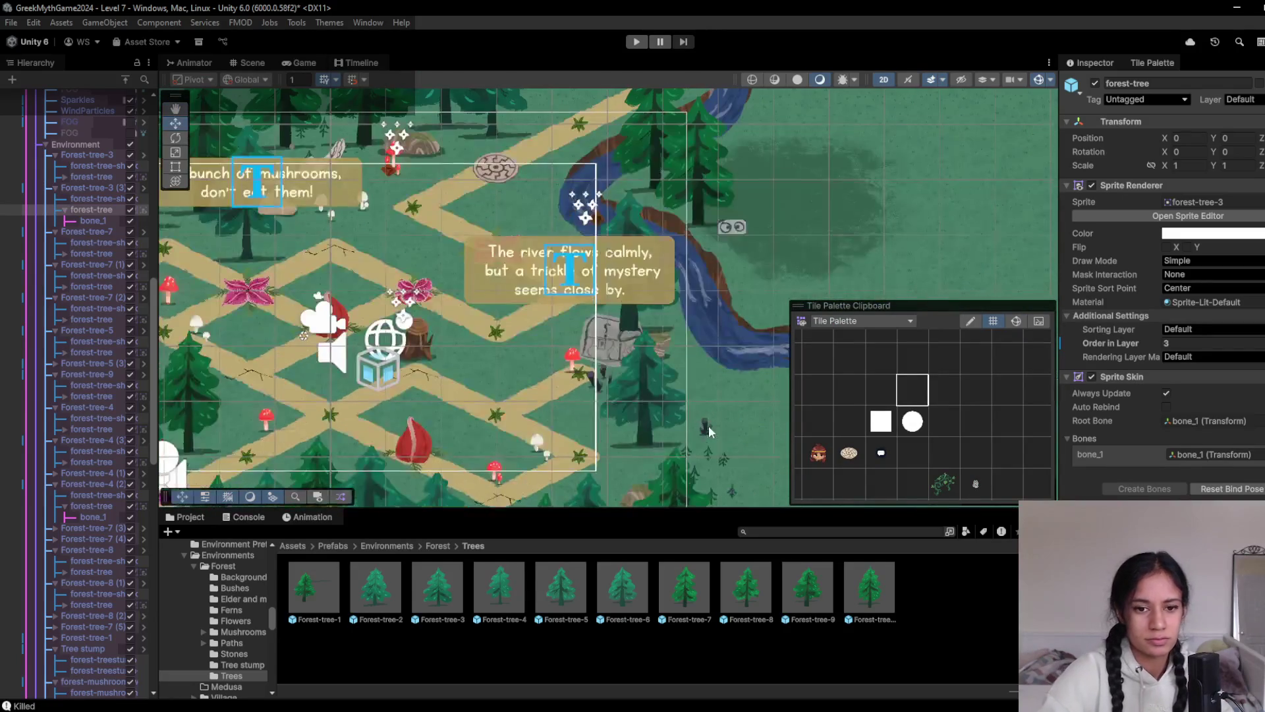
click(644, 401)
scroll(82, 335, down, 10)
scroll(82, 336, down, 5)
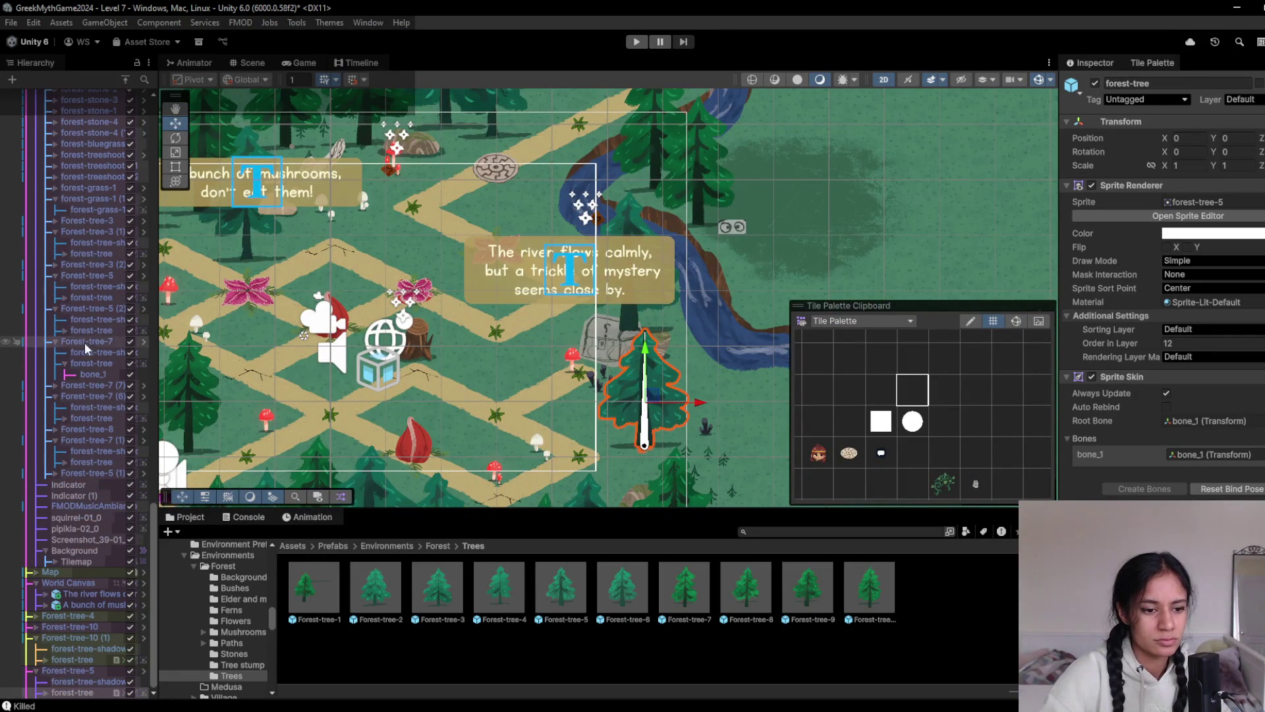
click(86, 671)
key(ctrl+d)
mouse_move(650, 399)
mouse_down()
mouse_move(549, 324)
mouse_move(435, 195)
mouse_move(469, 238)
mouse_up()
drag(556, 271, 532, 316)
mouse_move(445, 280)
mouse_down()
mouse_move(519, 226)
mouse_move(531, 234)
mouse_up()
click(301, 63)
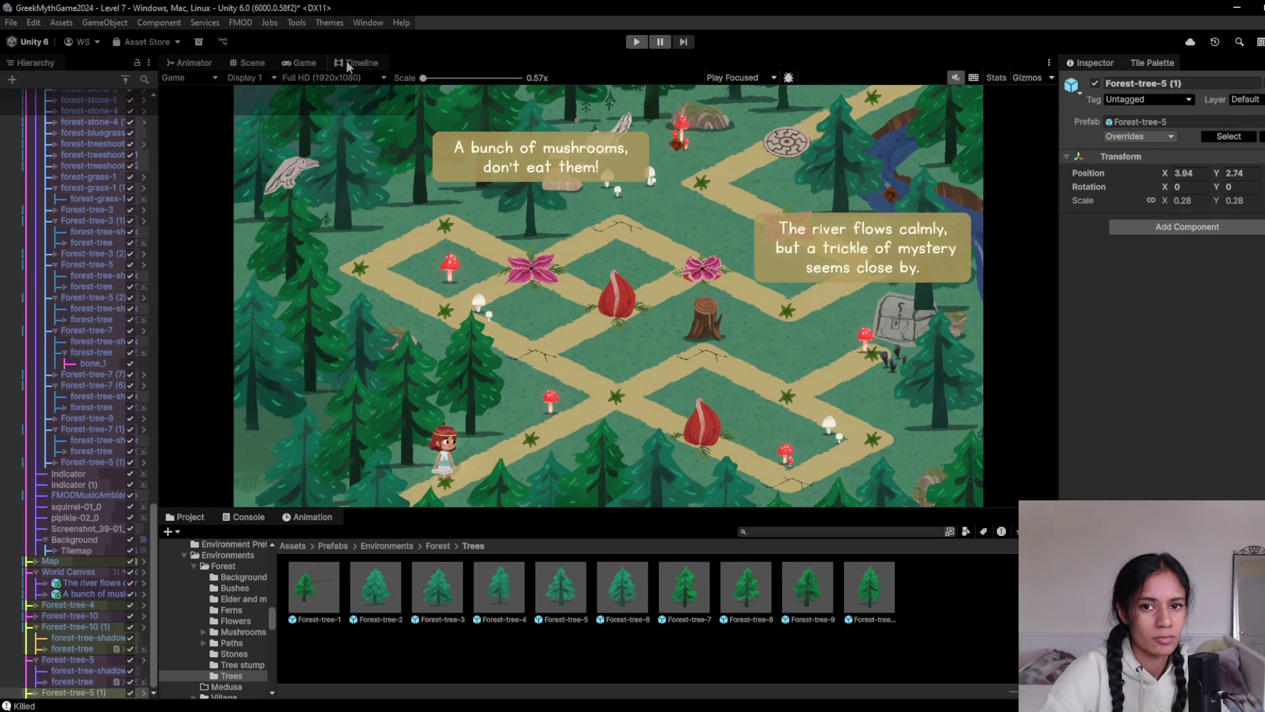
Nudge the copied Forest-tree-5 (1) slightly to the right
click(249, 61)
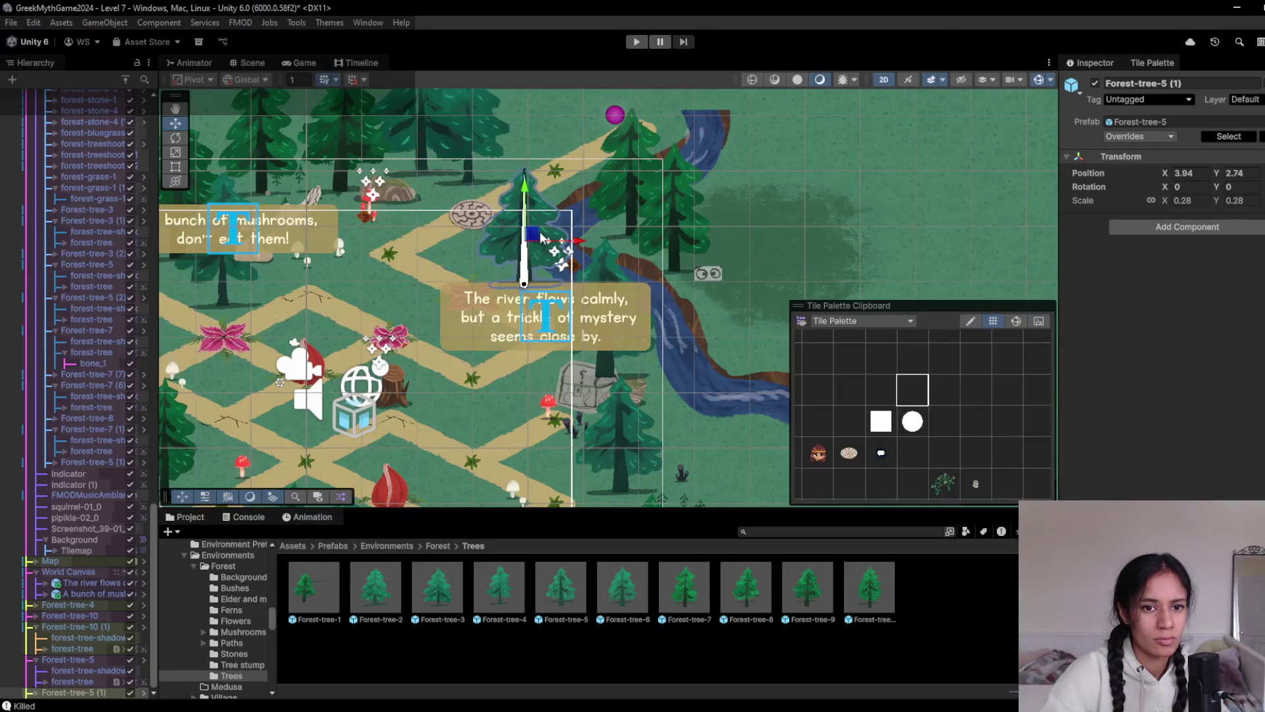
drag(535, 243, 539, 244)
mouse_move(444, 393)
mouse_down()
mouse_move(443, 381)
mouse_move(542, 380)
mouse_up()
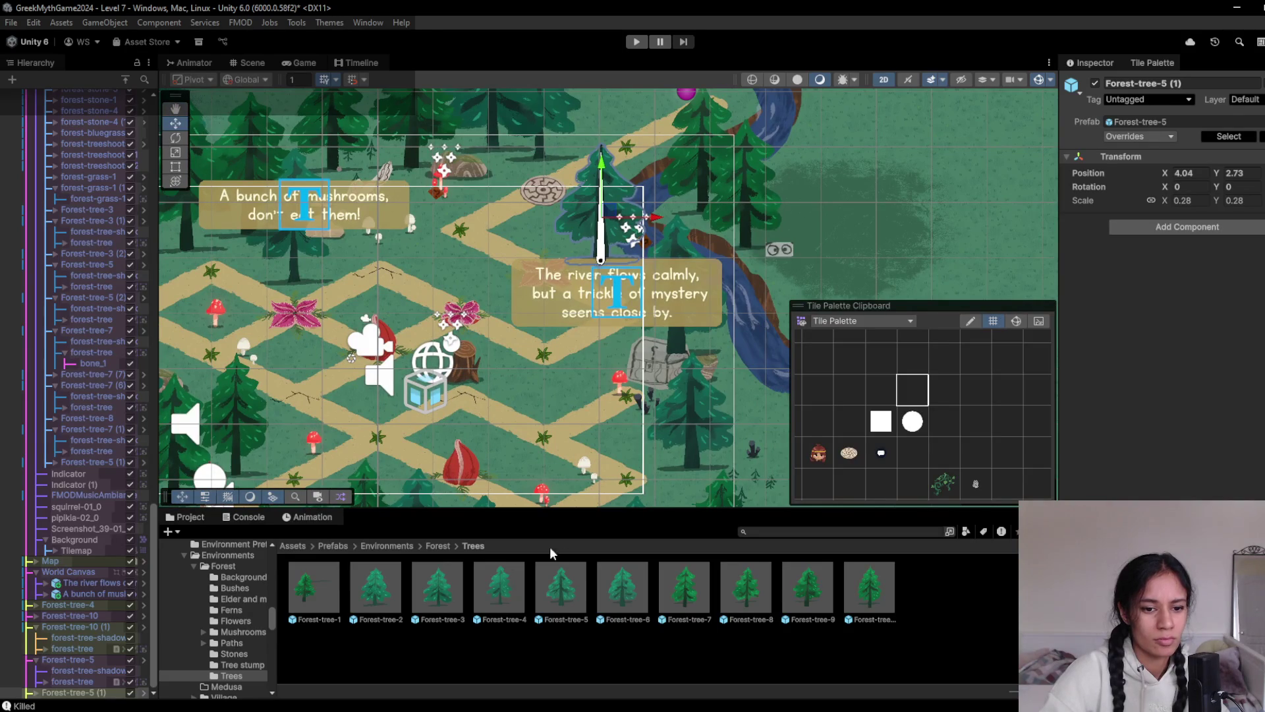
Add forest-bush-3 and forest-bush-V2-4 from the Bushes folder, the latter at X 2.43, Y 3.62
click(441, 545)
double_click(378, 603)
mouse_move(438, 593)
mouse_down()
mouse_move(445, 282)
mouse_move(427, 212)
mouse_up()
mouse_move(503, 176)
mouse_down()
mouse_move(489, 189)
mouse_move(507, 244)
mouse_move(520, 238)
mouse_move(510, 375)
mouse_move(541, 413)
mouse_up()
mouse_move(850, 595)
mouse_down()
mouse_move(698, 493)
mouse_move(609, 376)
mouse_move(596, 411)
mouse_move(633, 447)
mouse_move(585, 370)
mouse_move(427, 201)
mouse_move(527, 152)
mouse_move(522, 162)
mouse_up()
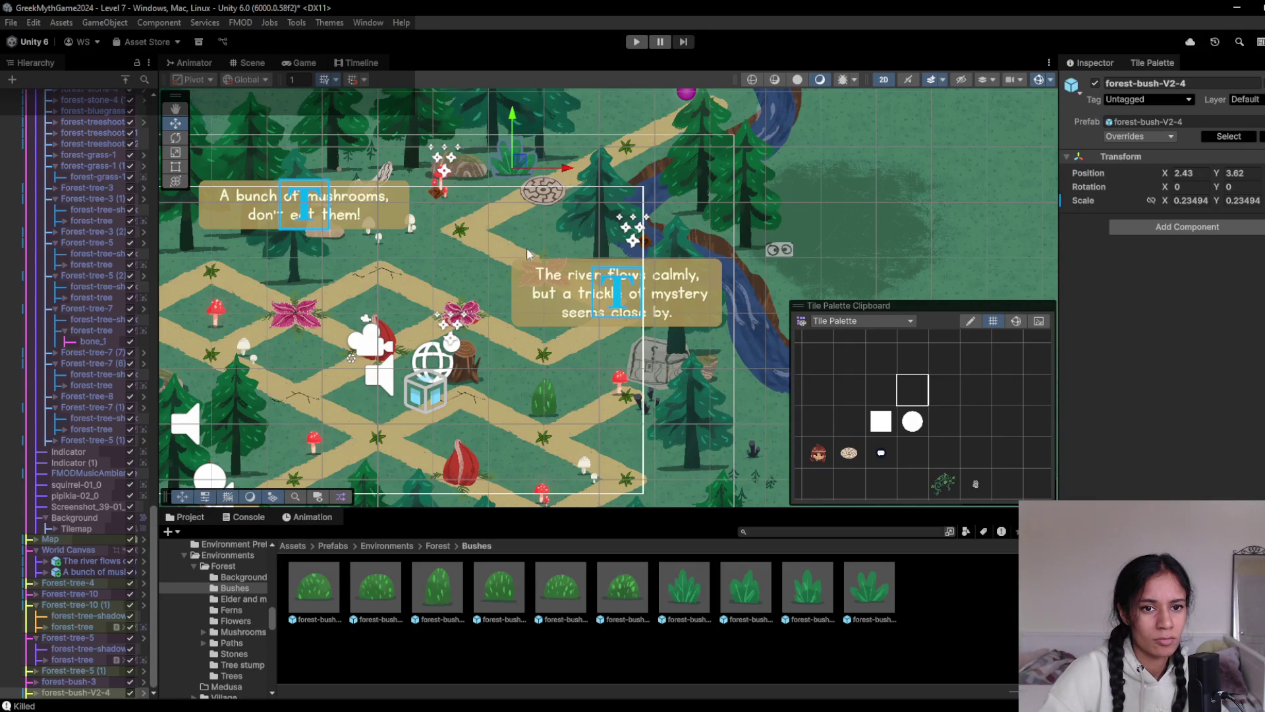
Add forest-bush-V2-3 beside the lower-left pine at X -2.392, Y -1.714, checking it in Game view
drag(521, 163, 606, 125)
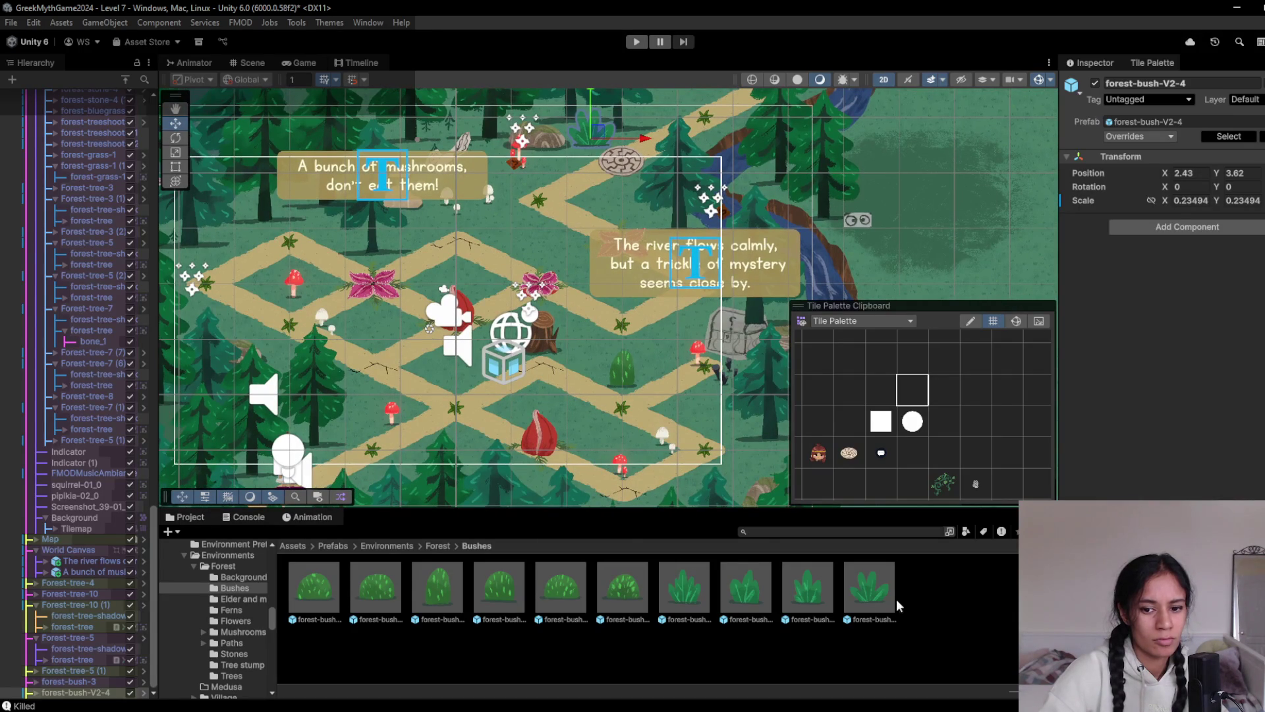
drag(803, 590, 454, 389)
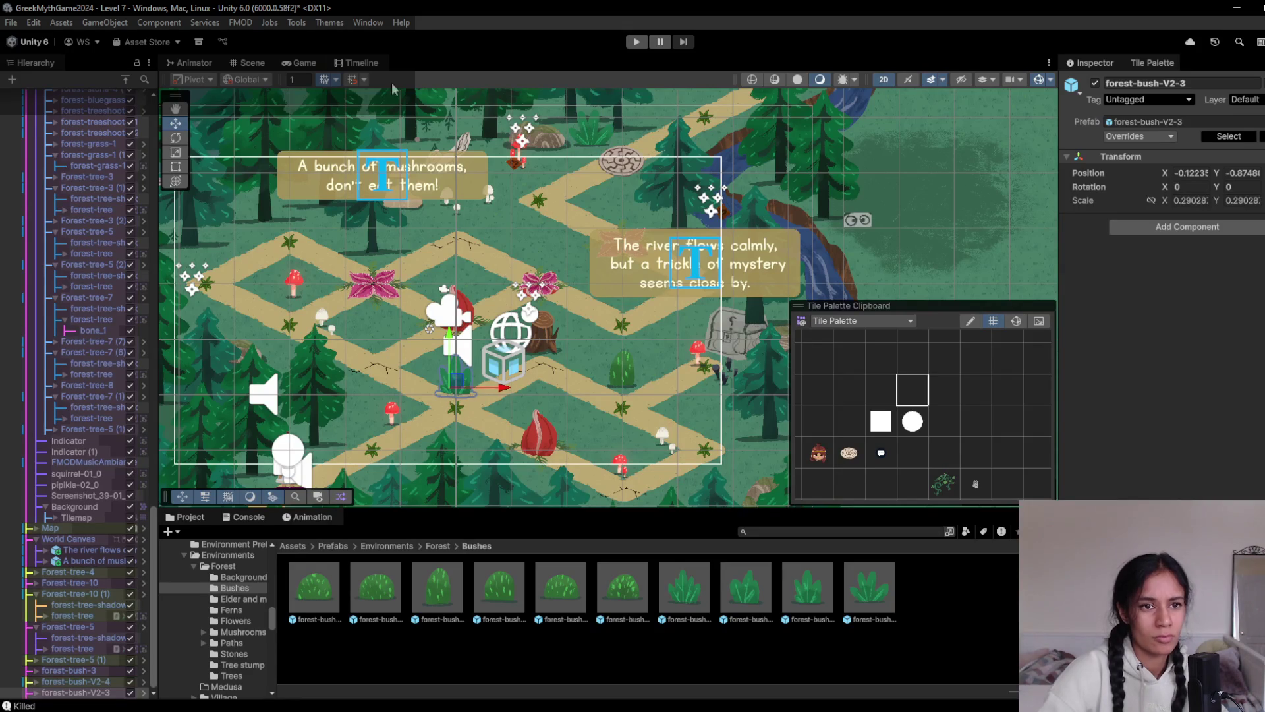
click(292, 64)
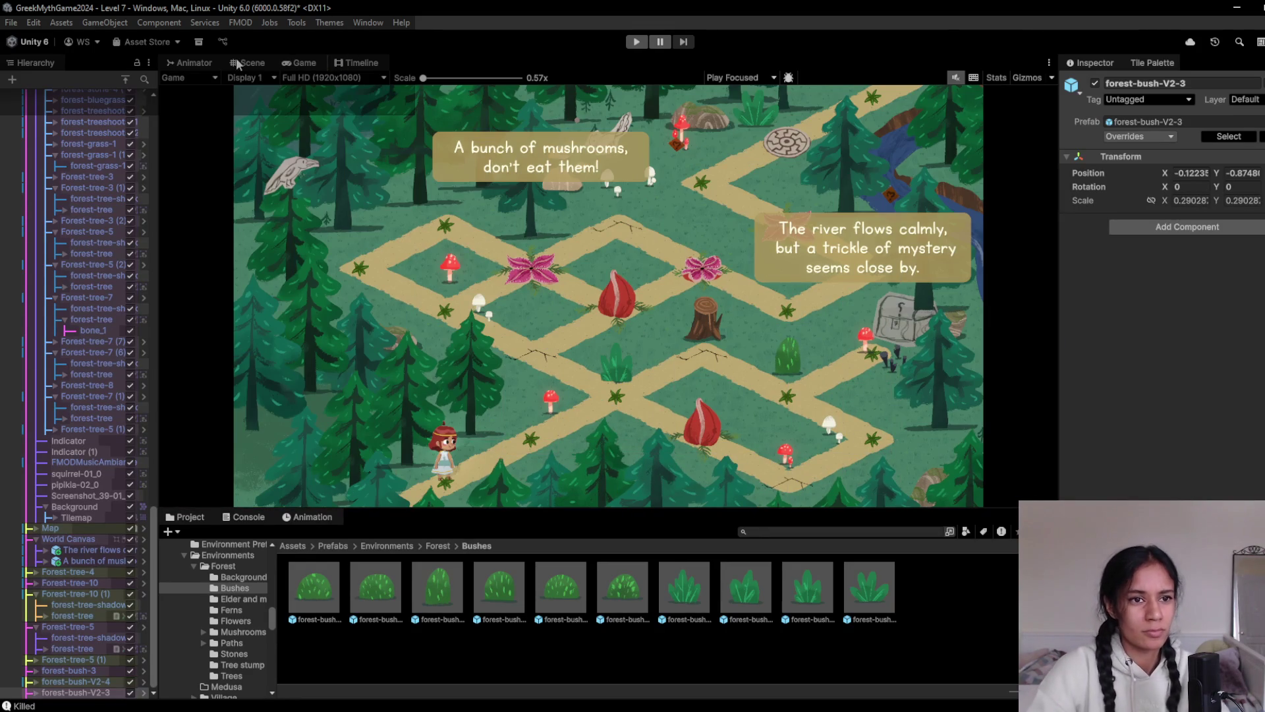
click(247, 63)
scroll(501, 389, up, 4)
mouse_move(438, 374)
mouse_down()
mouse_move(249, 464)
mouse_move(258, 451)
mouse_up()
click(291, 62)
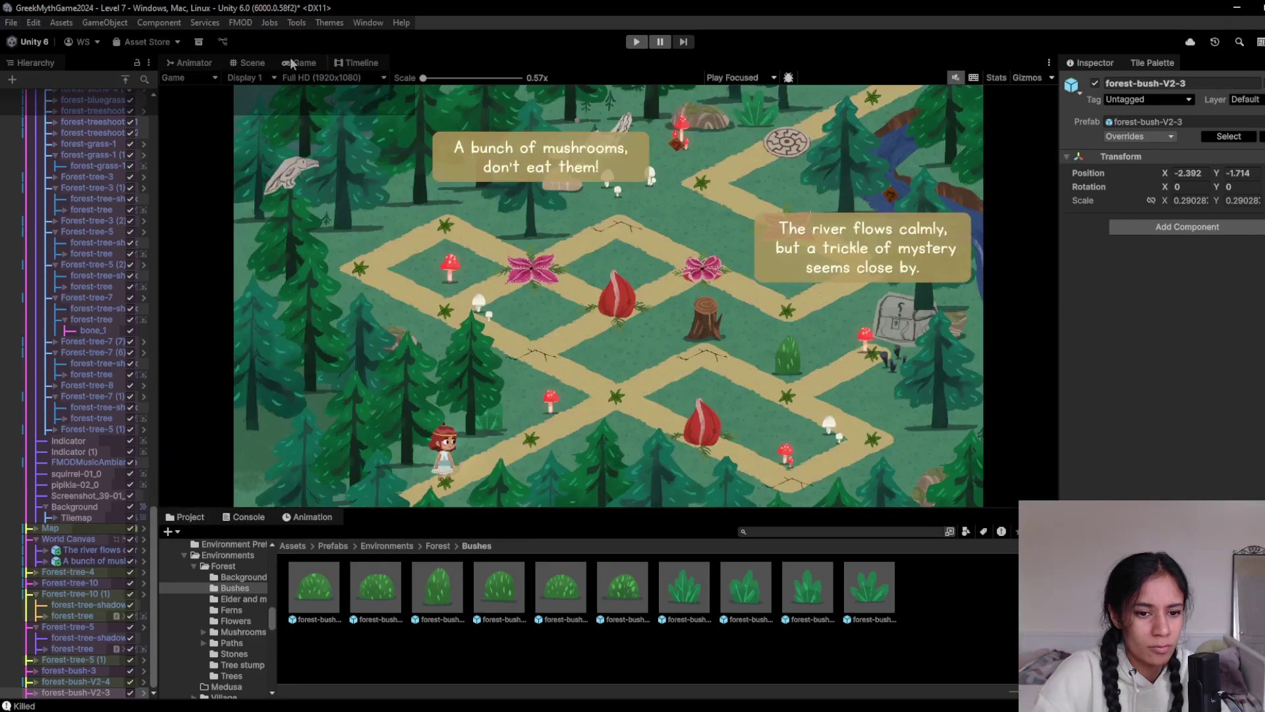
click(358, 63)
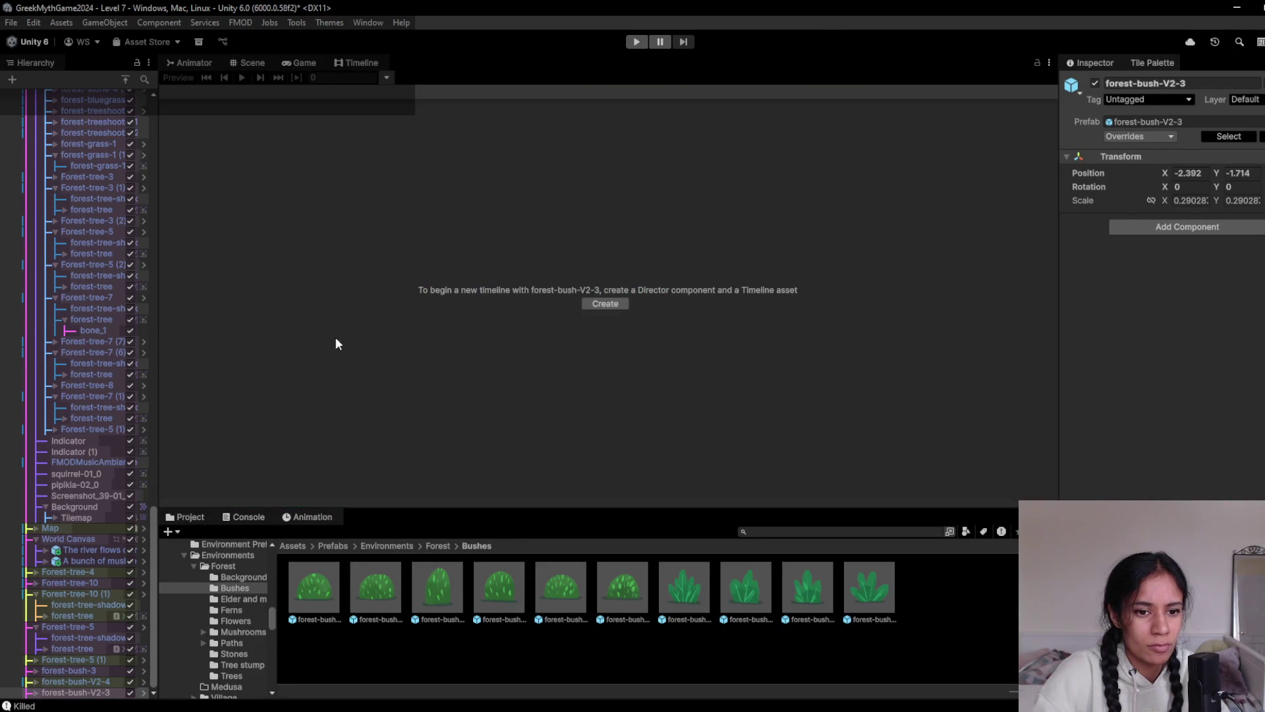
Move forest-bush-V2-3 up and right beside the red mushroom to X -1.518, Y -1.414
click(255, 64)
mouse_move(268, 455)
mouse_down()
mouse_move(309, 425)
mouse_move(349, 422)
mouse_move(329, 427)
mouse_up()
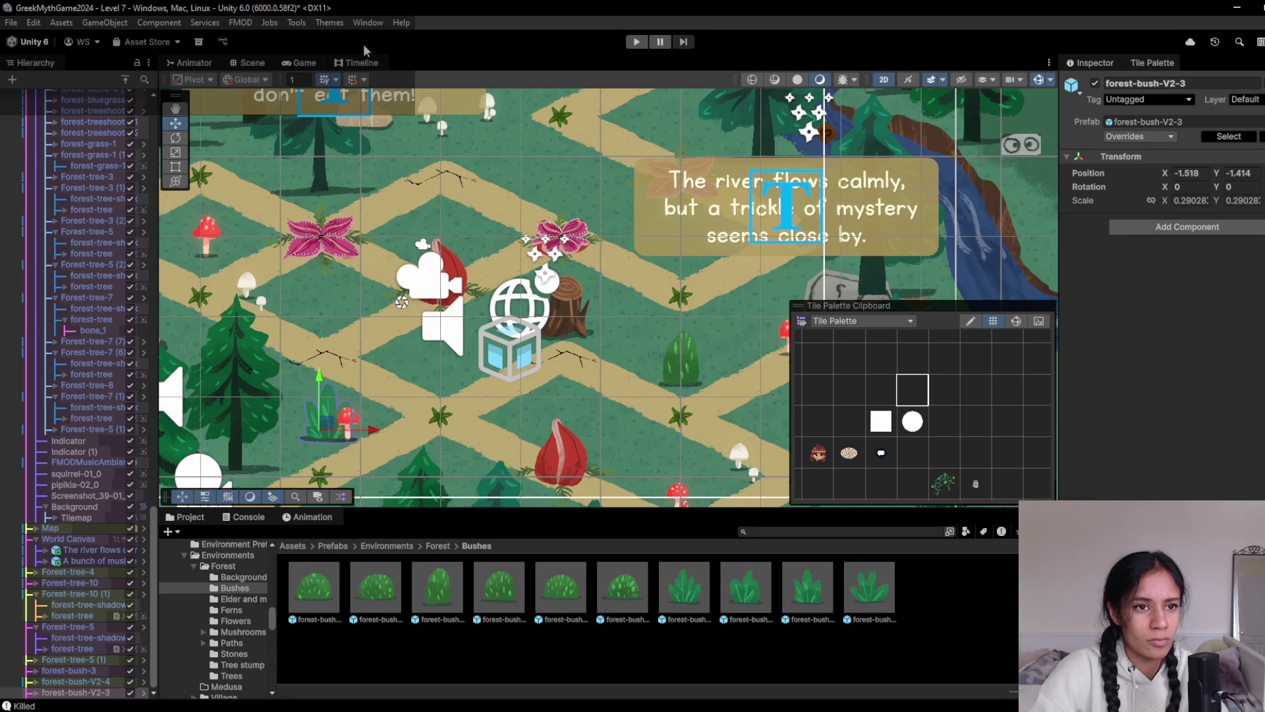
click(300, 62)
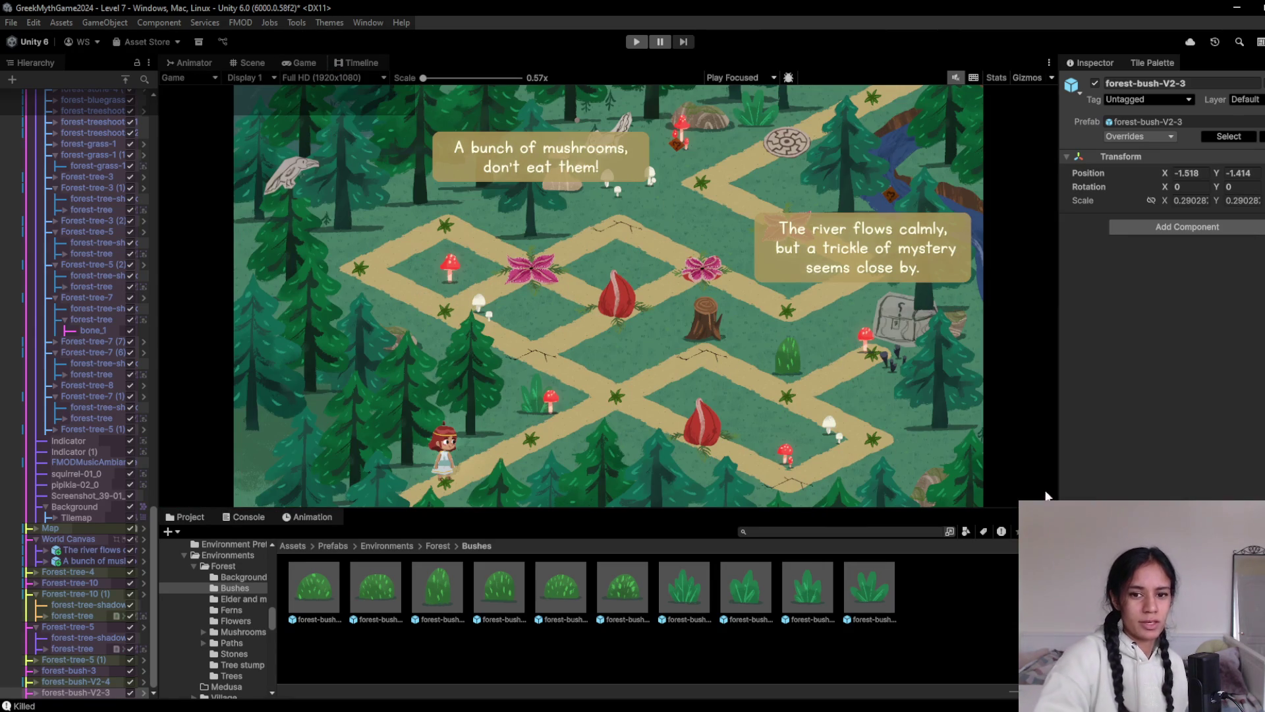
Run the level in Play mode, pause and stop it, then go back to the Scene view
click(637, 41)
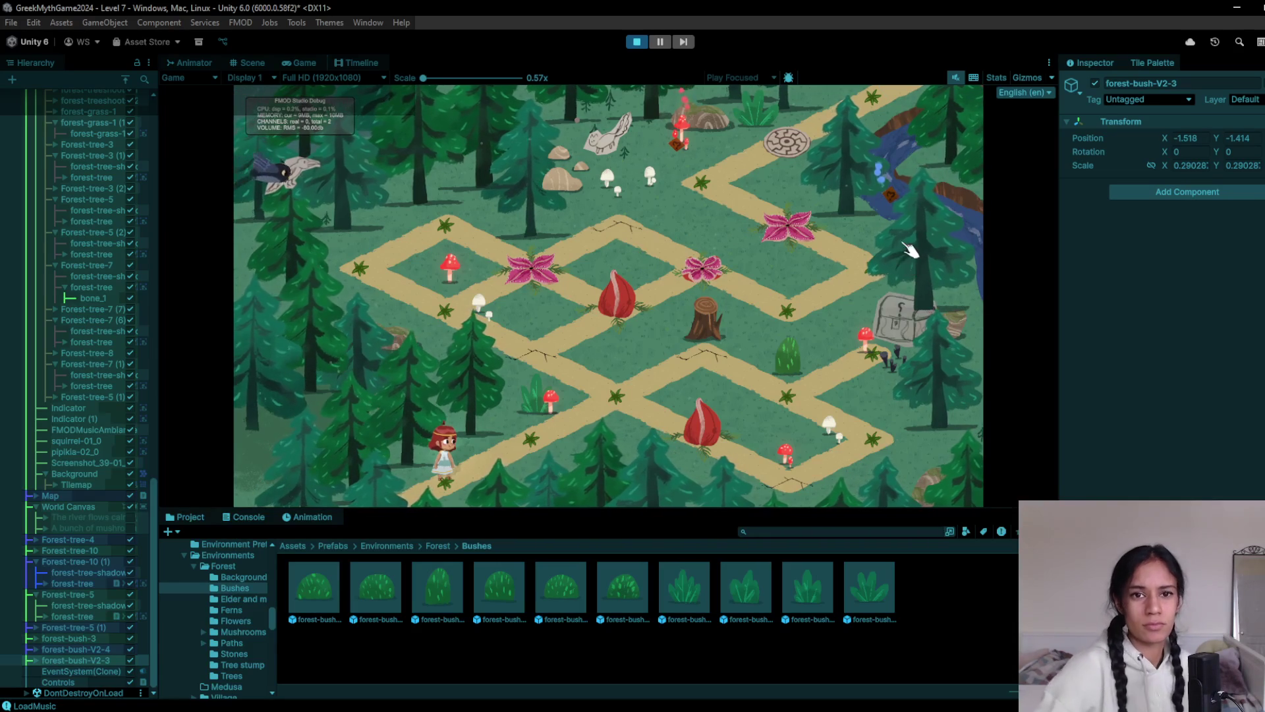
click(660, 42)
click(637, 42)
click(252, 63)
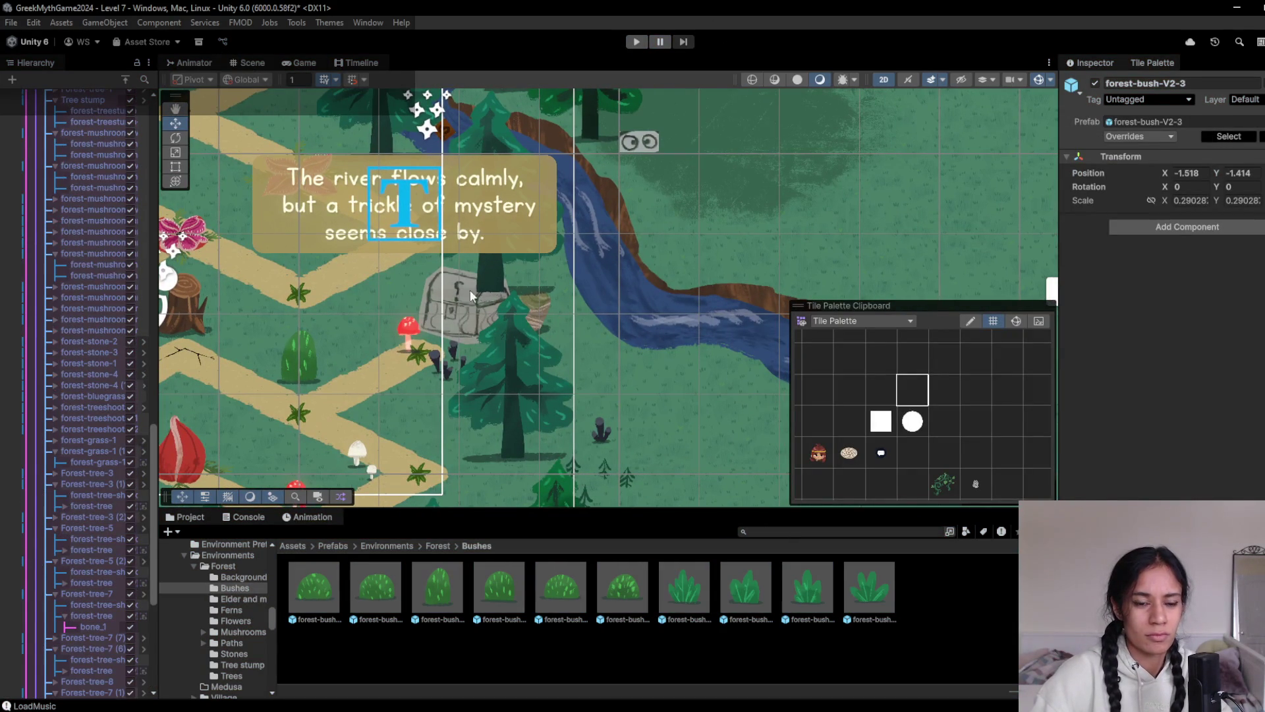
Set the stone chest sprite Screenshot_39-01_0 to Order in Layer 15
click(457, 299)
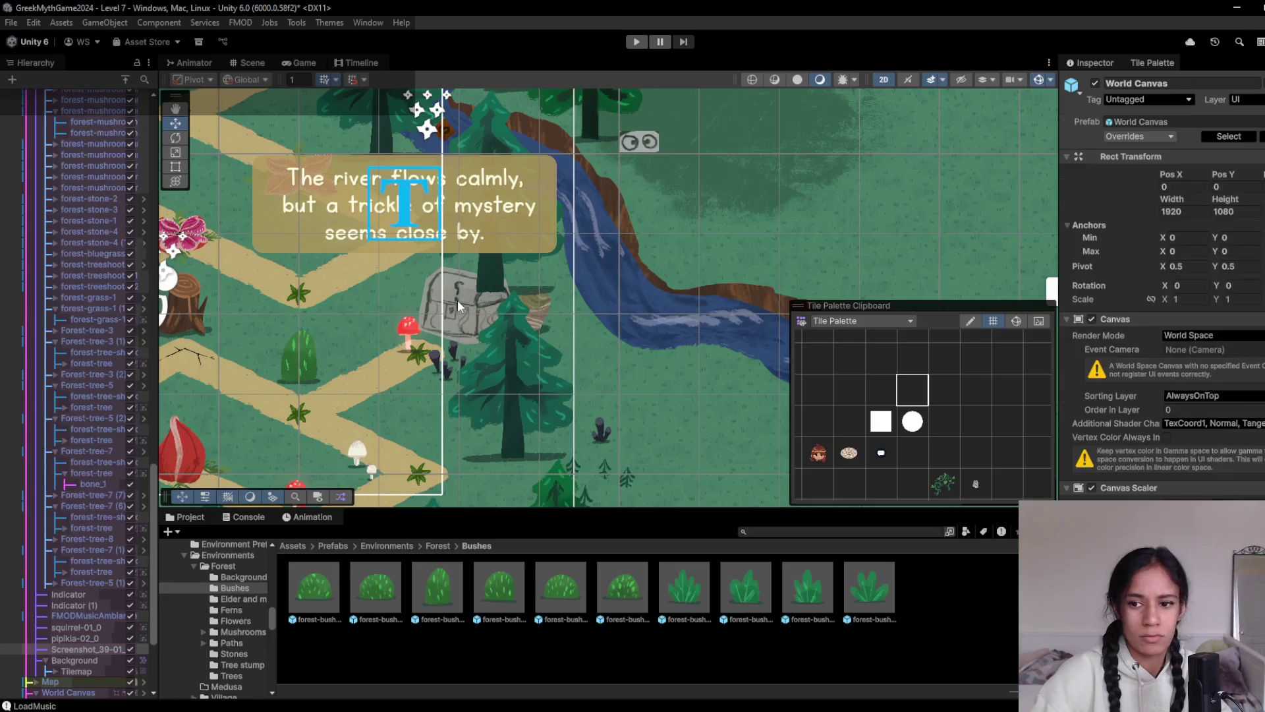
click(458, 299)
click(1166, 343)
text(15)
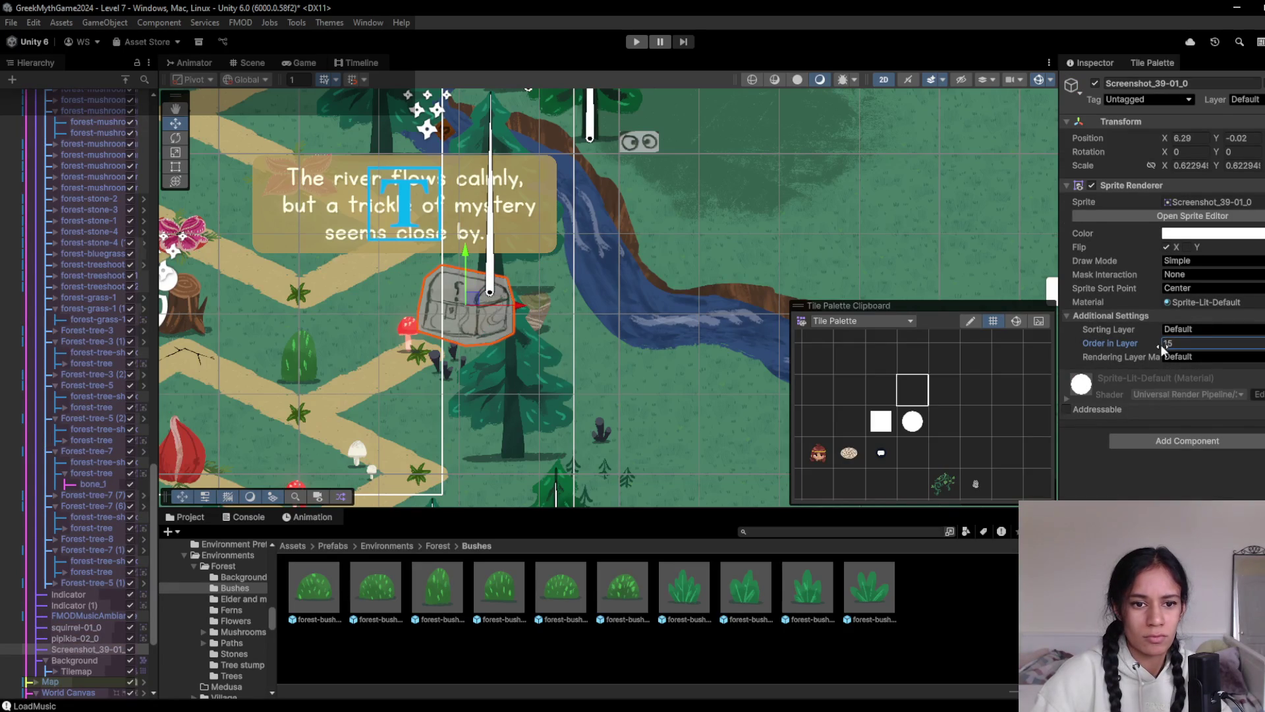
Frame Forest-tree-5 and move it below the chest to X 5.79, Y -1.29
click(508, 399)
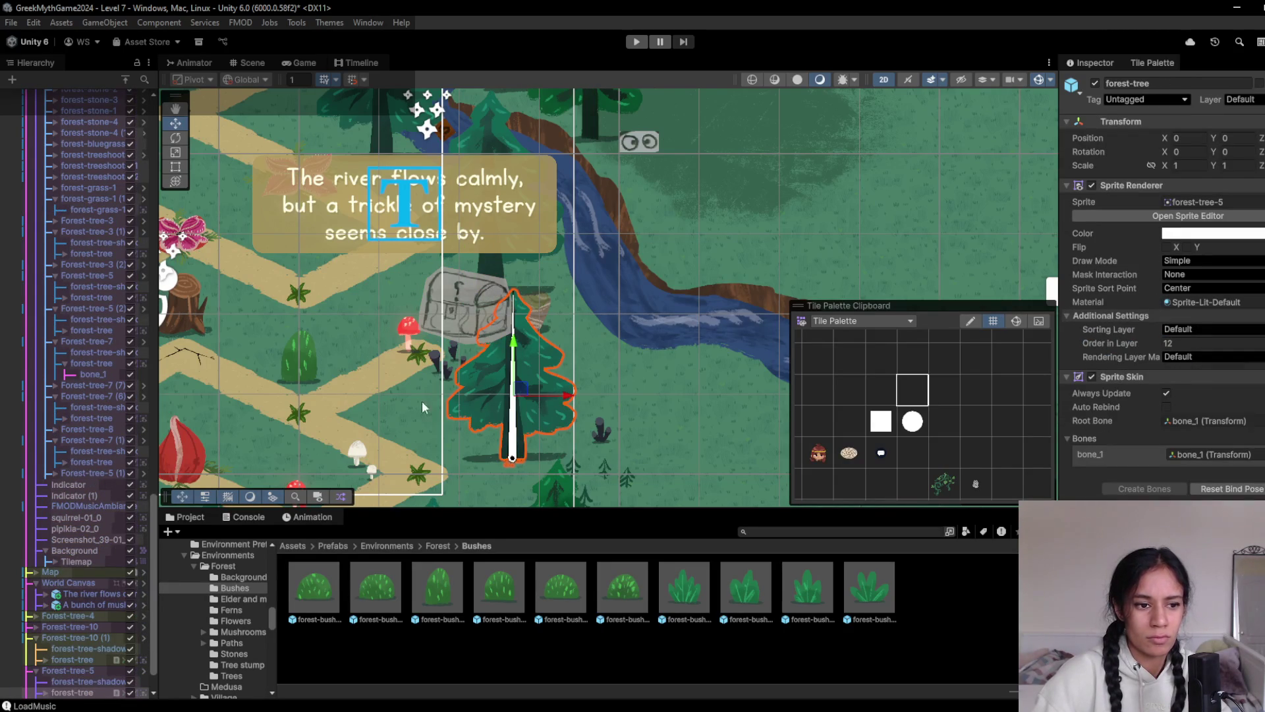
double_click(91, 671)
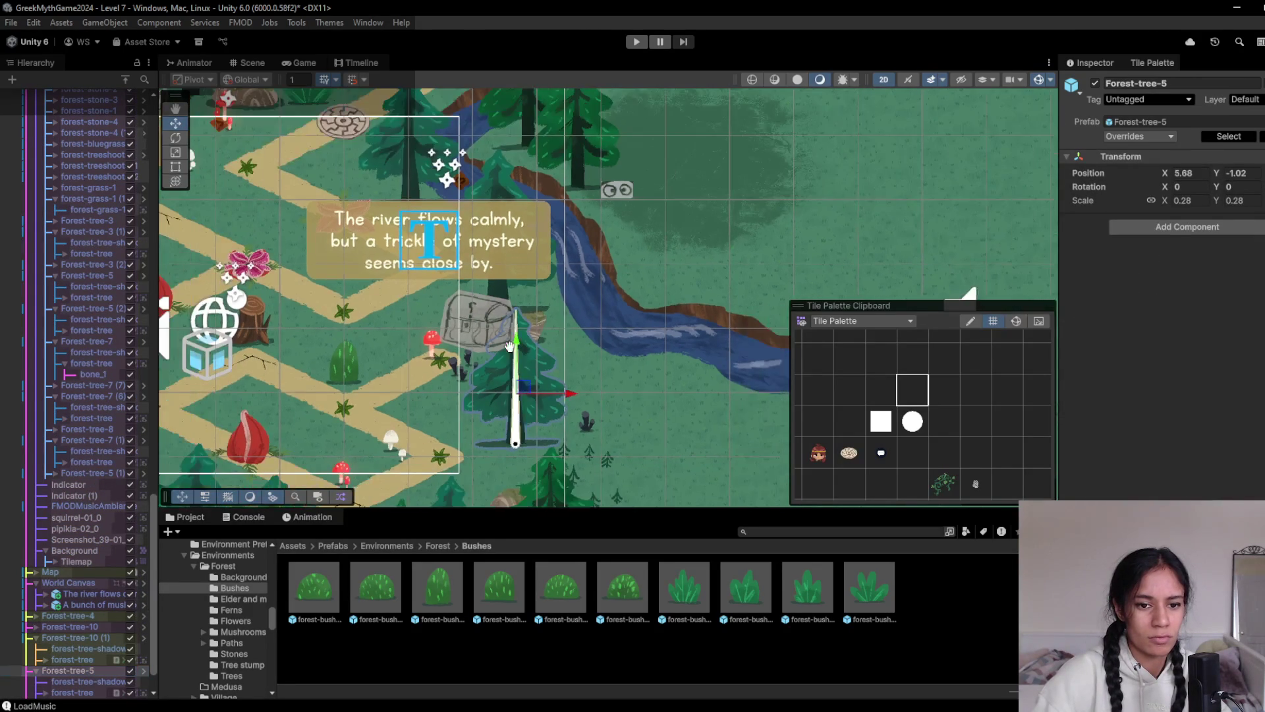
mouse_move(529, 377)
mouse_down()
mouse_move(545, 380)
mouse_move(541, 288)
mouse_move(534, 307)
mouse_up()
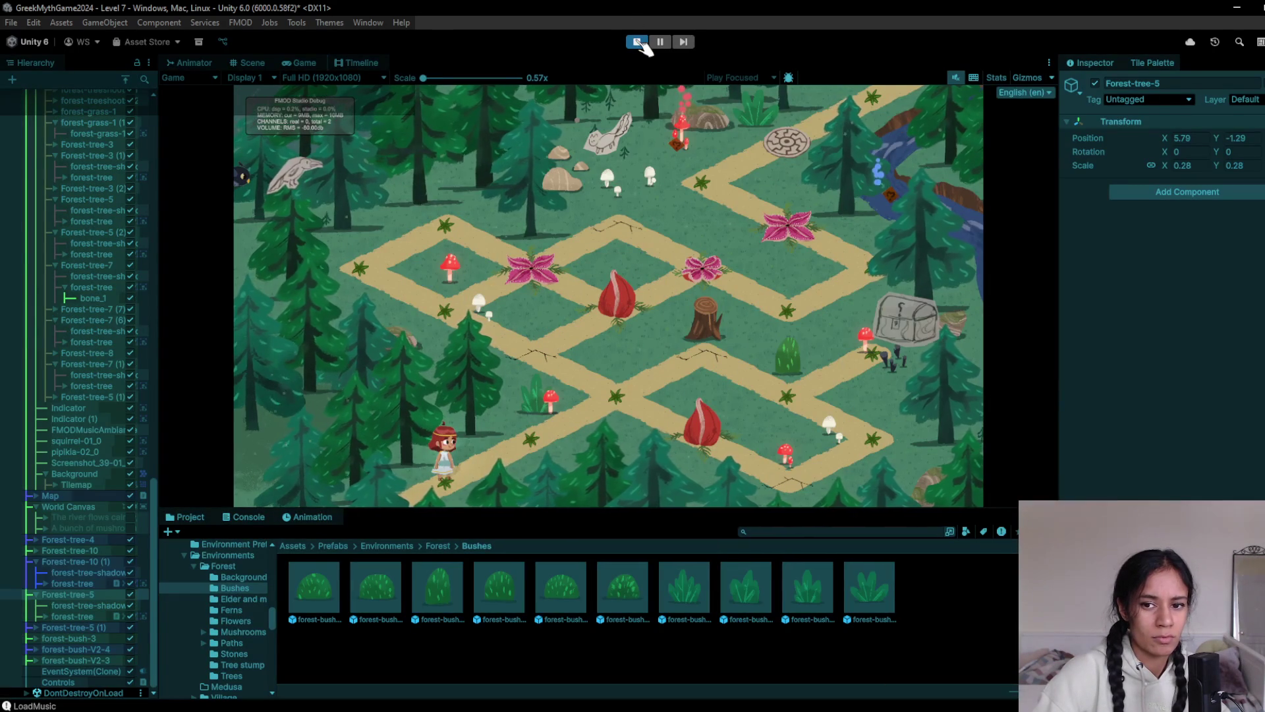
Stop play mode and set the Forest-tree-5 tree sprite's Order in Layer to 5
click(638, 42)
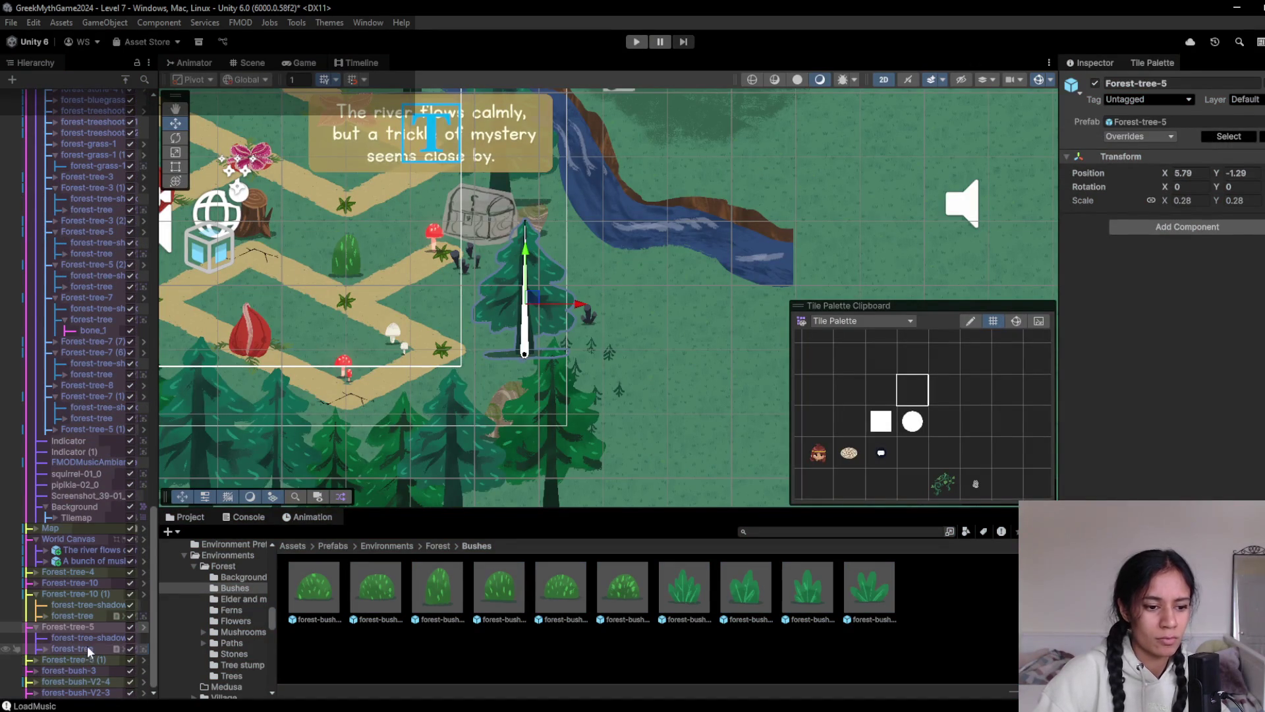
click(87, 648)
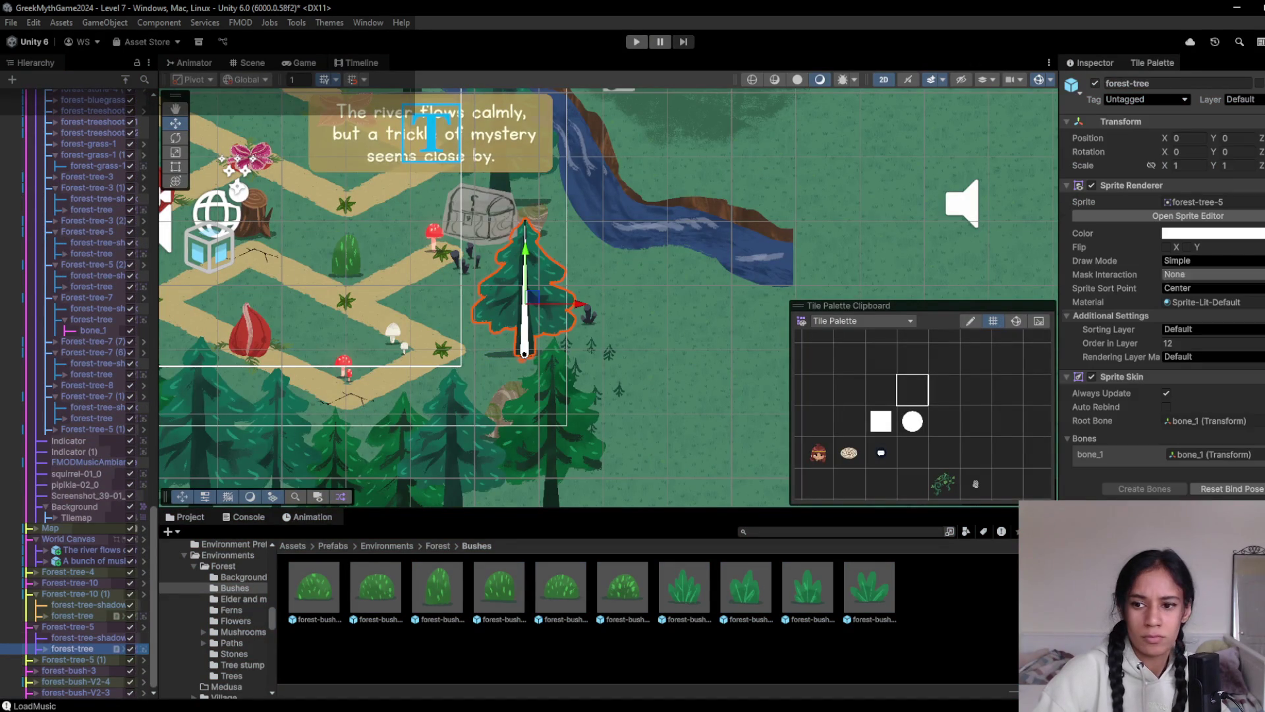
click(1187, 342)
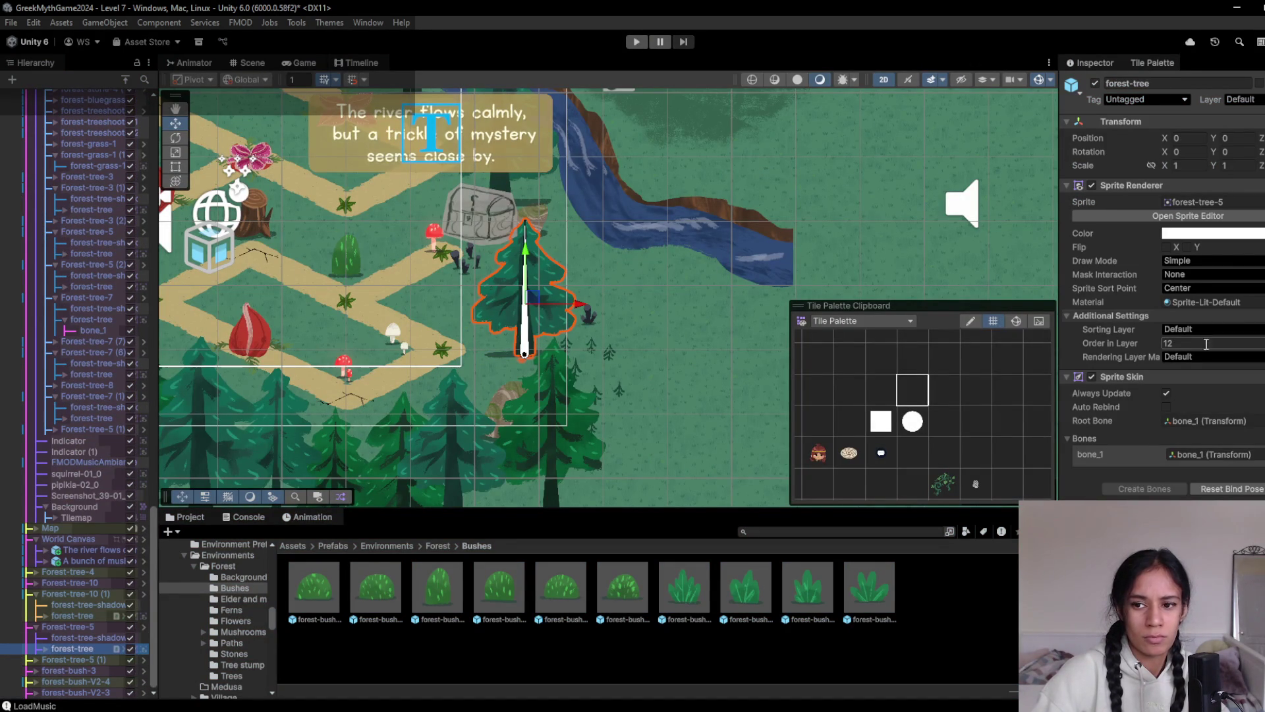
text(5)
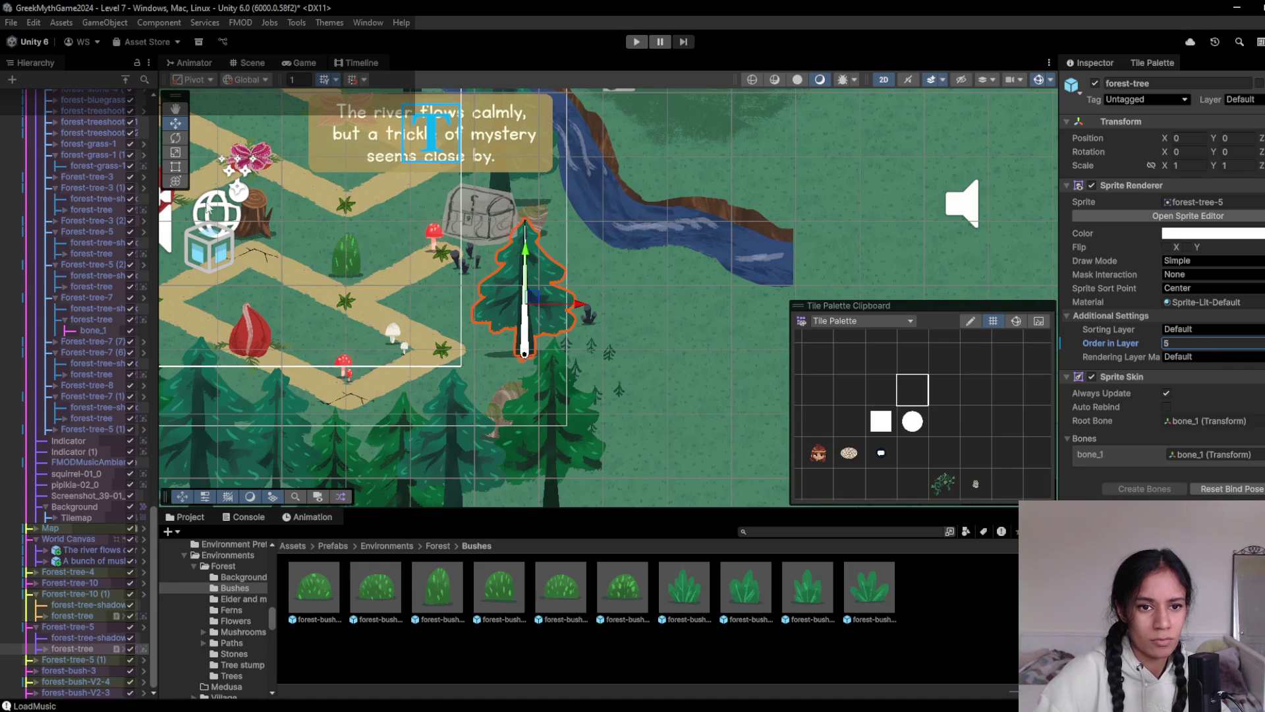
Give the stone chest sprite an Order in Layer of 6
click(503, 210)
click(491, 229)
click(1195, 341)
text(6)
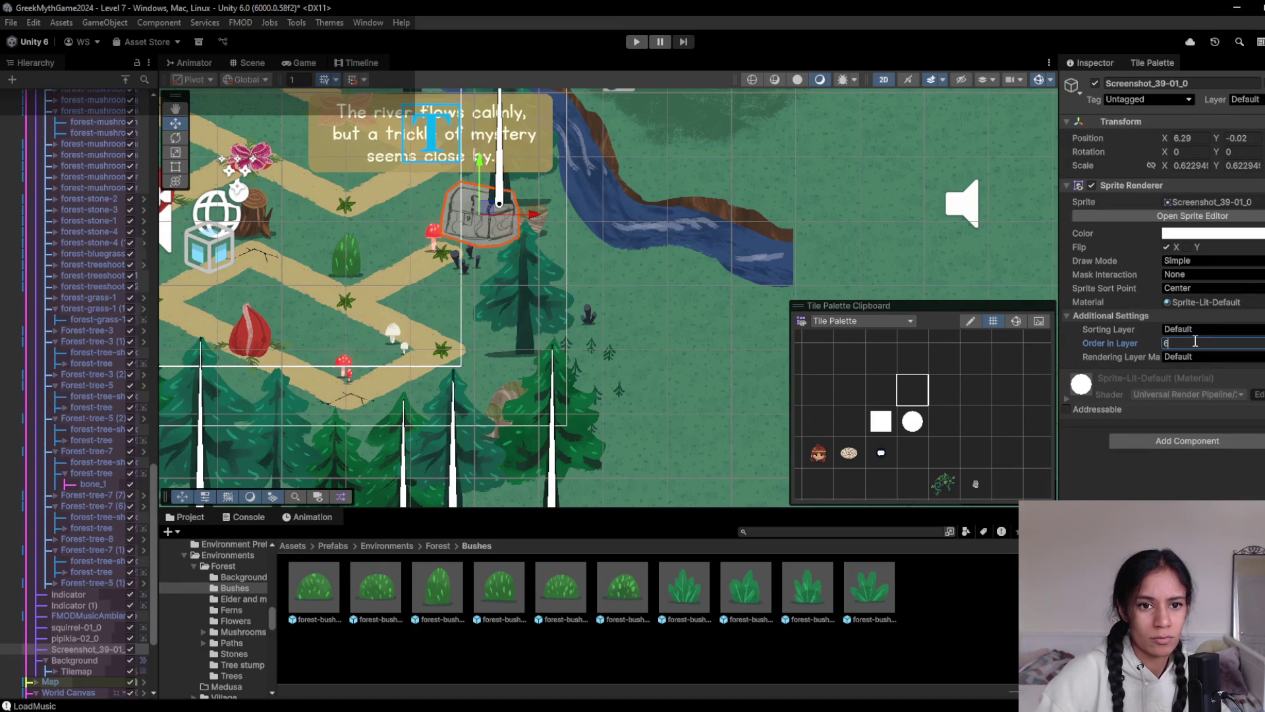
Set the pine tree sprite's Order in Layer to 4 and save the scene
scroll(523, 184, up, 3)
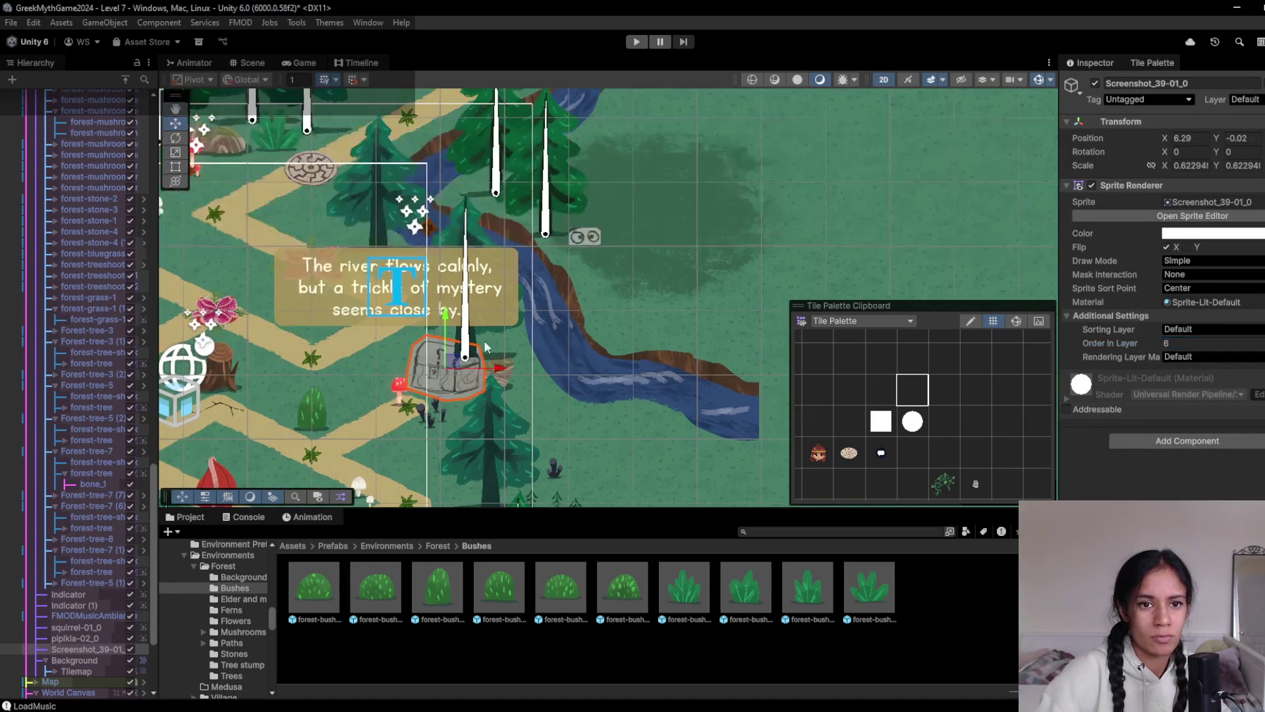
click(480, 240)
click(479, 241)
click(479, 240)
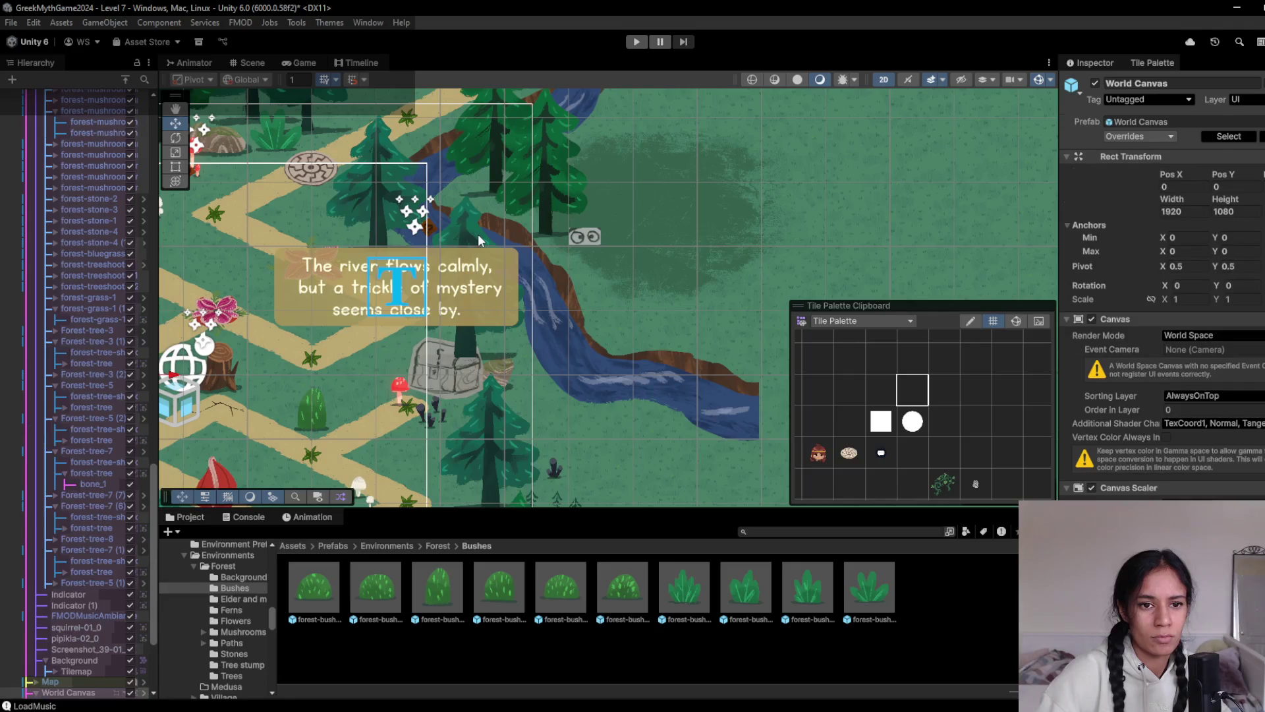
click(479, 240)
click(1203, 344)
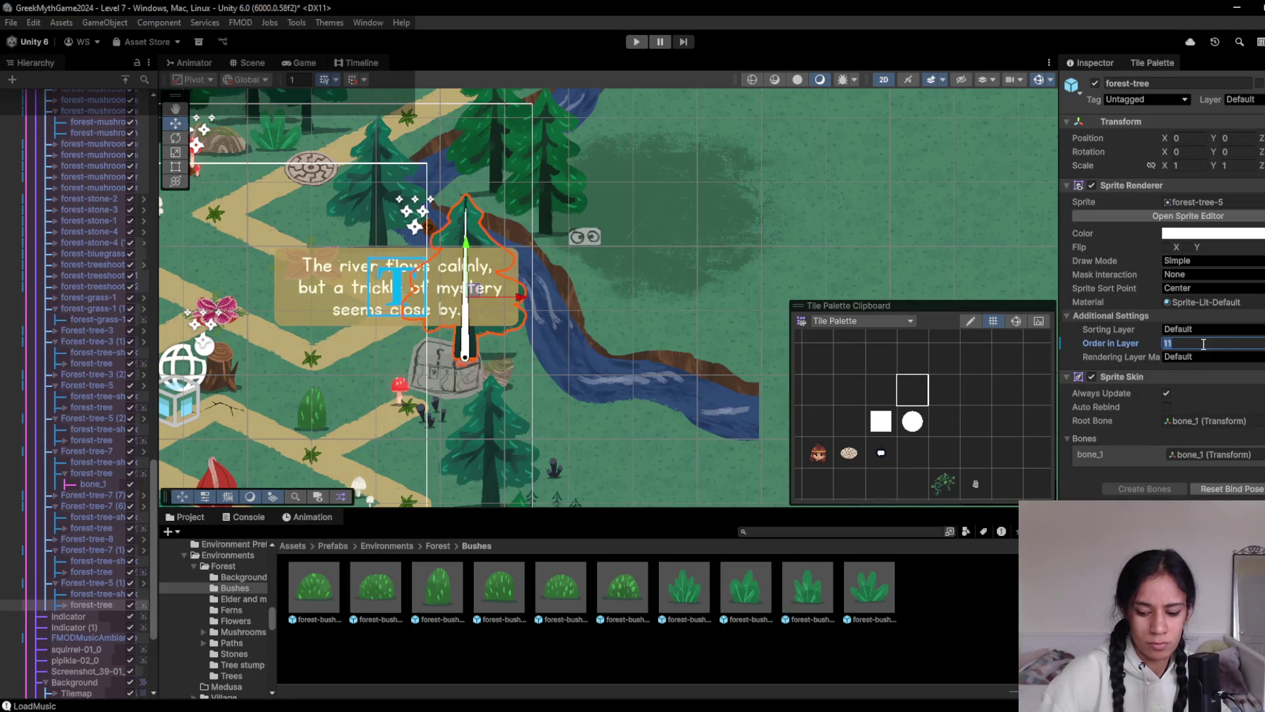
text(4)
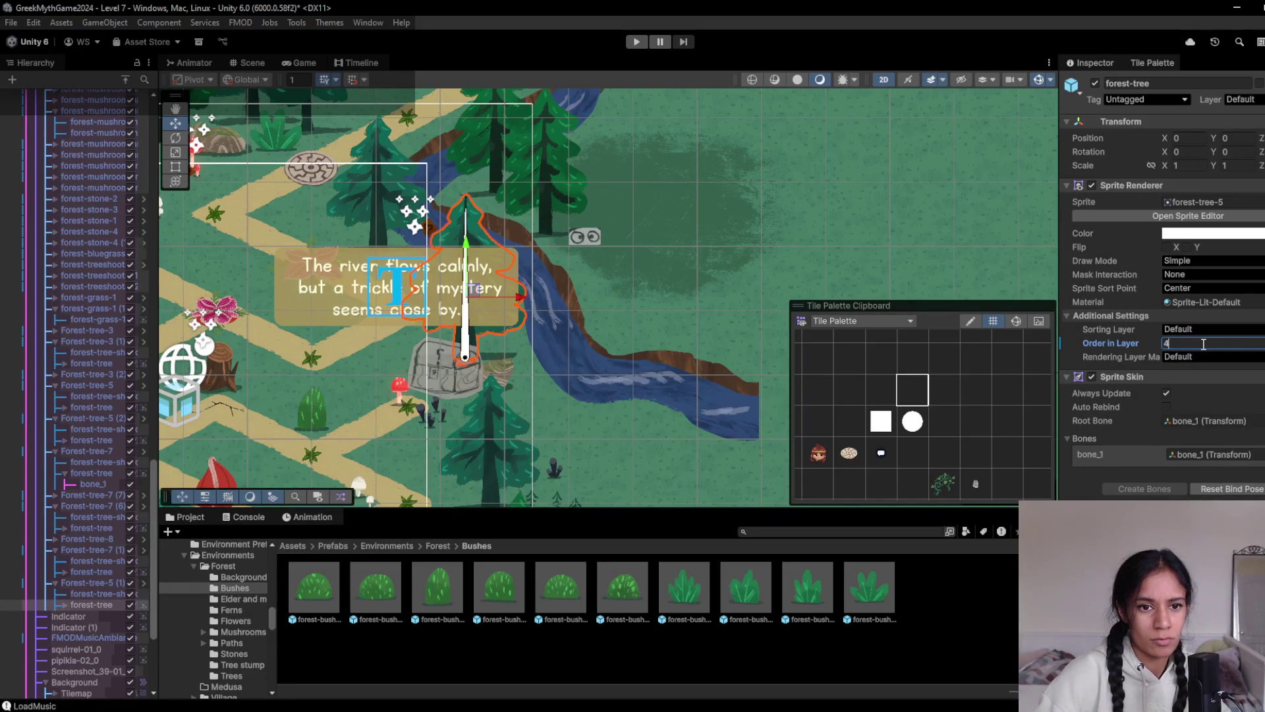
key(ctrl+s)
Change the Screenshot_39-01_0 chest's Order in Layer to 5 and start play-testing
click(449, 378)
click(449, 379)
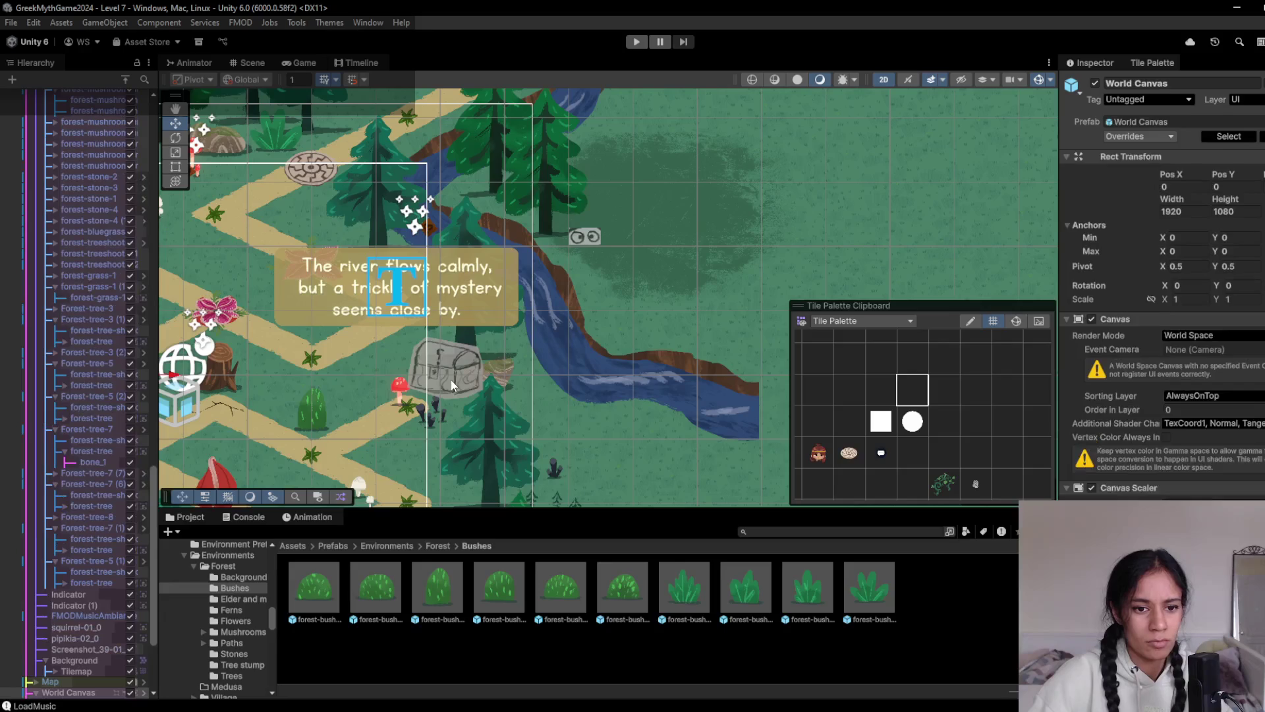
click(485, 377)
click(1202, 343)
text(4)
key(BackSpace)
text(5)
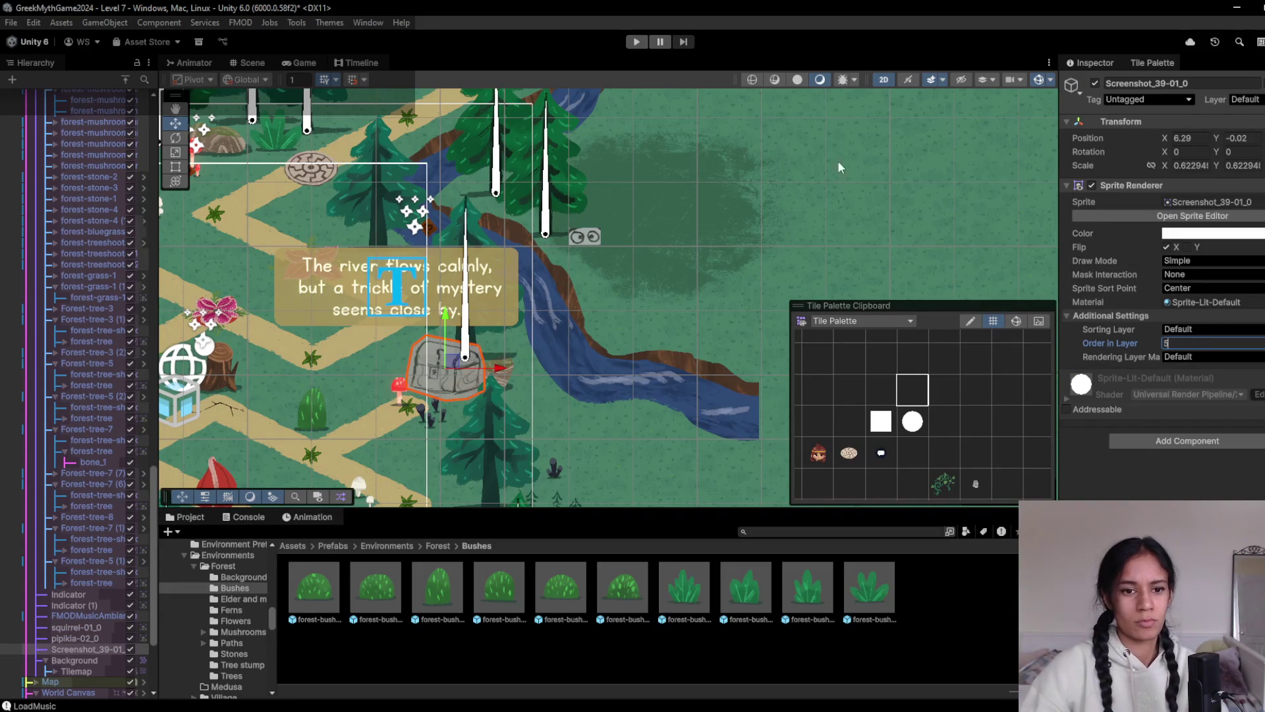
click(638, 43)
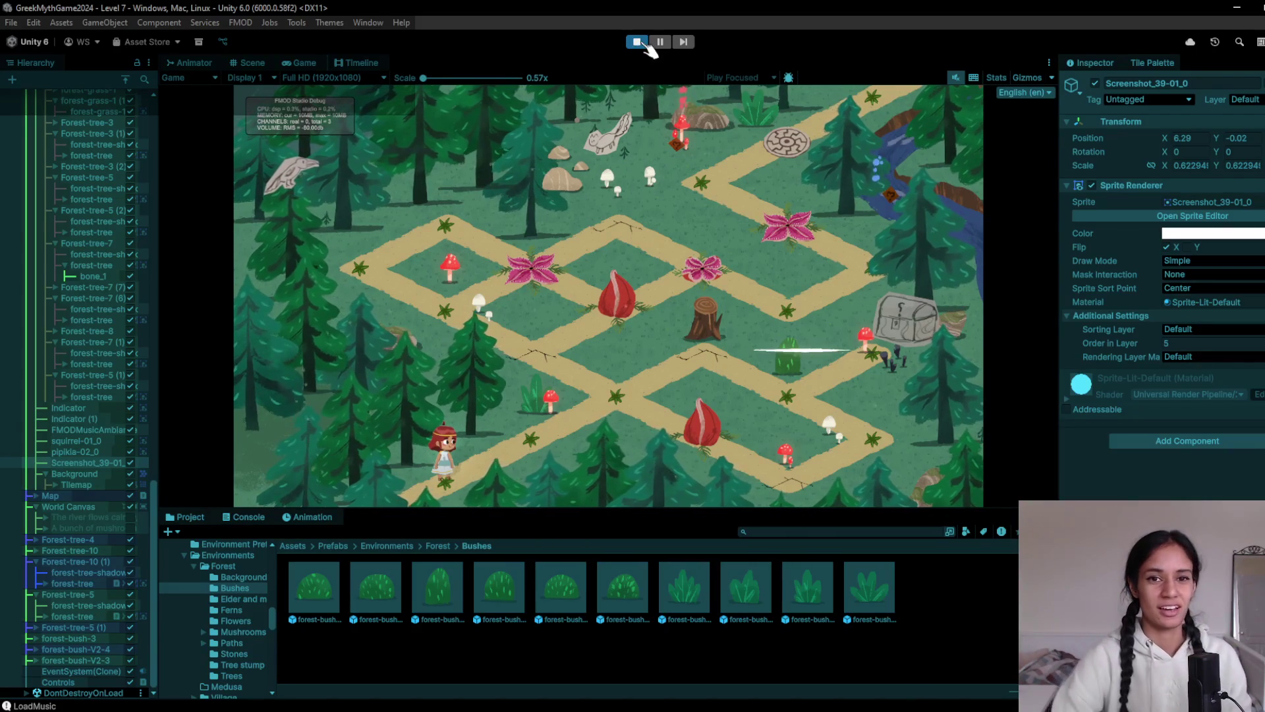
Walk the character to the next path node, then exit Play mode
click(533, 445)
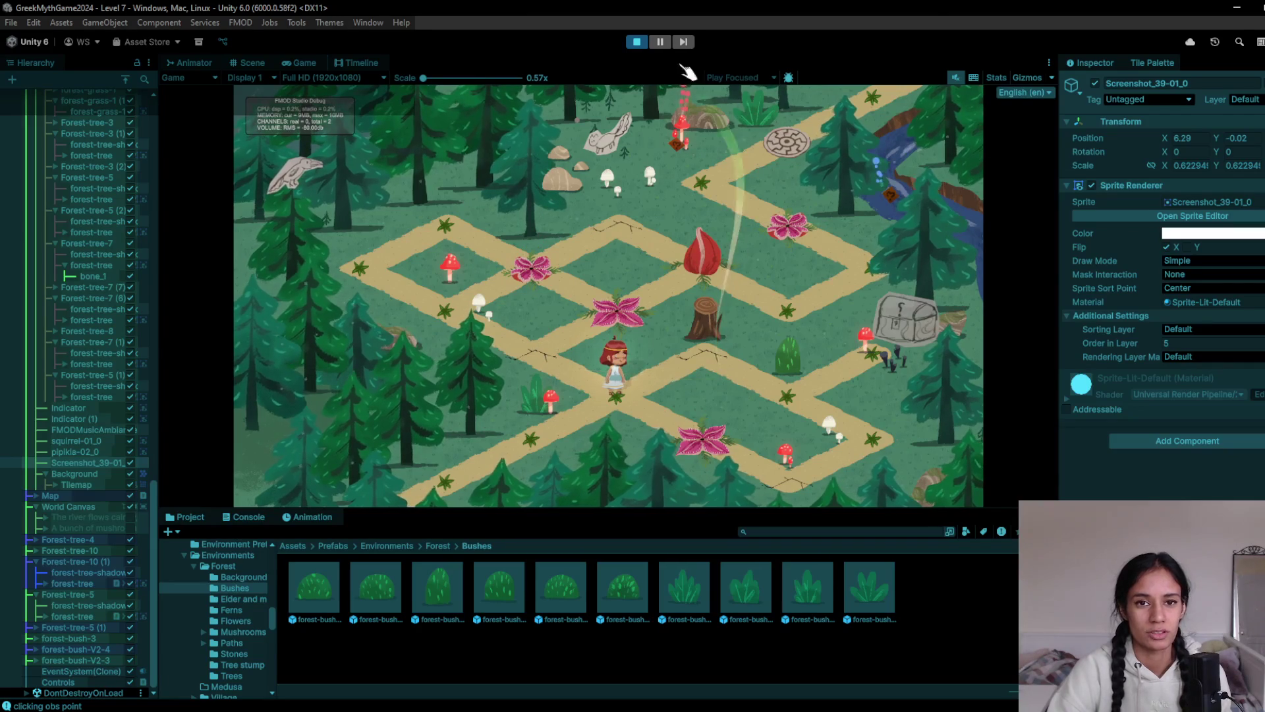
click(649, 41)
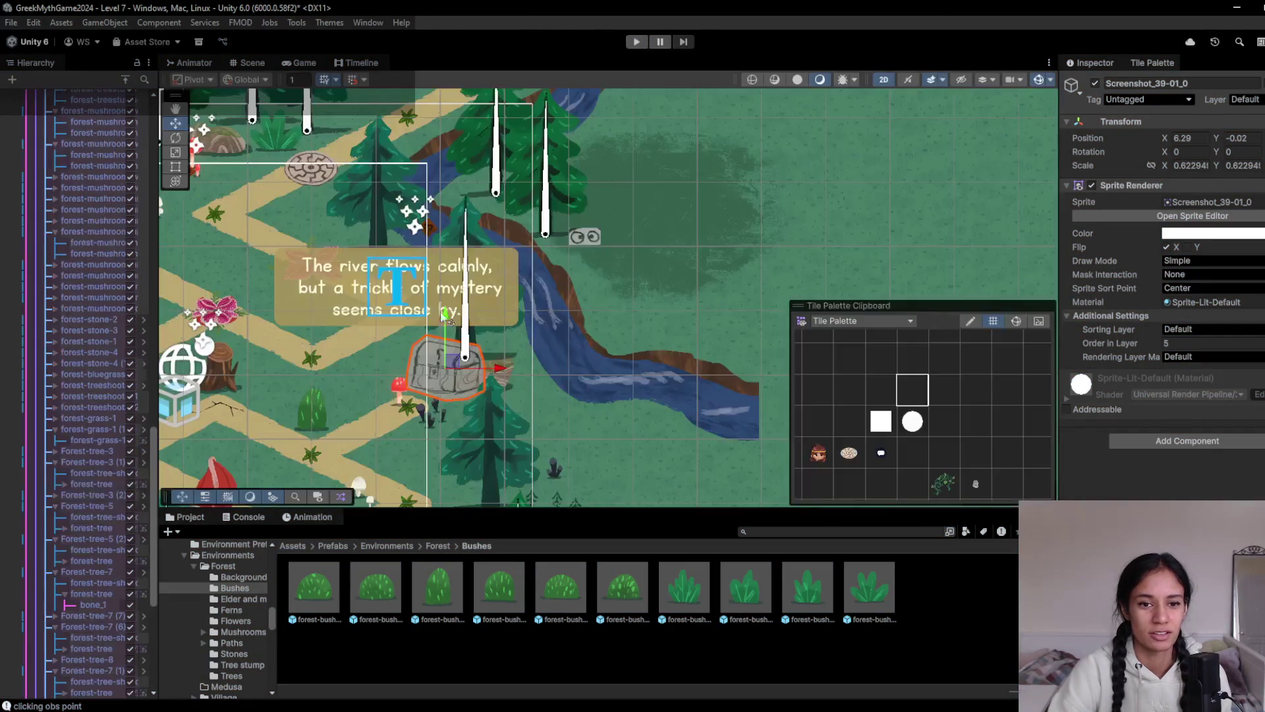
Nudge the Tree stump parent slightly up-right to X -5.71, Y -0.51, then pan the map
click(369, 351)
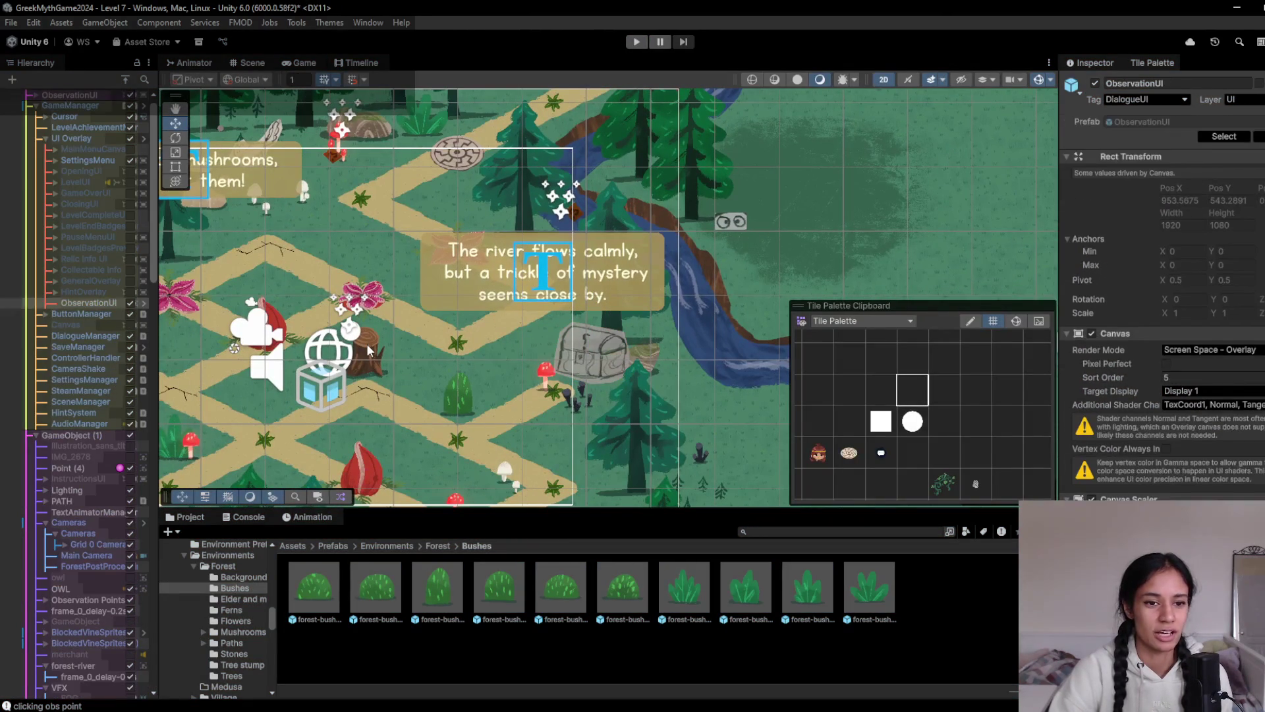
click(369, 351)
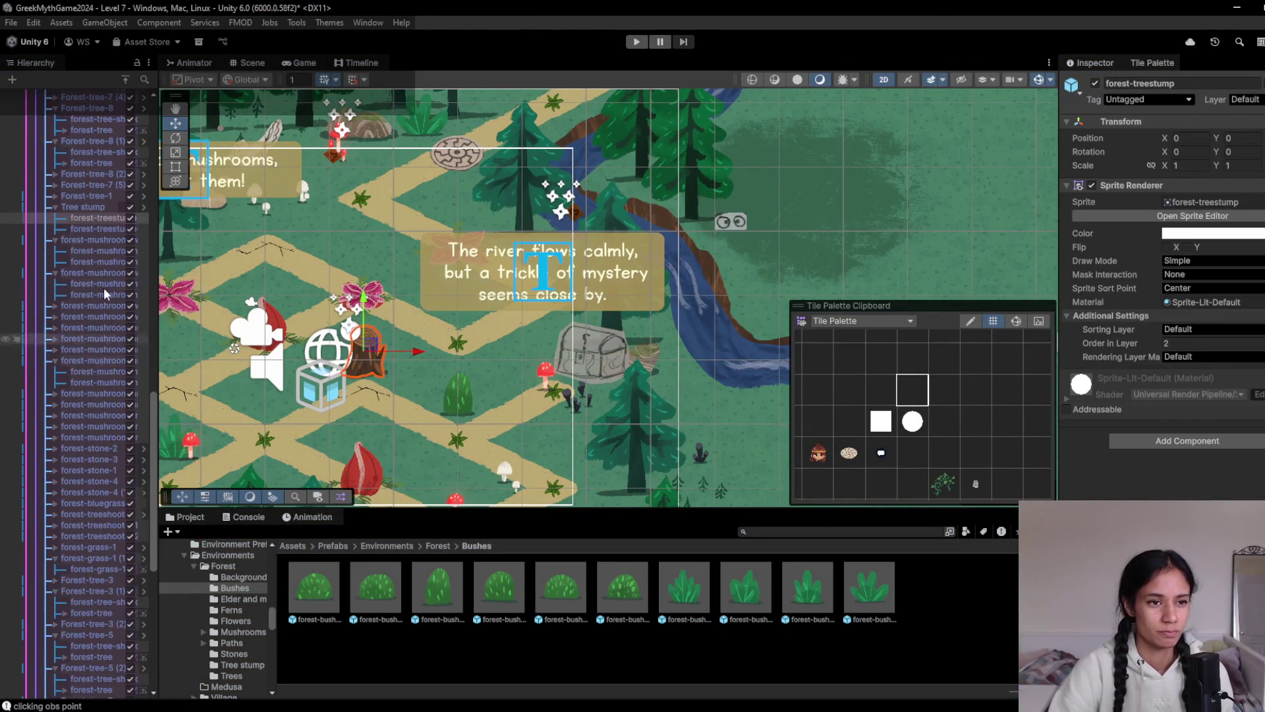
click(96, 207)
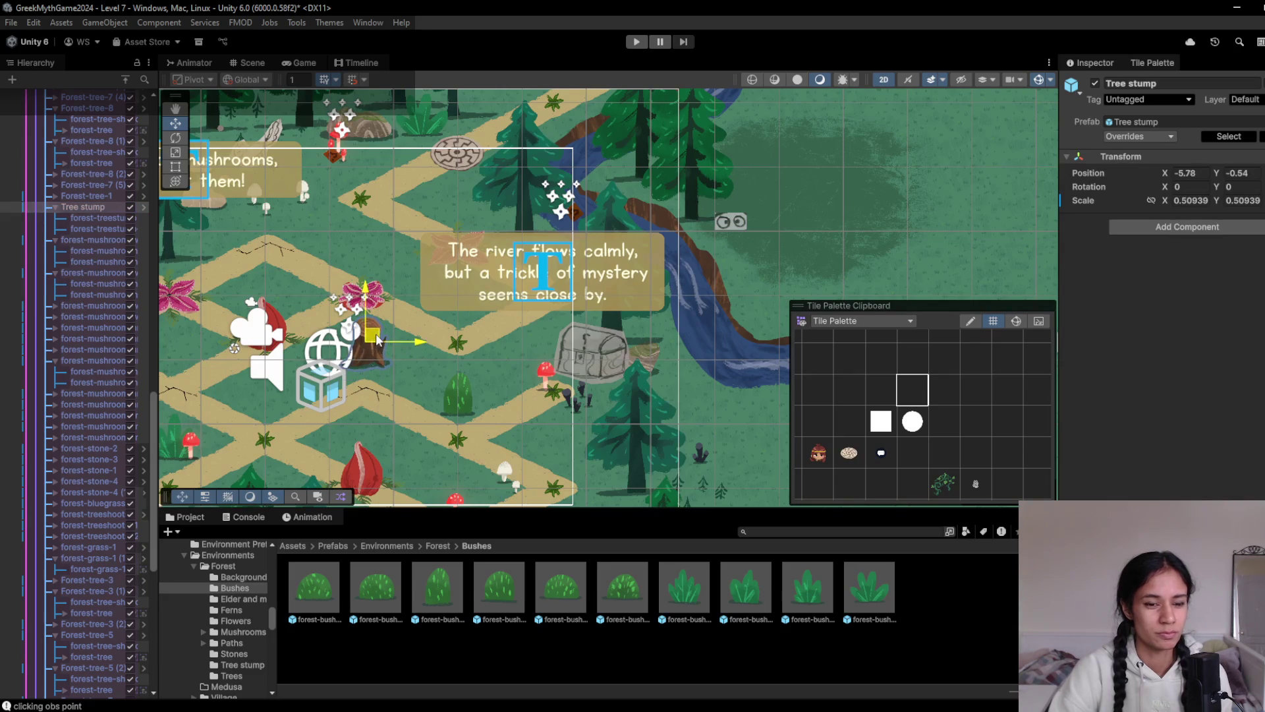
drag(379, 340, 386, 343)
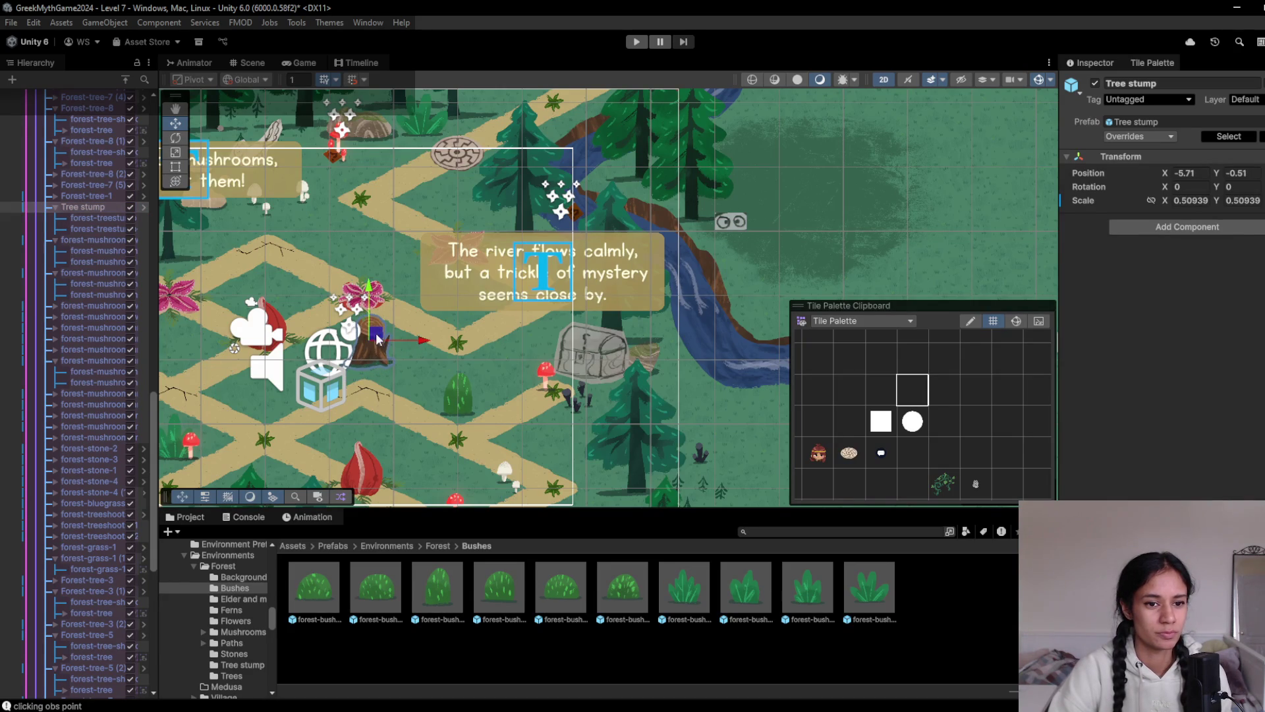
scroll(396, 346, down, 2)
drag(454, 379, 475, 327)
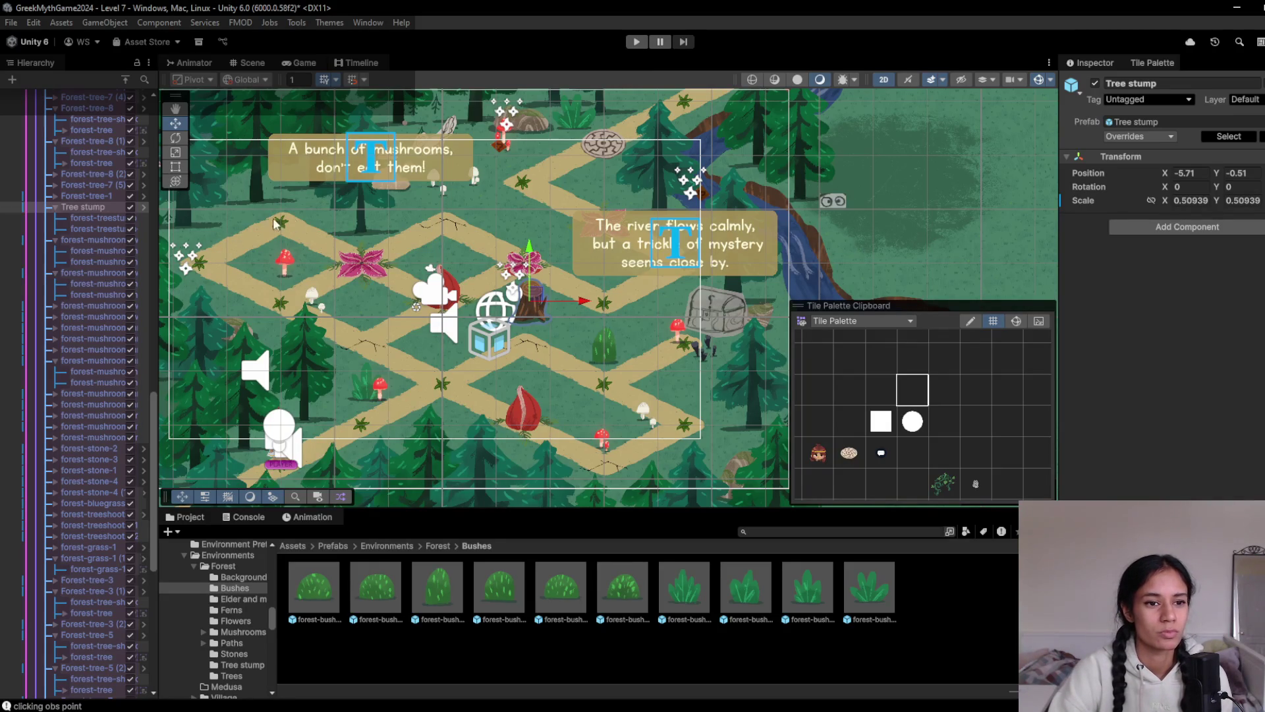
drag(256, 261, 402, 319)
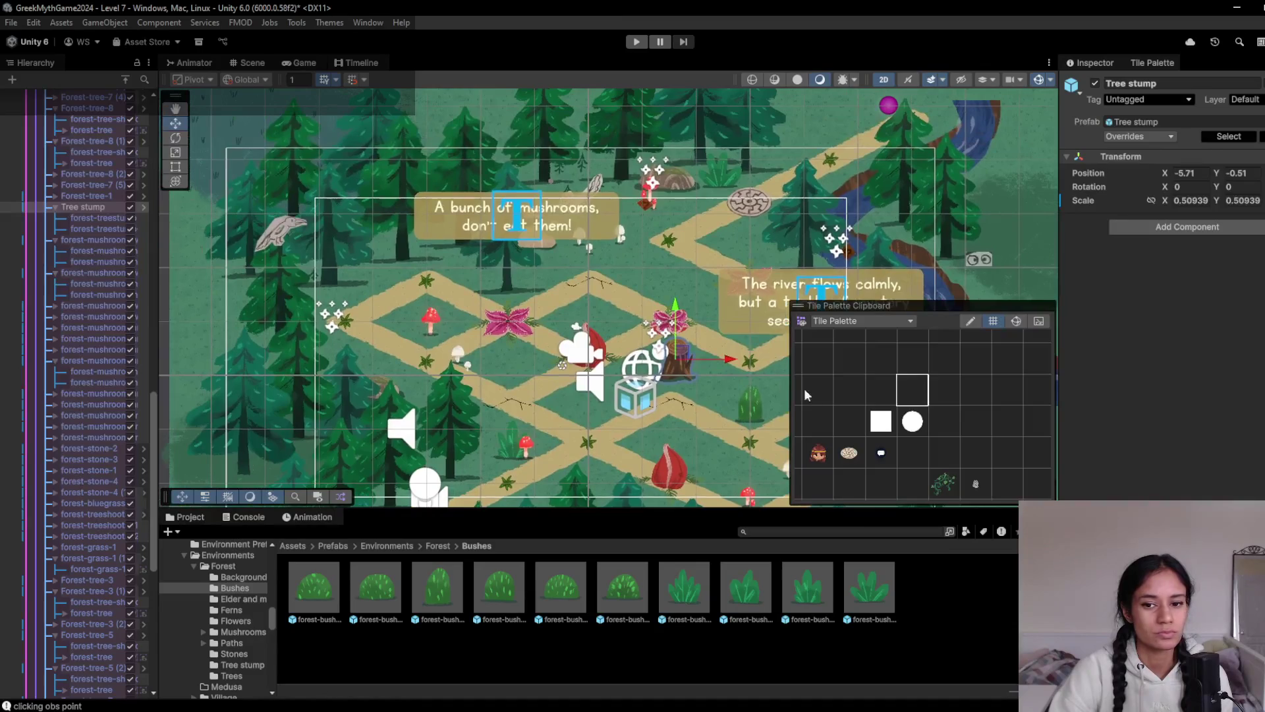
Paint a crack tile and a red fly trap onto the forest path, then start play mode
scroll(859, 454, down, 3)
click(829, 442)
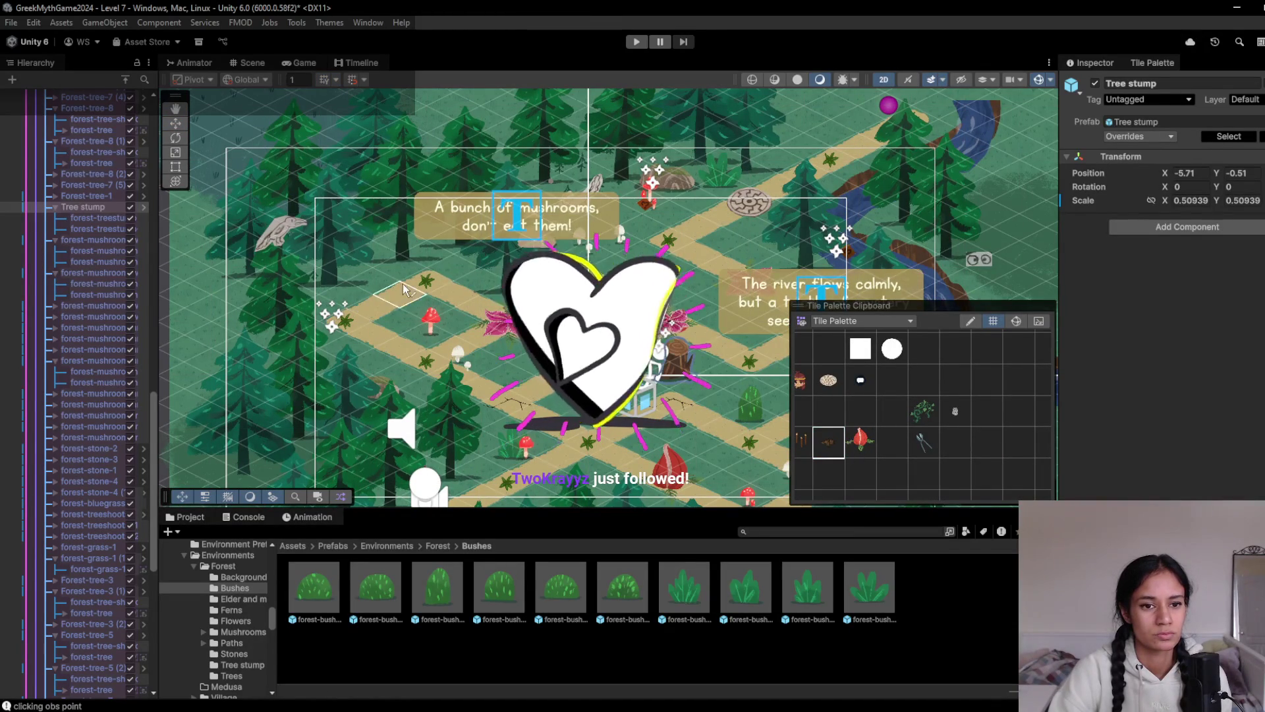
click(428, 297)
click(860, 442)
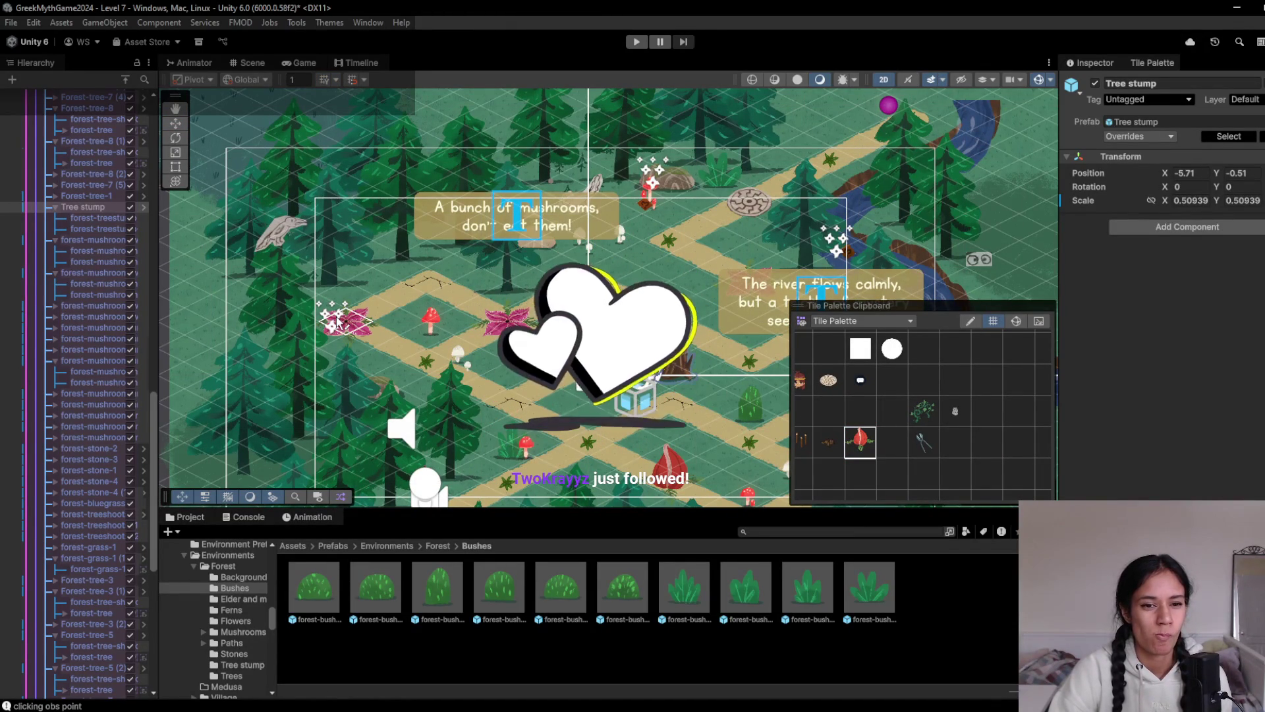
click(339, 321)
click(636, 41)
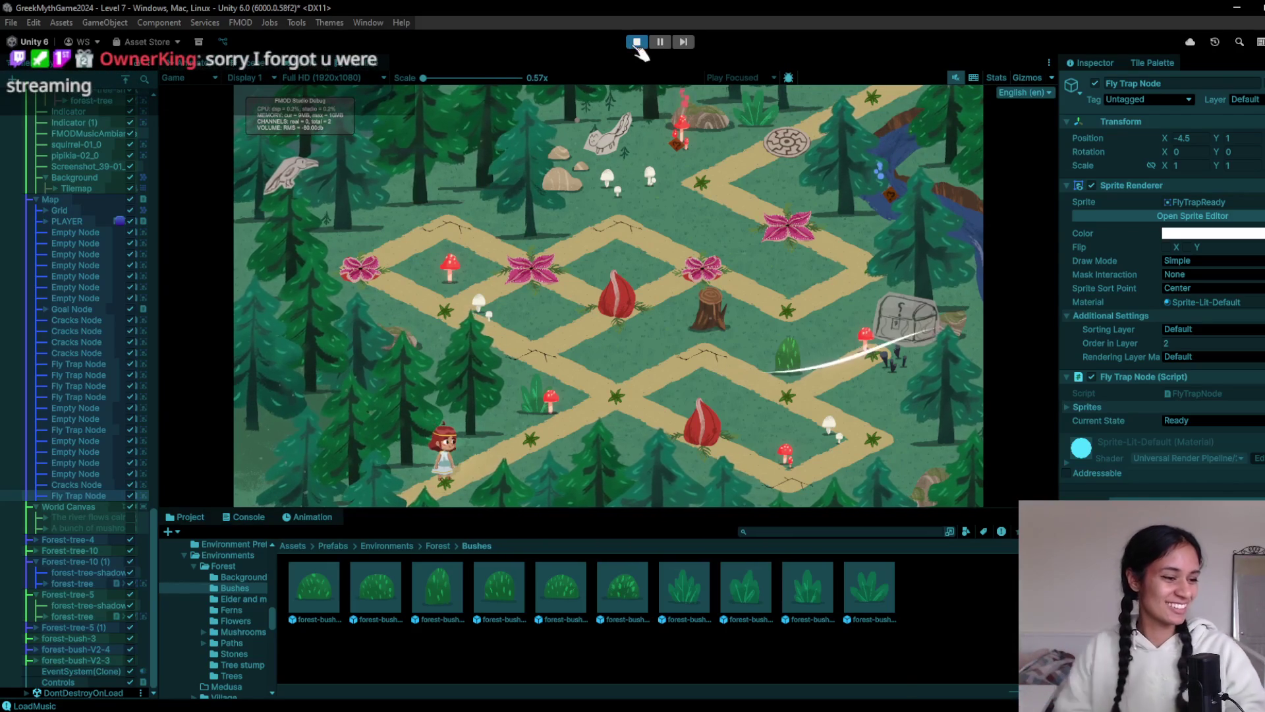
Walk the character one node up-right past the fly traps, then stop play mode
click(611, 403)
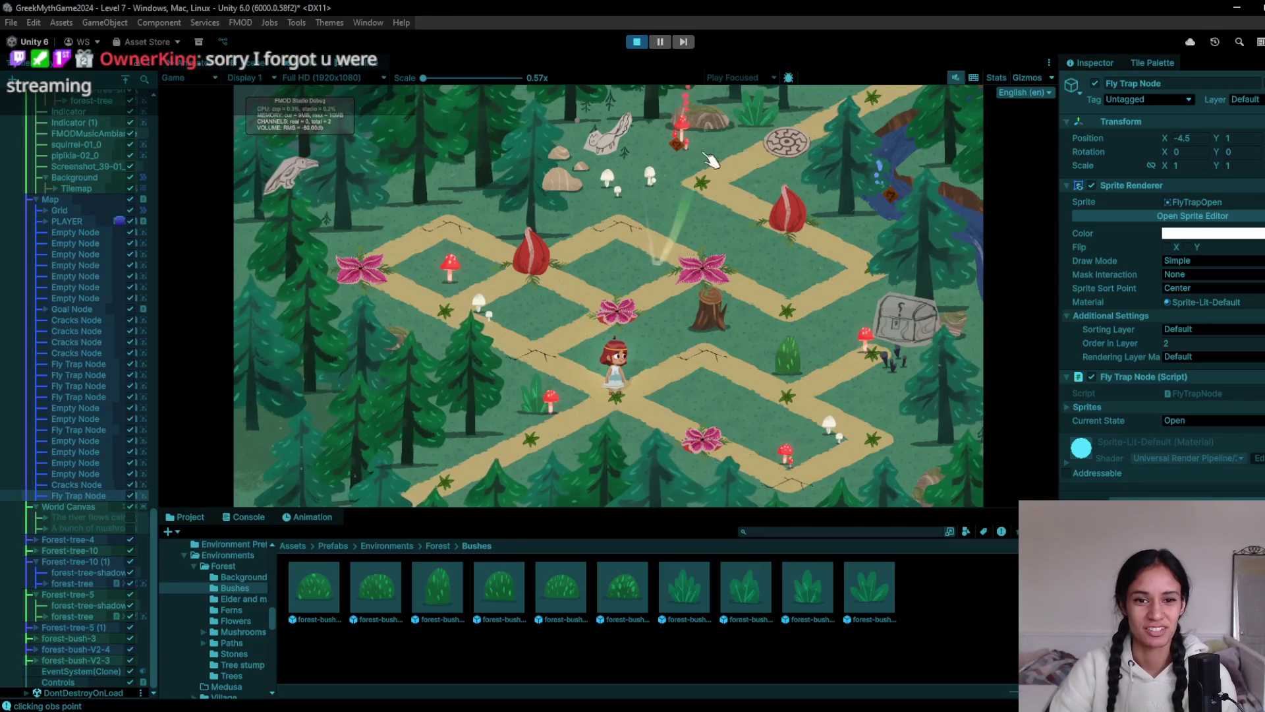
click(637, 42)
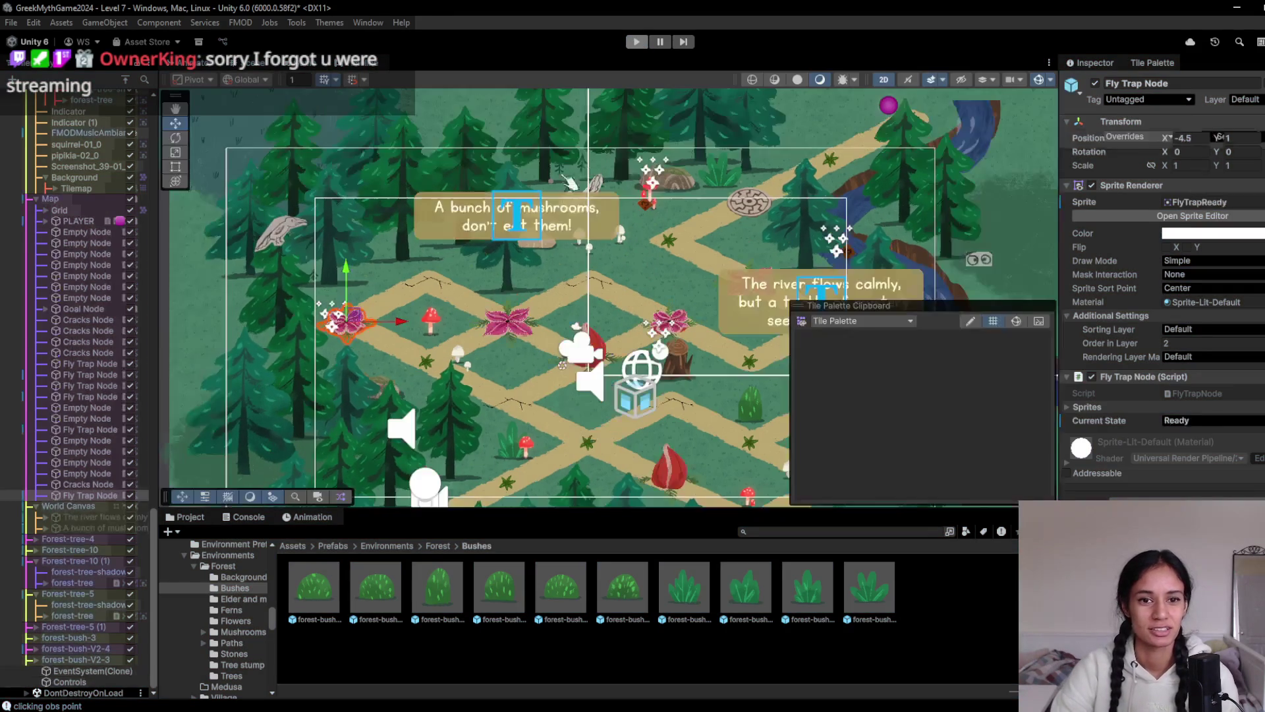
Move the forest-stone-1 pair down-left beside the path to X -7.75, Y 0.53, checking the Game view
scroll(552, 138, up, 2)
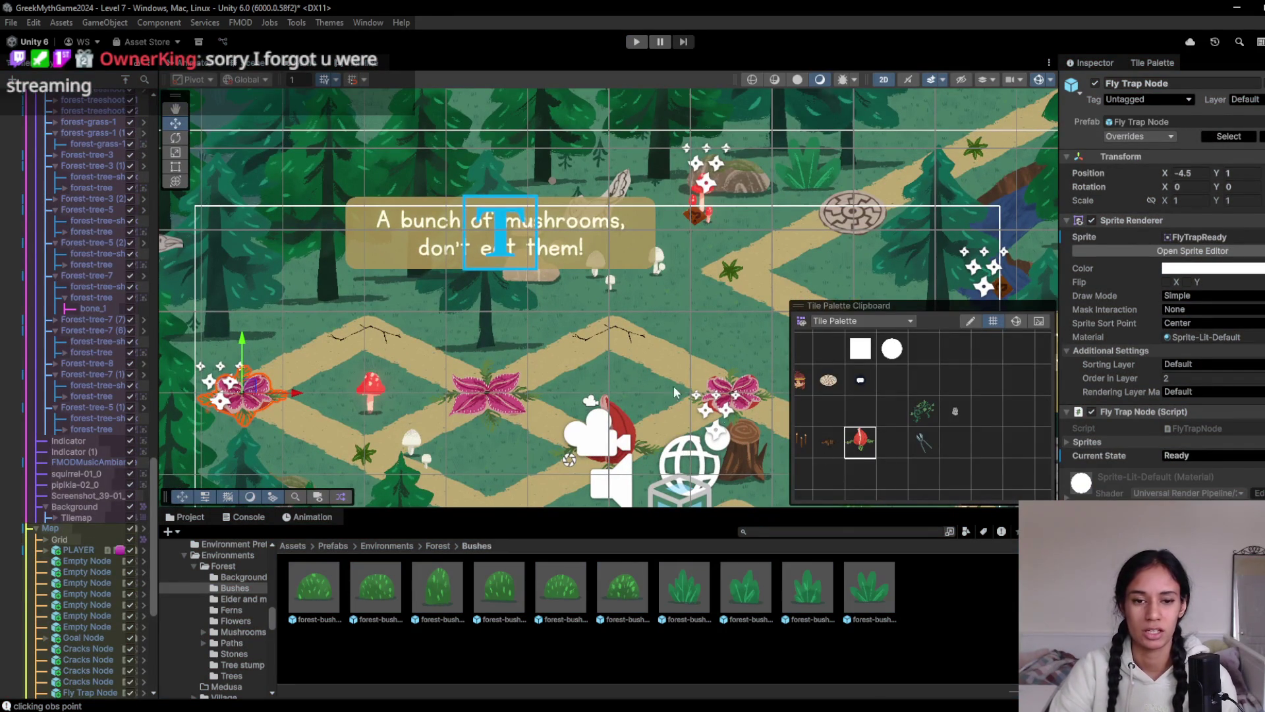
click(535, 280)
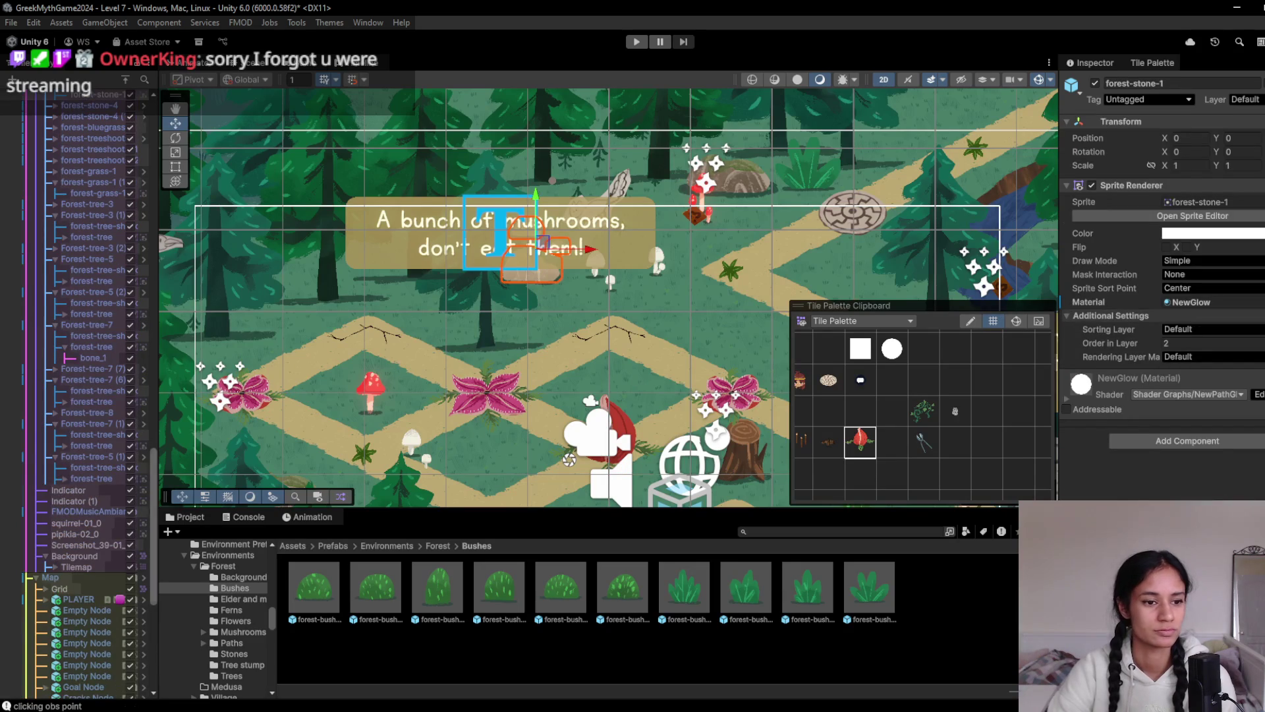
scroll(89, 213, up, 6)
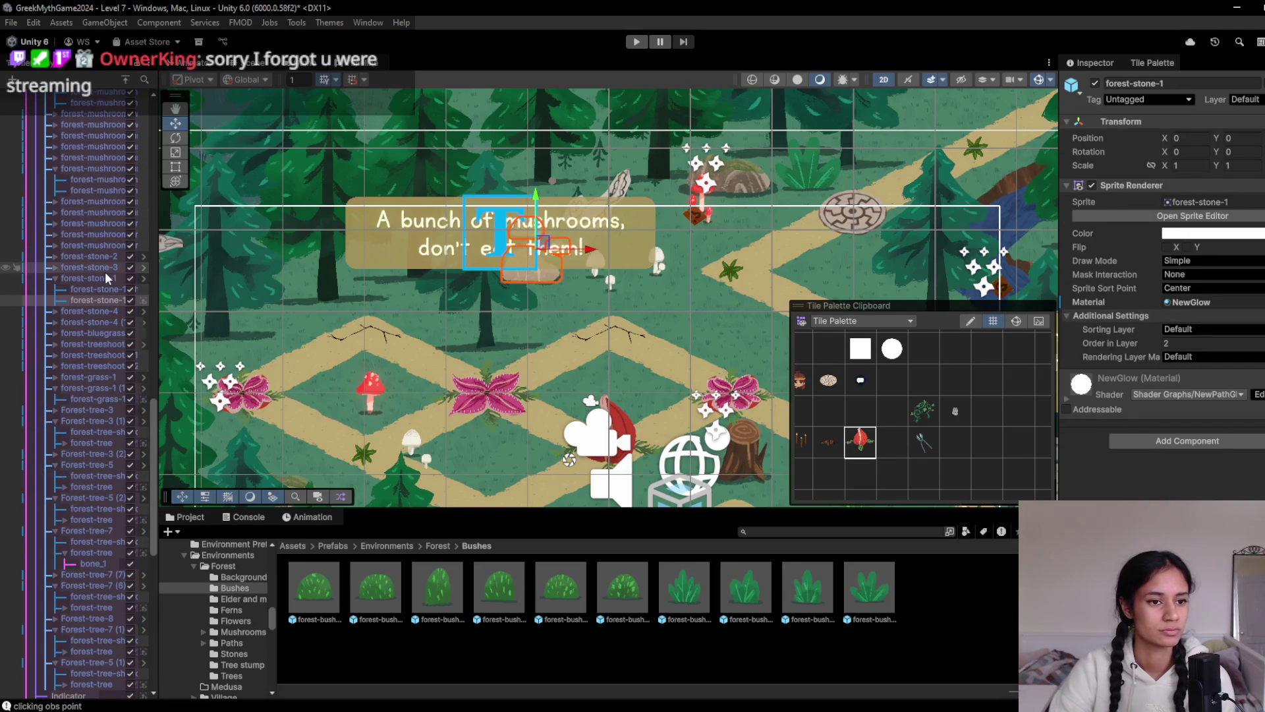
click(105, 276)
drag(553, 296, 505, 360)
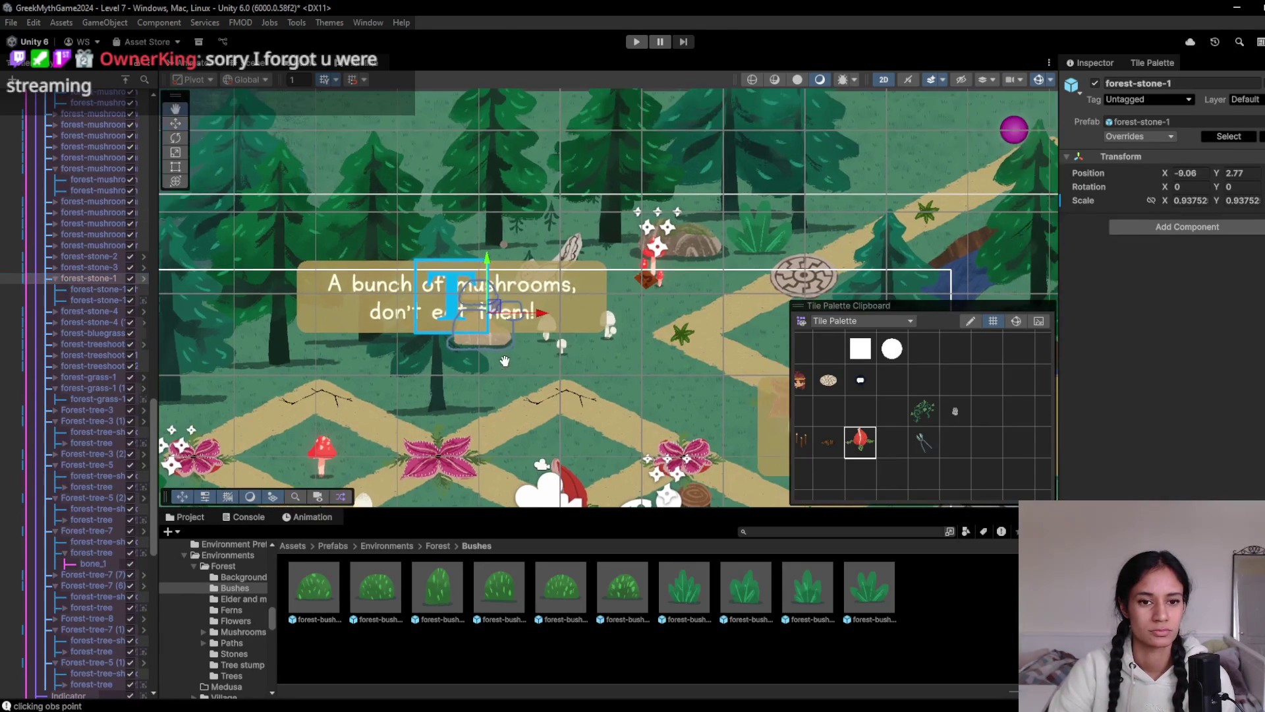
mouse_move(490, 308)
mouse_down()
mouse_move(649, 344)
mouse_move(654, 359)
mouse_up()
mouse_move(630, 362)
mouse_down()
mouse_move(441, 230)
mouse_move(393, 321)
mouse_up()
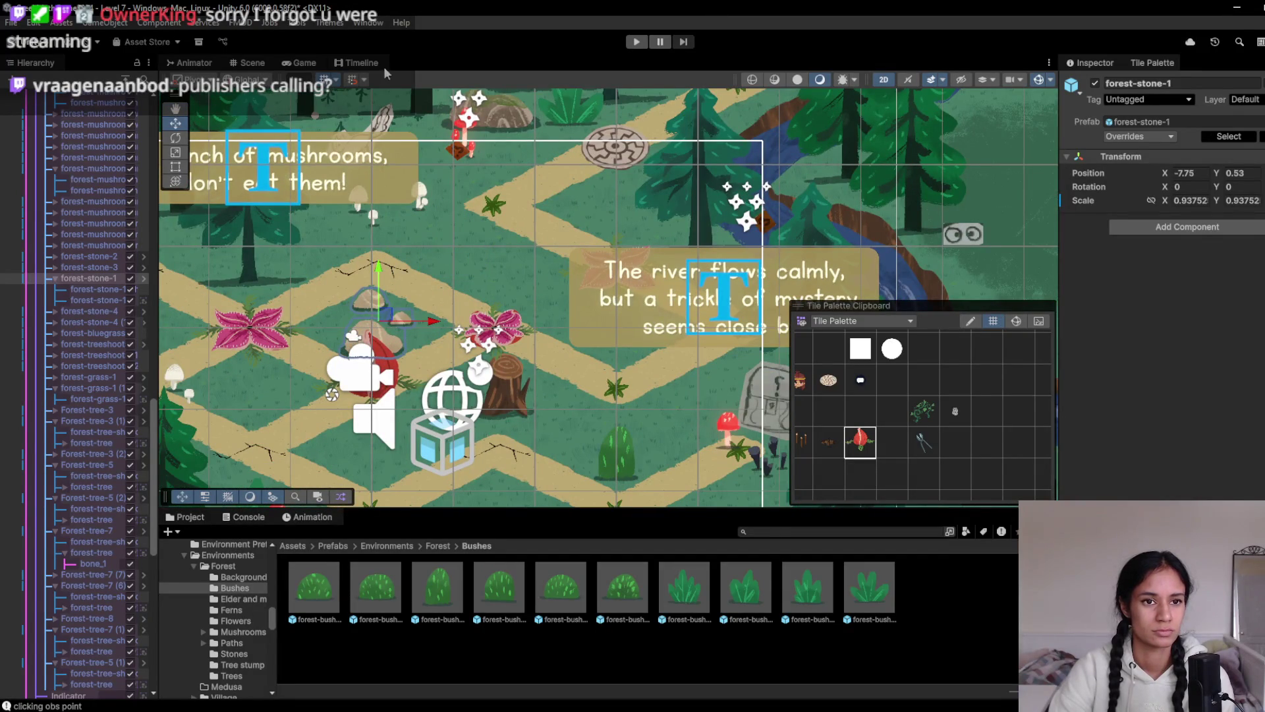
click(300, 63)
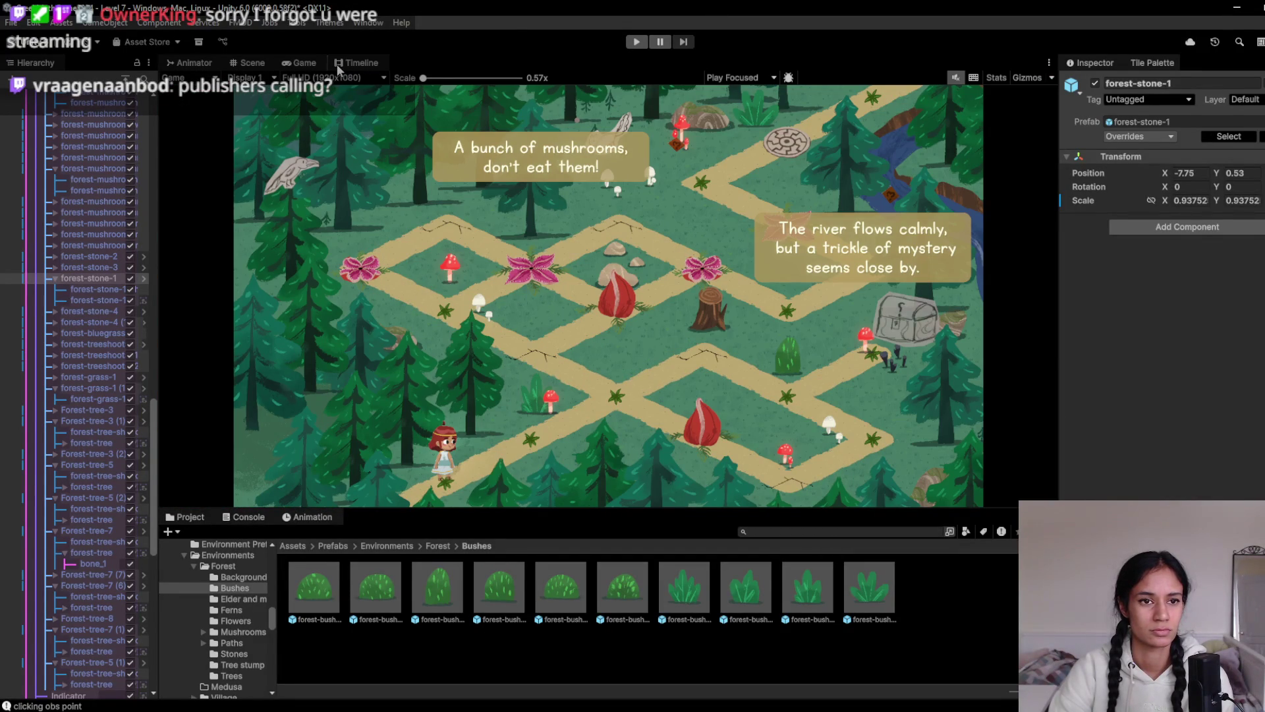
click(252, 63)
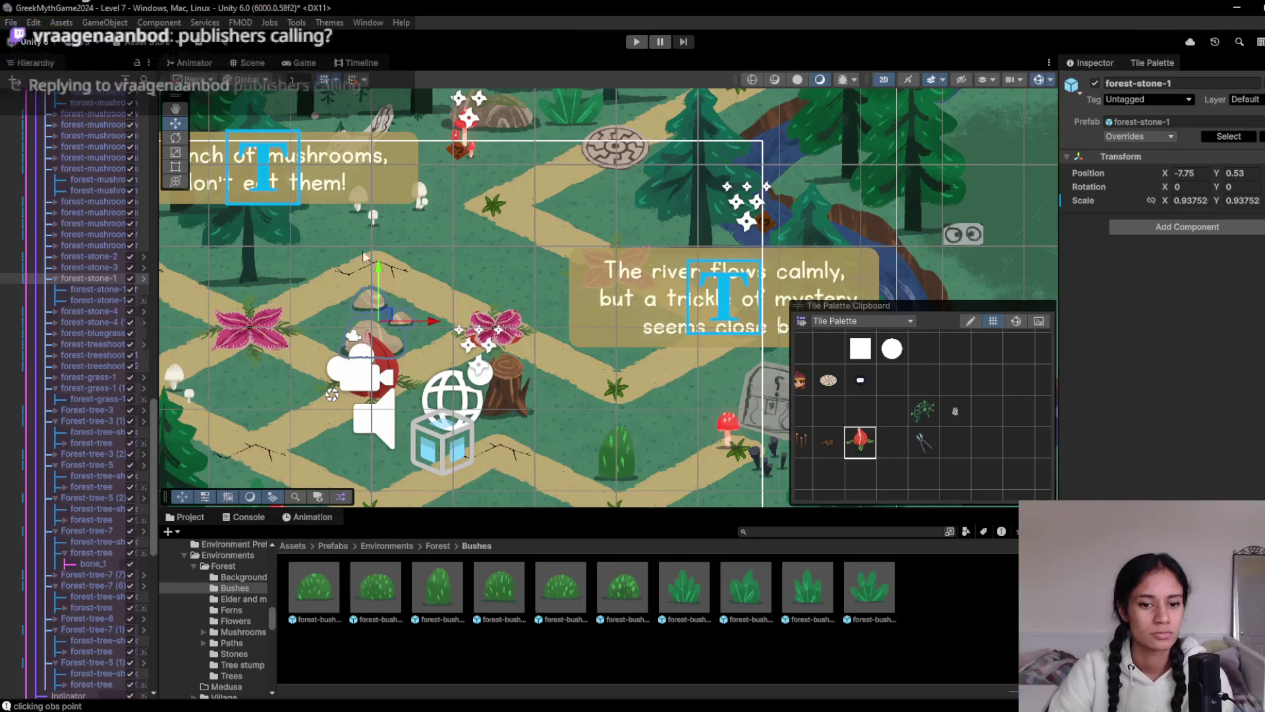
Show the Forest prefab folder in the Project window and select the tree behind the mushroom text
click(438, 546)
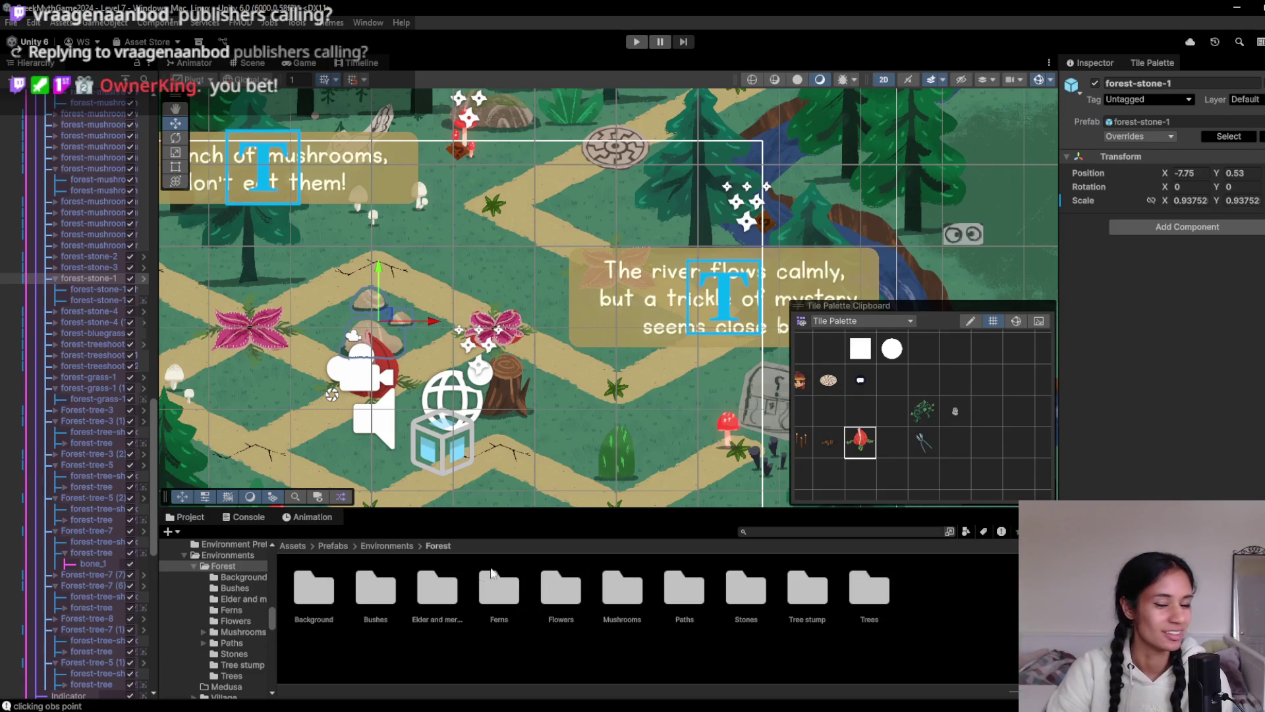
scroll(595, 427, down, 3)
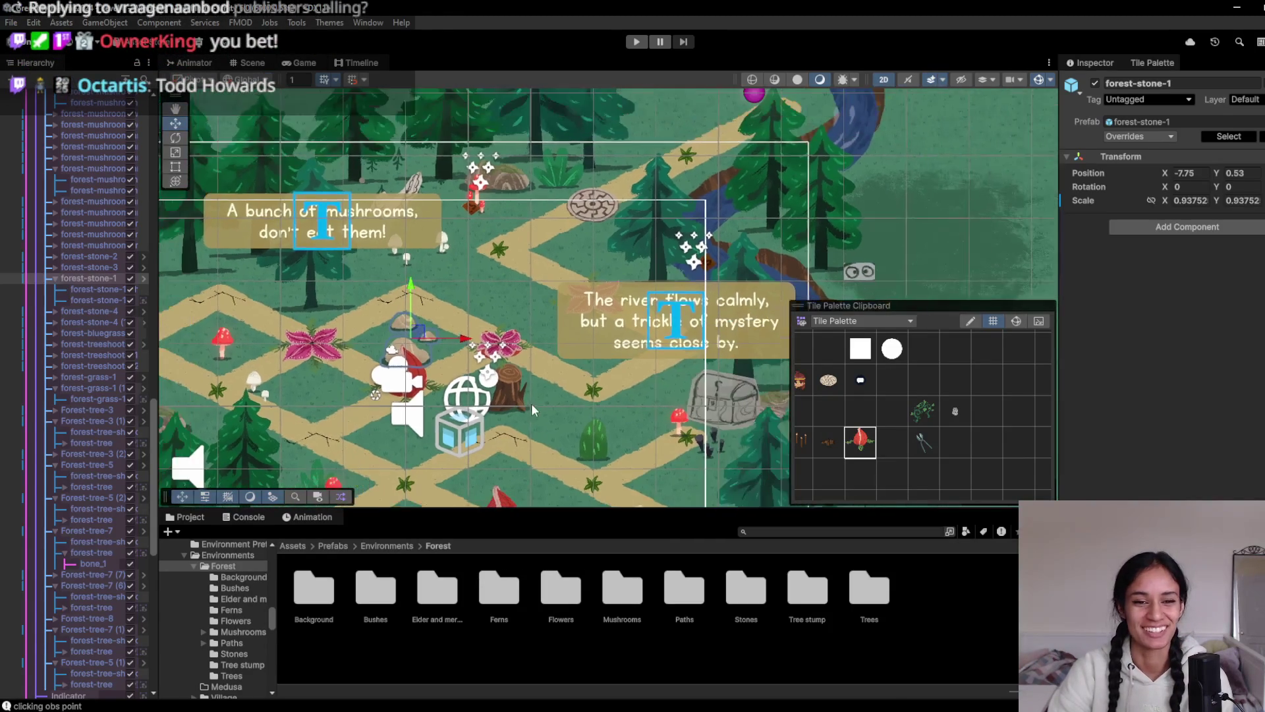
scroll(697, 359, down, 3)
scroll(560, 411, down, 3)
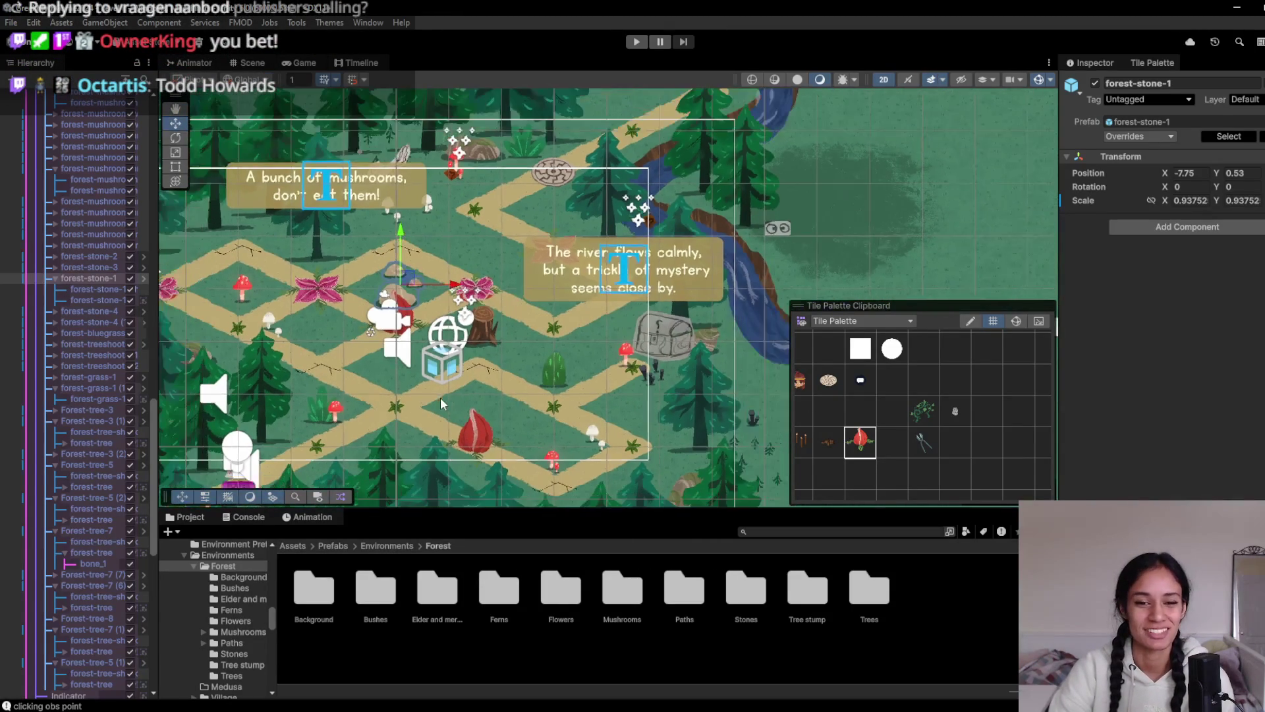
scroll(392, 298, up, 1)
scroll(392, 298, up, 5)
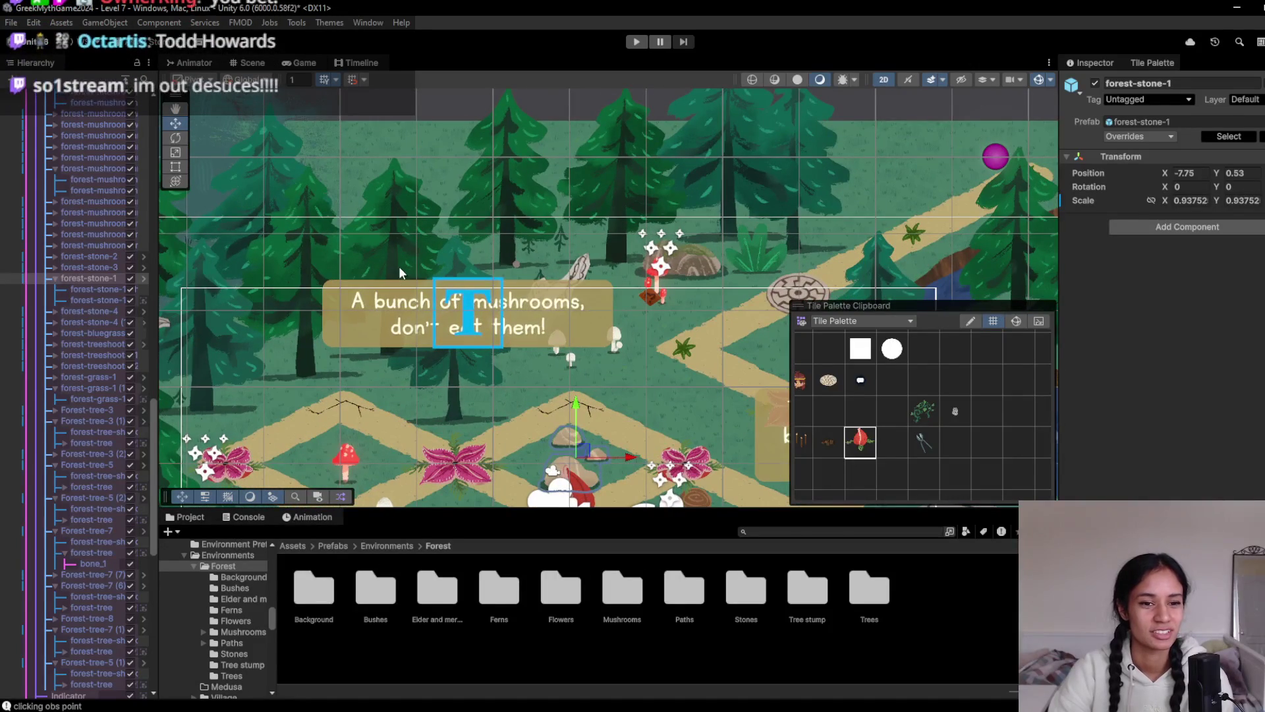
click(412, 366)
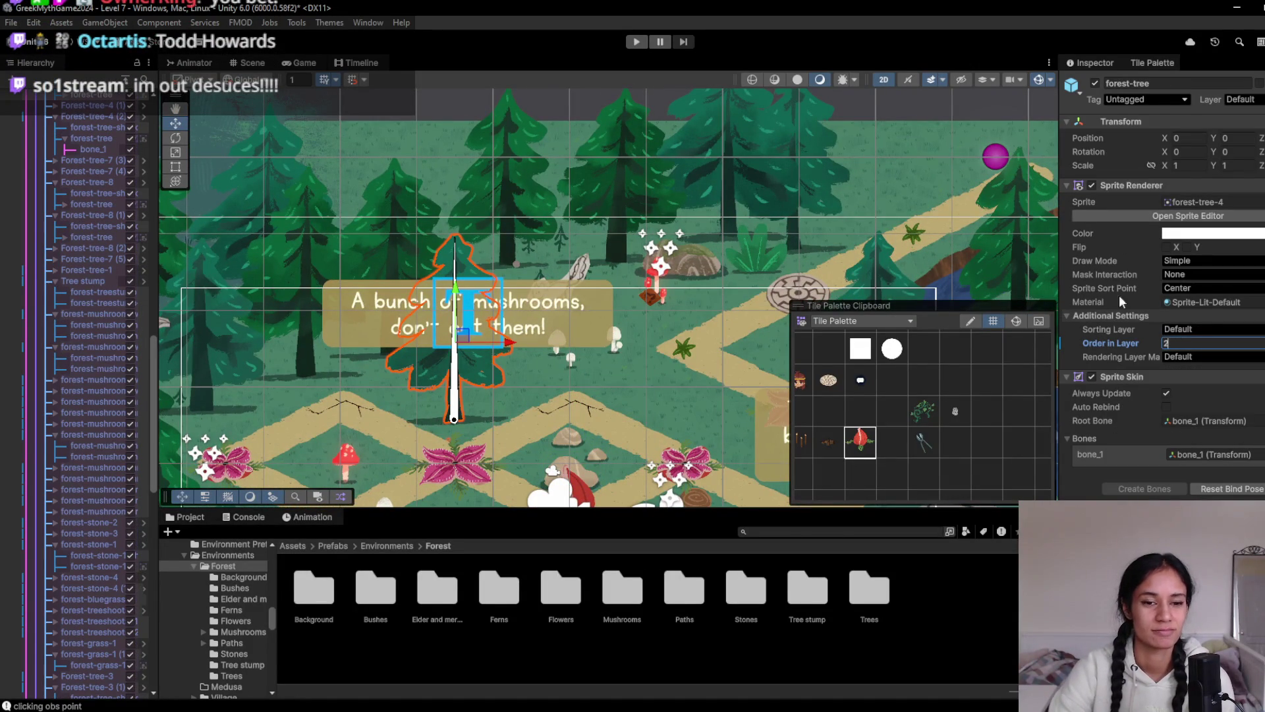
Move forest-mushroom-white-4 up and right toward the river sign, checking it in the Game view
scroll(591, 400, down, 3)
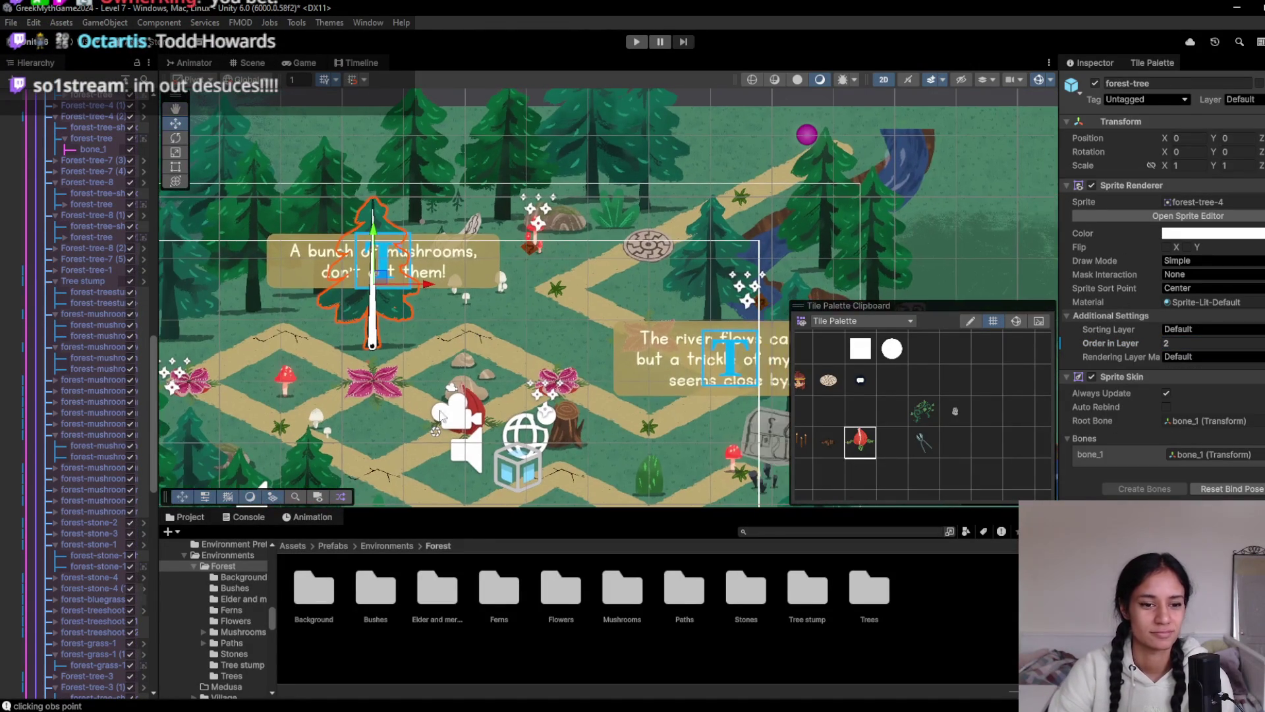
click(497, 291)
click(501, 290)
click(501, 291)
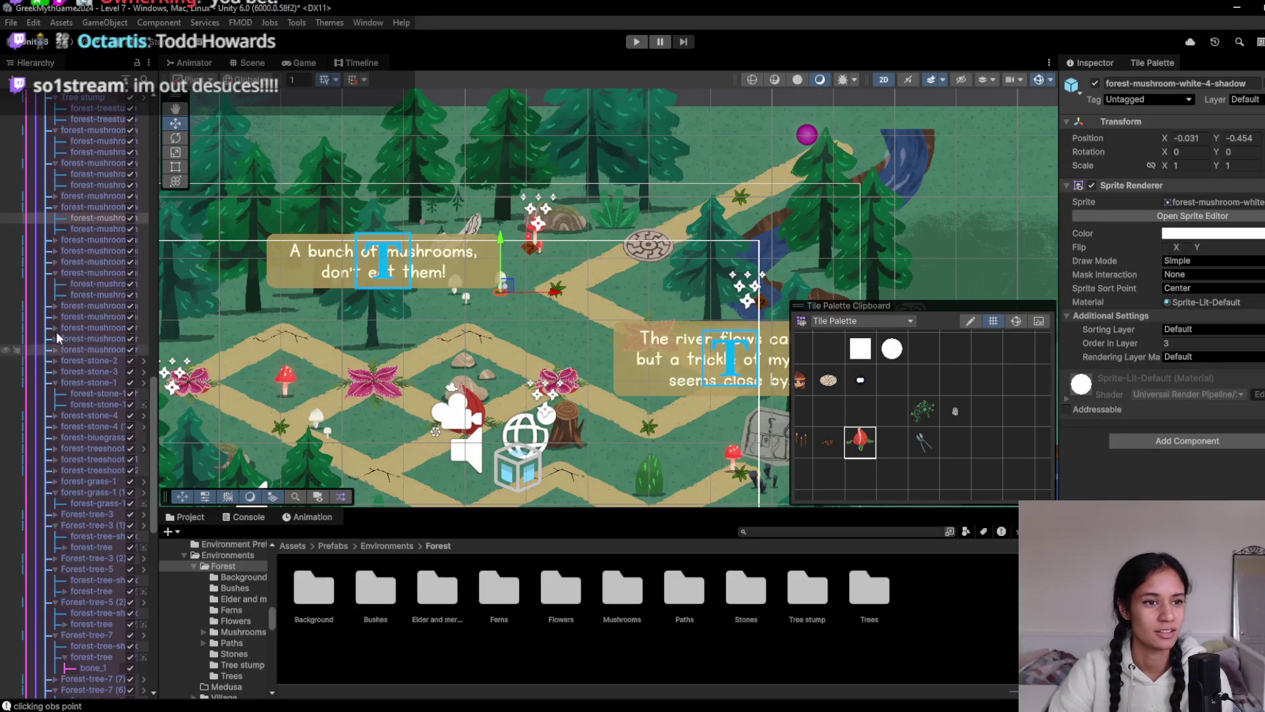
click(105, 206)
drag(557, 298, 474, 239)
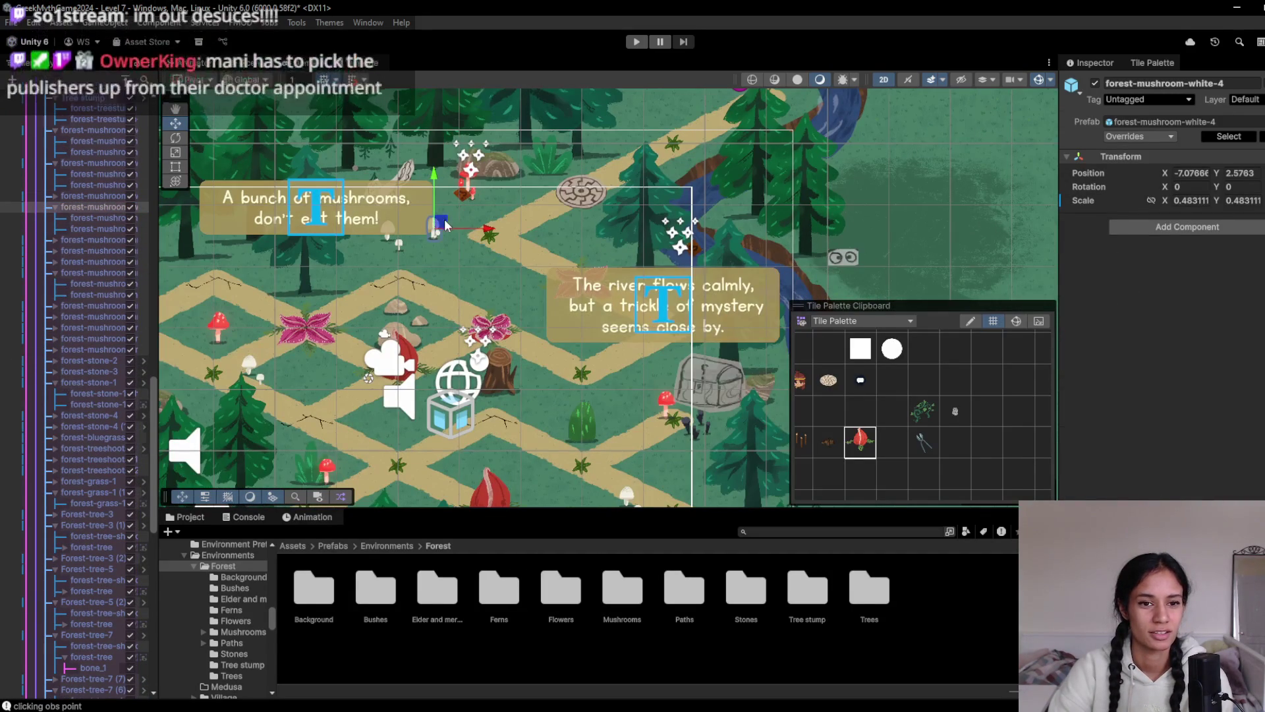
mouse_move(543, 441)
mouse_down()
mouse_move(527, 363)
mouse_move(646, 270)
mouse_move(640, 280)
mouse_up()
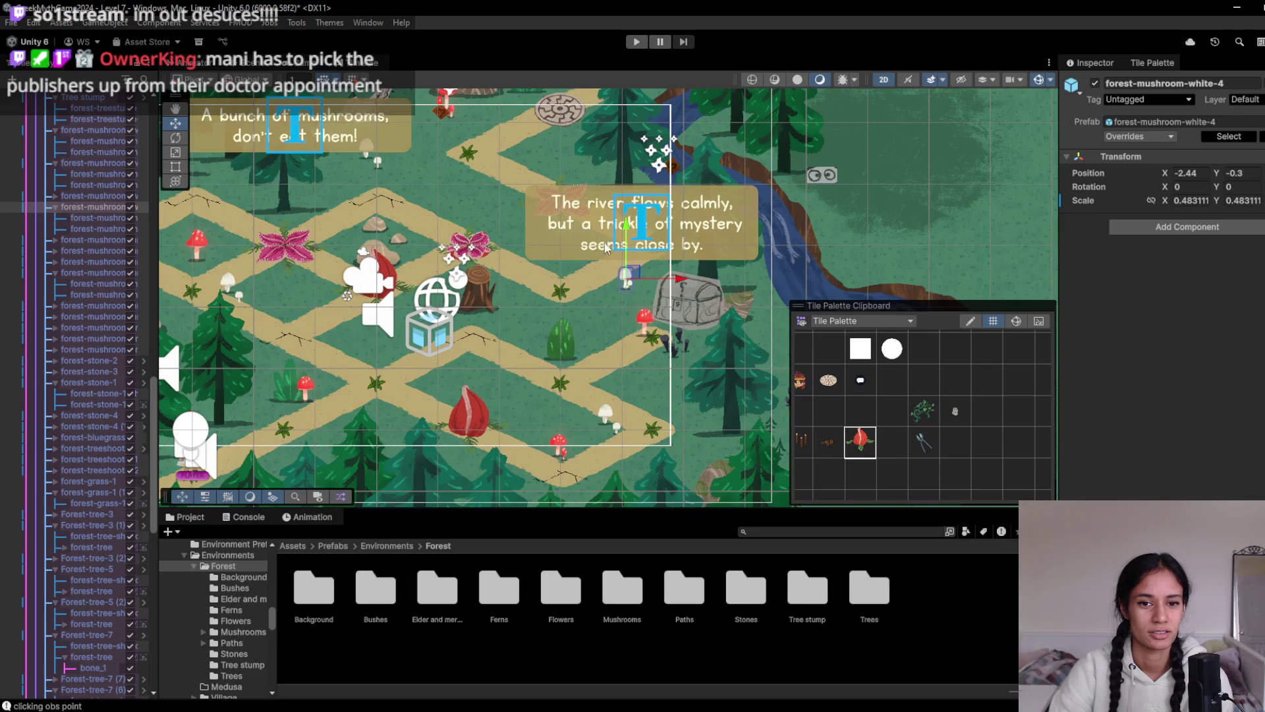
click(297, 68)
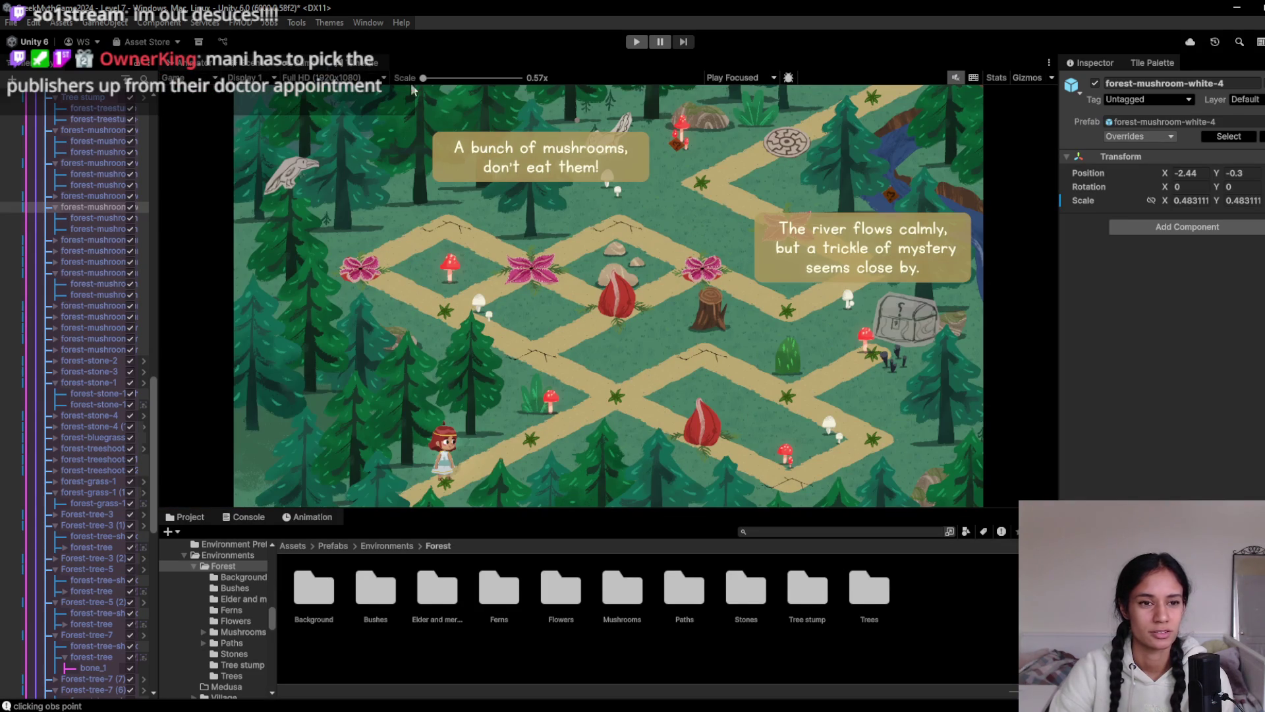
click(253, 63)
Relocate the forest-stone-1 cluster beside the stone chest at X -2.93, Y -1.1
click(384, 252)
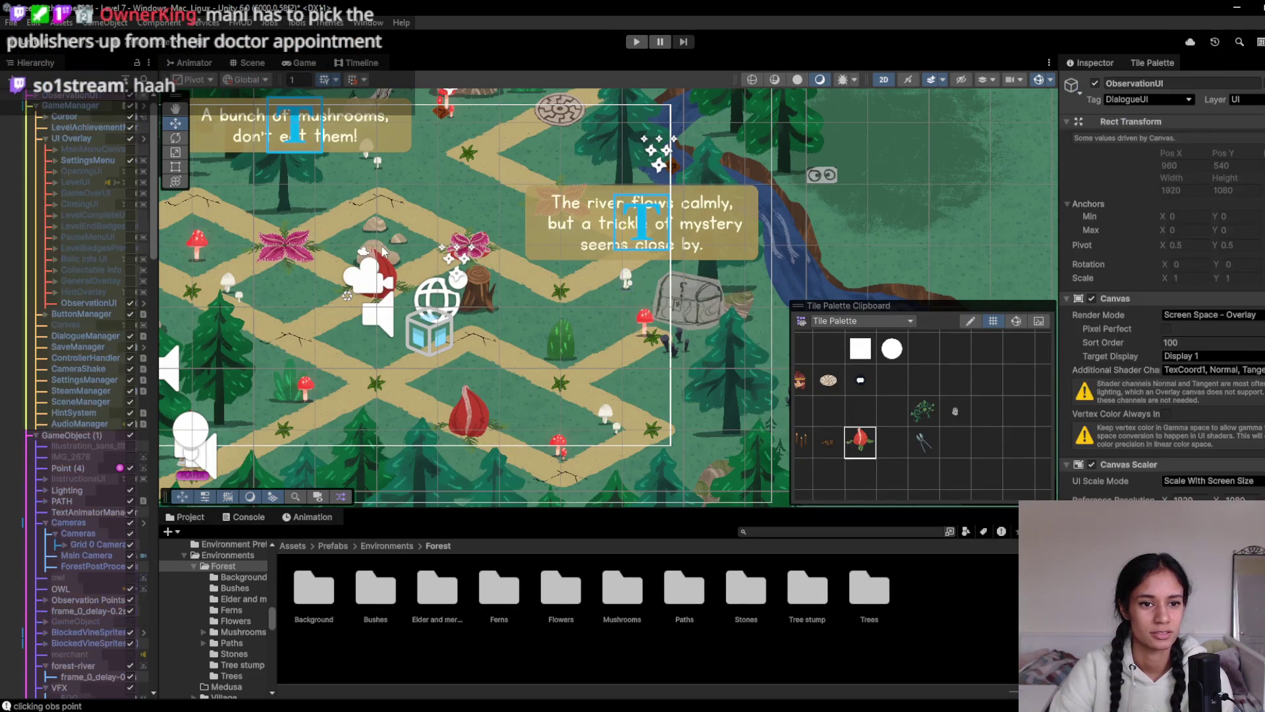
click(384, 252)
click(385, 252)
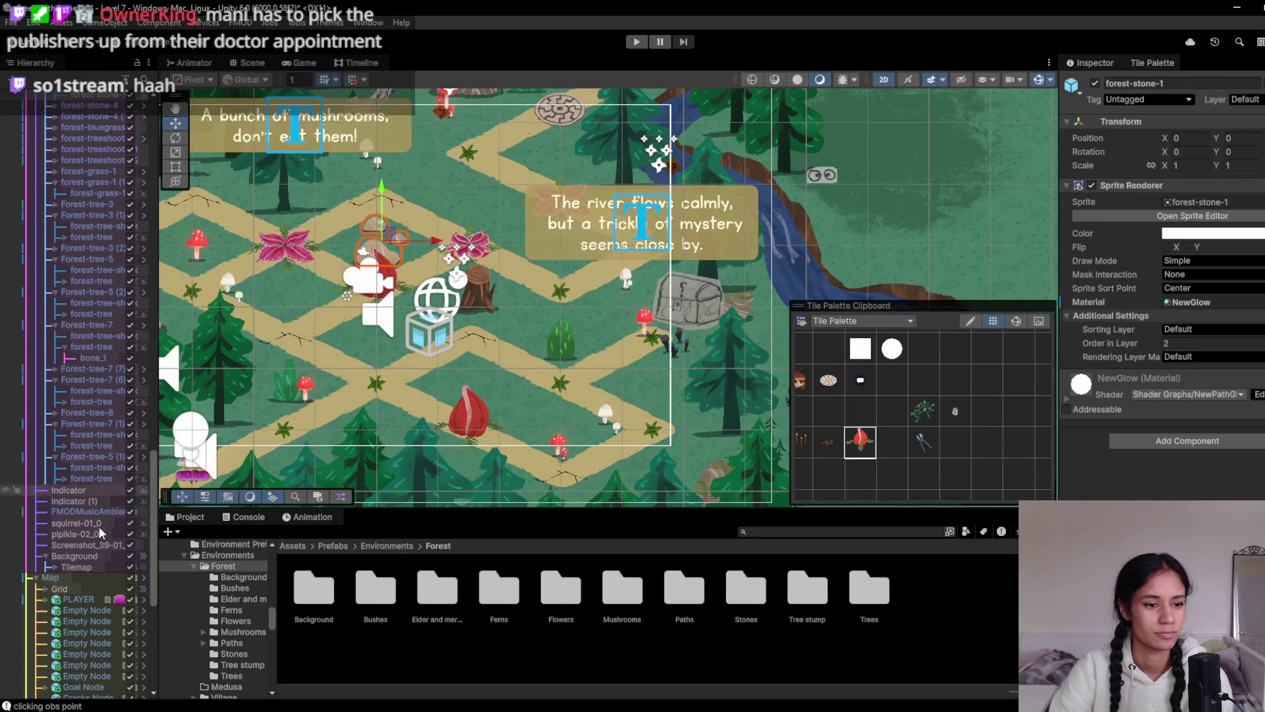
scroll(78, 256, up, 3)
click(97, 152)
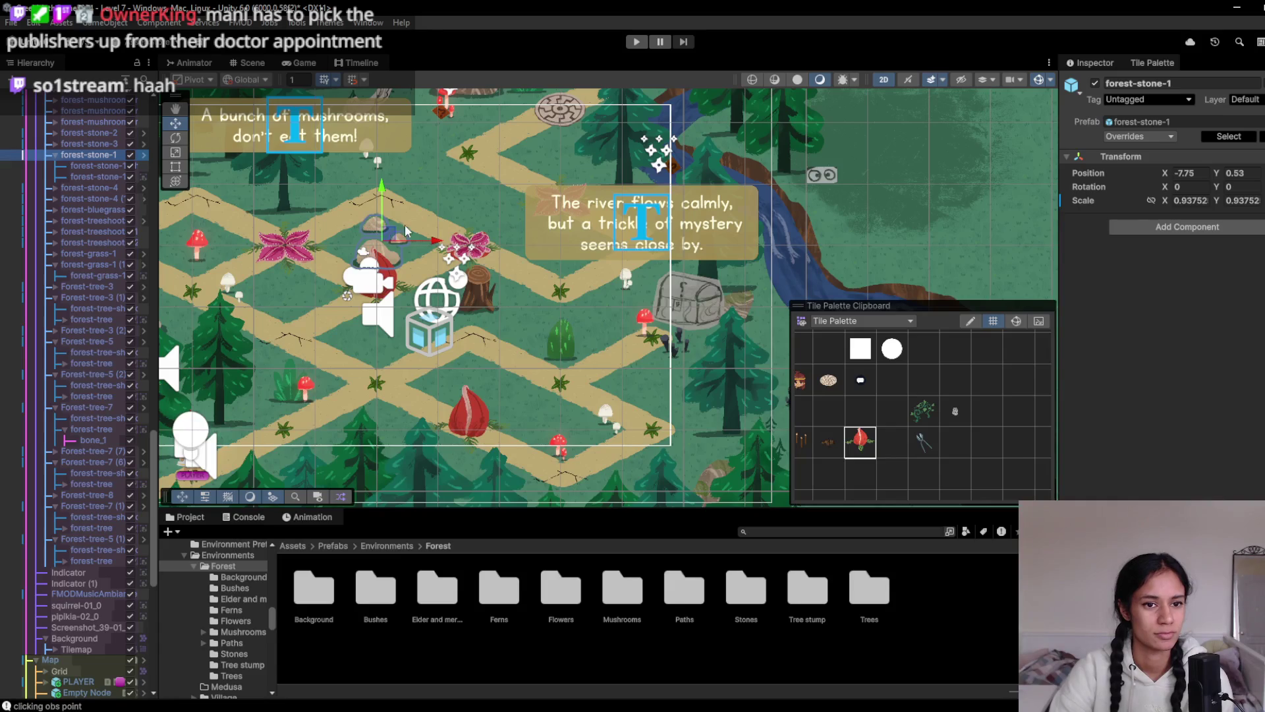
mouse_move(390, 243)
mouse_down()
mouse_move(309, 289)
mouse_move(440, 385)
mouse_move(550, 405)
mouse_up()
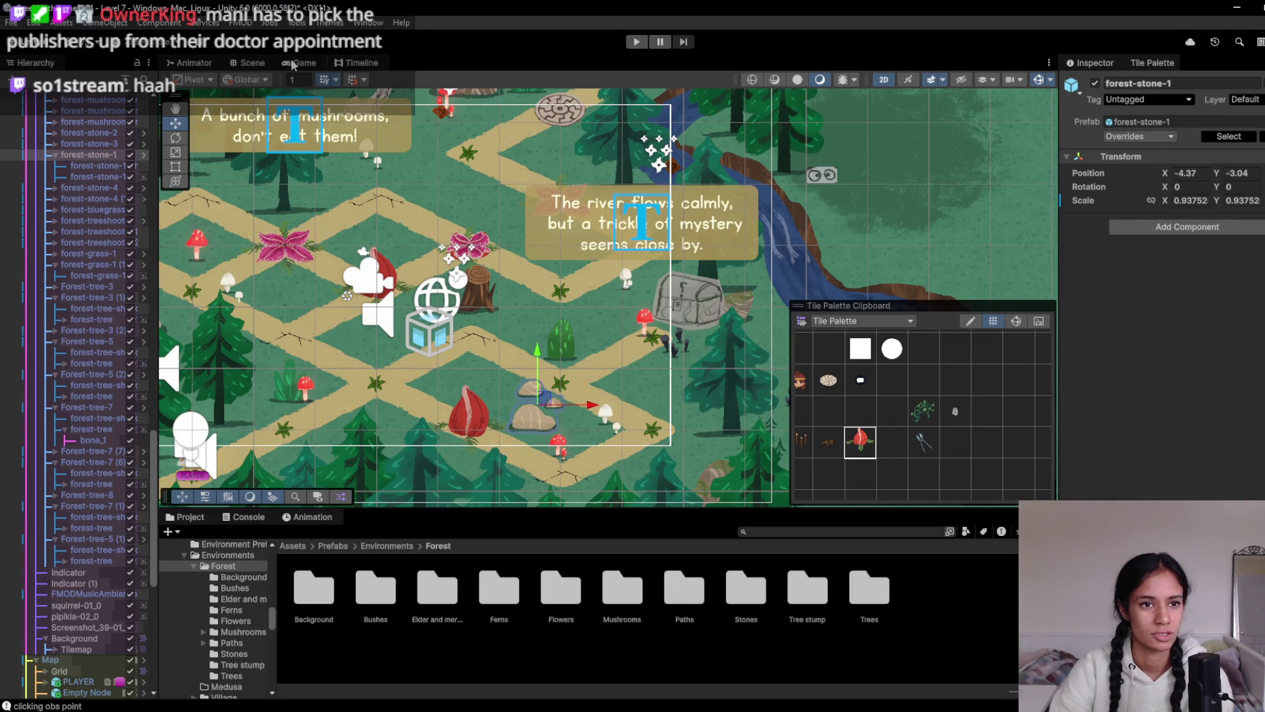
click(293, 64)
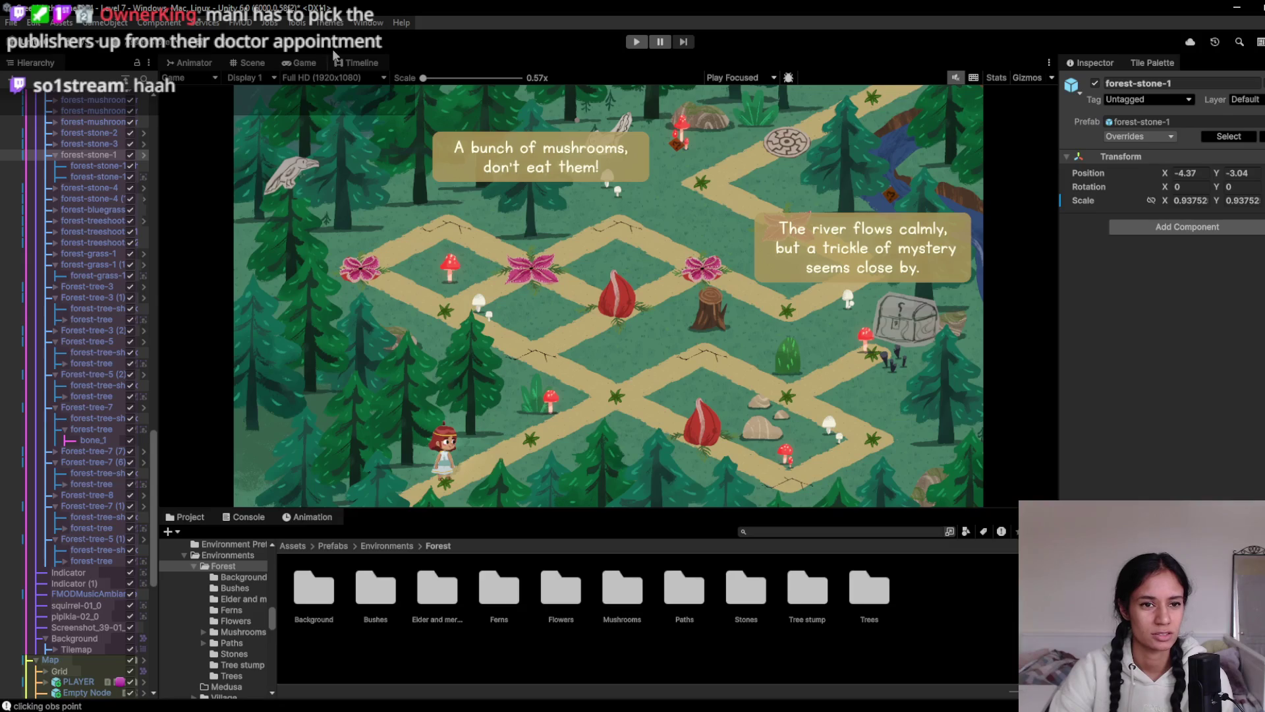
click(270, 63)
mouse_move(553, 404)
mouse_down()
mouse_move(669, 379)
mouse_move(613, 290)
mouse_move(613, 312)
mouse_up()
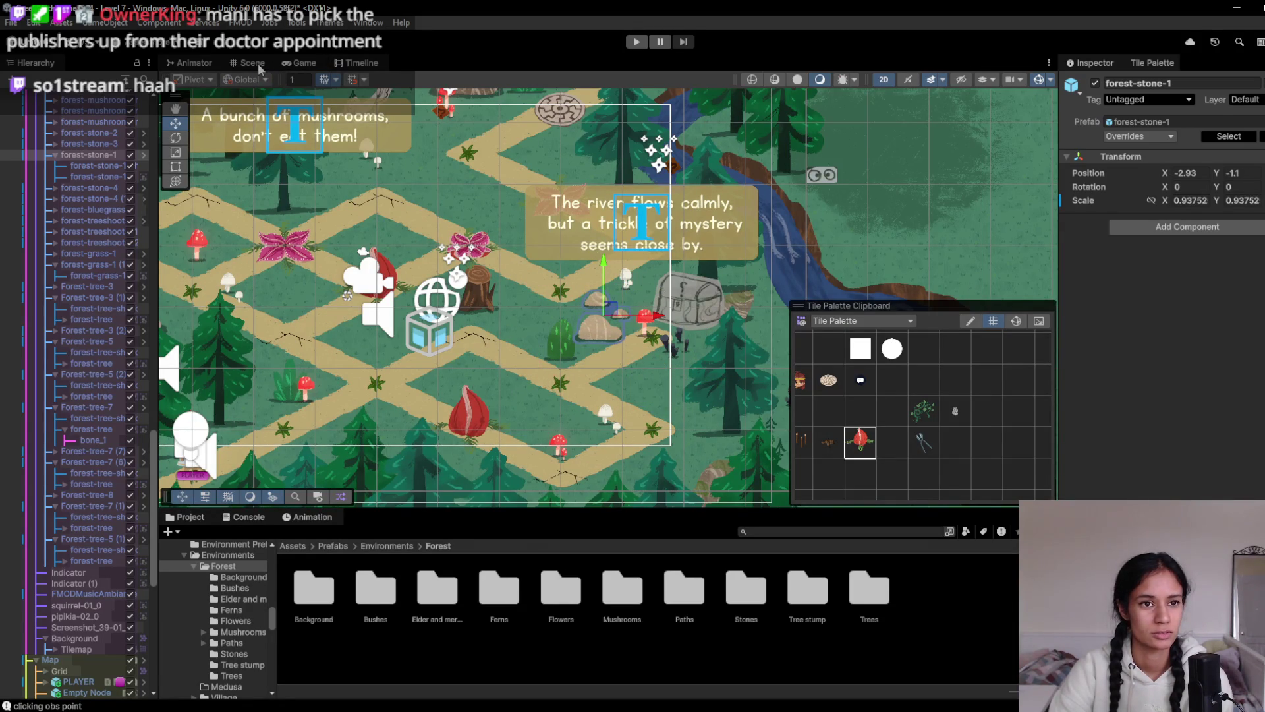
click(305, 62)
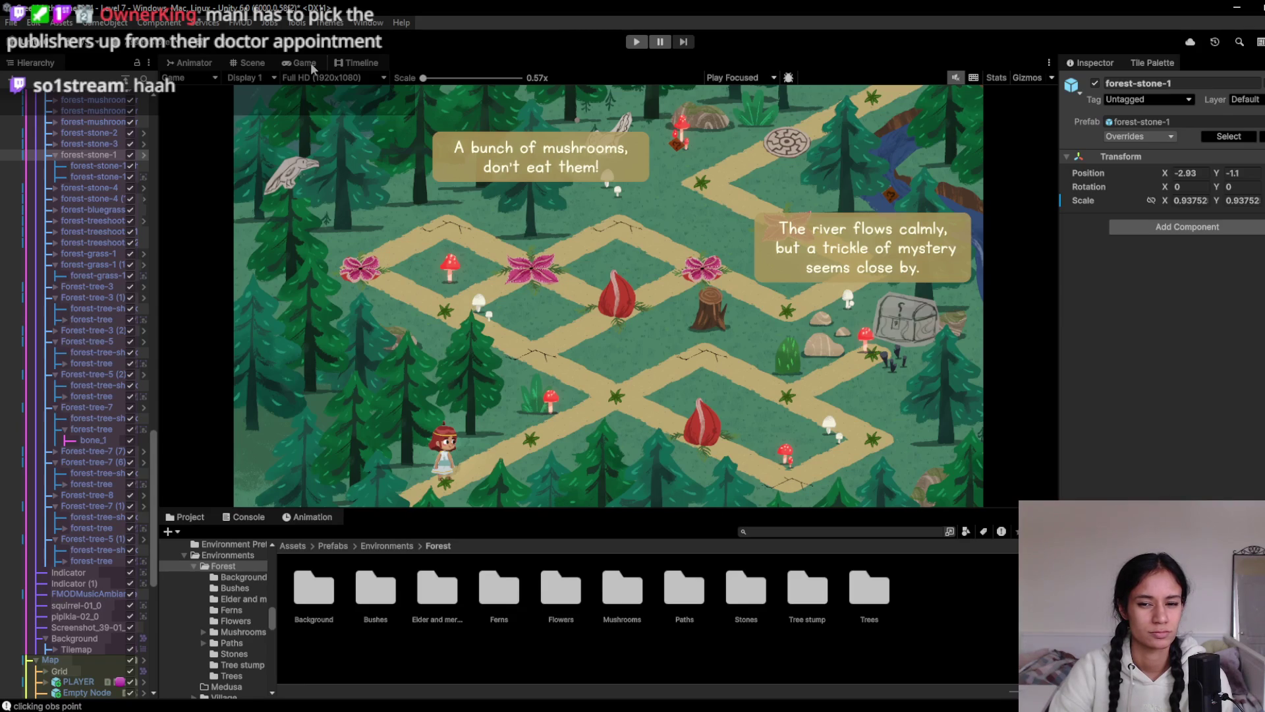
click(251, 62)
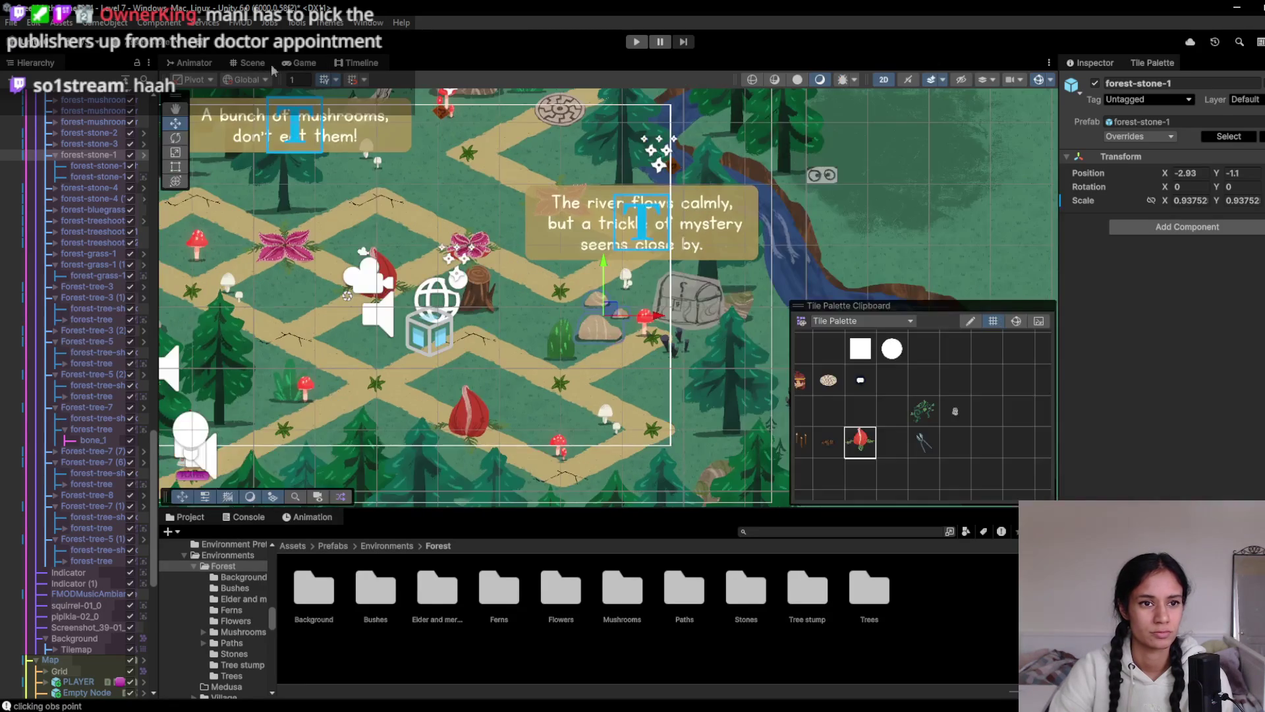
drag(613, 321, 489, 299)
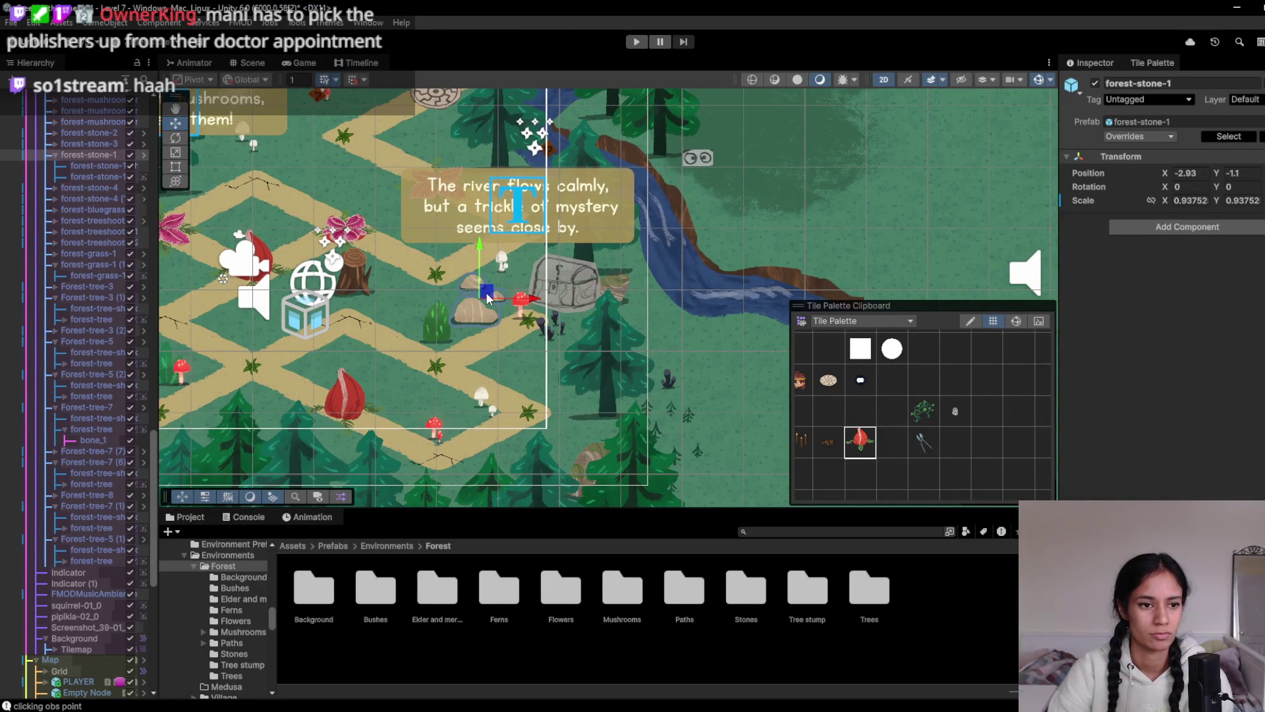
Duplicate forest-stone-1 and place the copy lower along the path by the chest
key(ctrl+d)
mouse_move(488, 298)
mouse_down()
mouse_move(586, 343)
mouse_move(547, 360)
mouse_up()
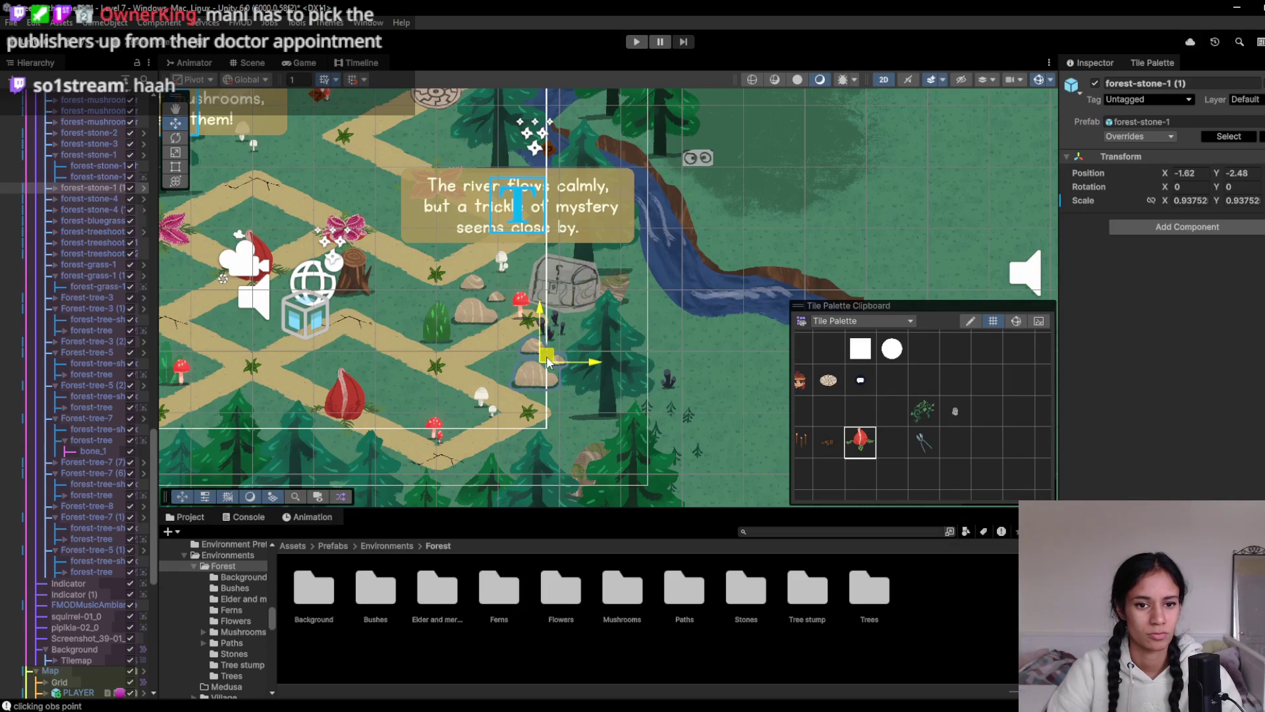
scroll(549, 337, up, 2)
Shift forest-mushroom-trompet-2 left to X -7.83, Y 0.98 and shrink it to scale 0.40279
click(548, 340)
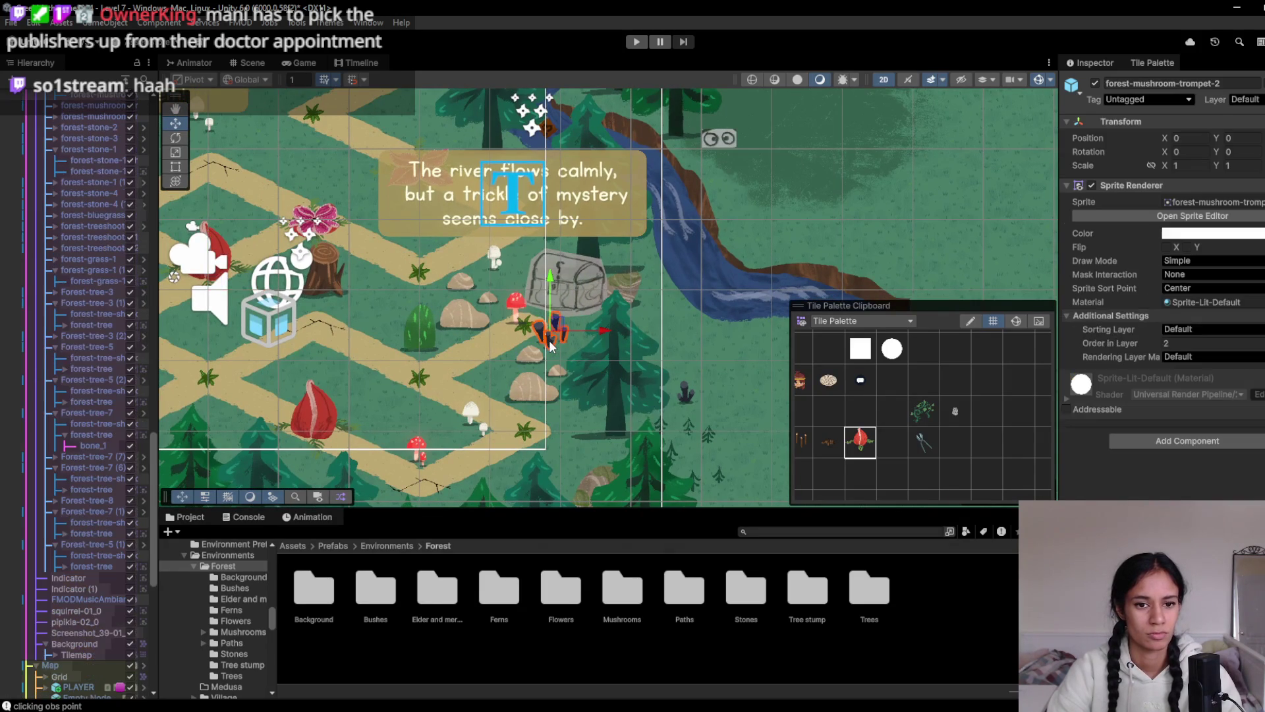
click(548, 336)
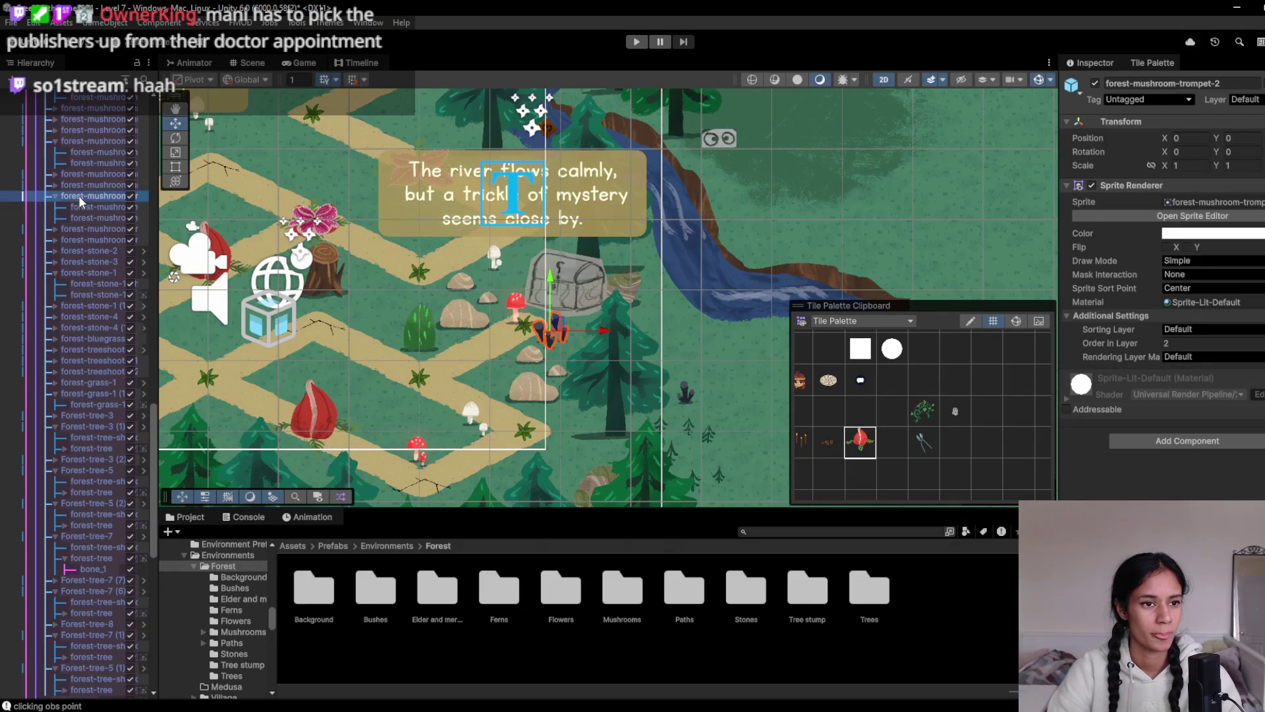
scroll(499, 349, down, 1)
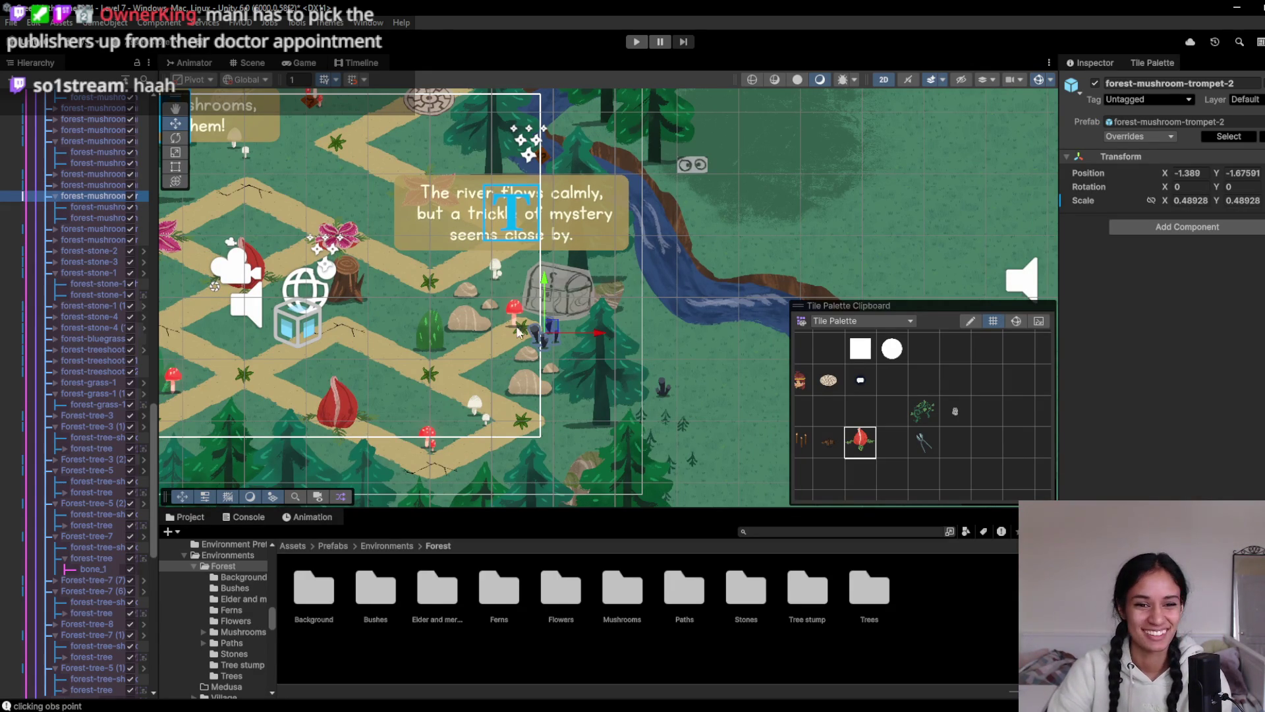
mouse_move(550, 334)
mouse_down()
mouse_move(478, 234)
mouse_move(373, 161)
mouse_move(463, 317)
mouse_move(422, 198)
mouse_move(511, 263)
mouse_move(488, 257)
mouse_move(408, 323)
mouse_move(343, 340)
mouse_move(348, 324)
mouse_move(453, 338)
mouse_move(458, 358)
mouse_move(425, 344)
mouse_up()
key(r)
key(e)
key(w)
click(283, 302)
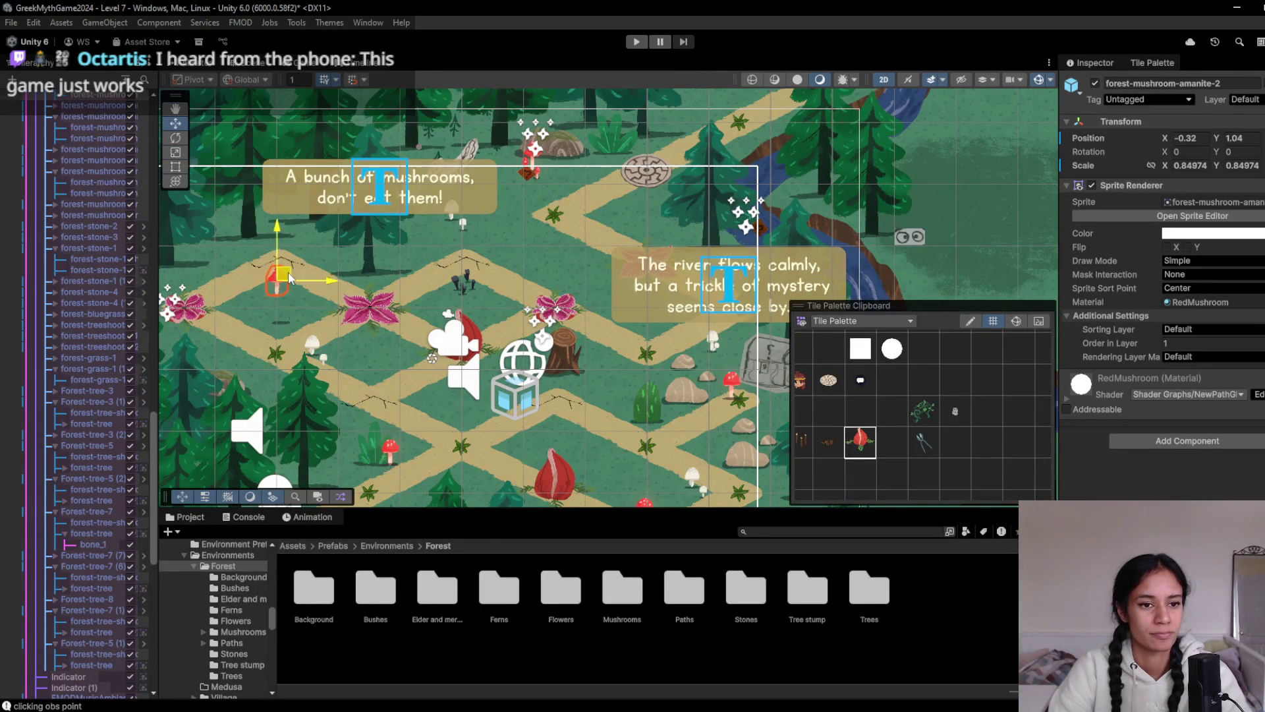
Move the amanite mushroom up and left, fine-tuning its spot after previewing in play and Game view
scroll(119, 580, down, 5)
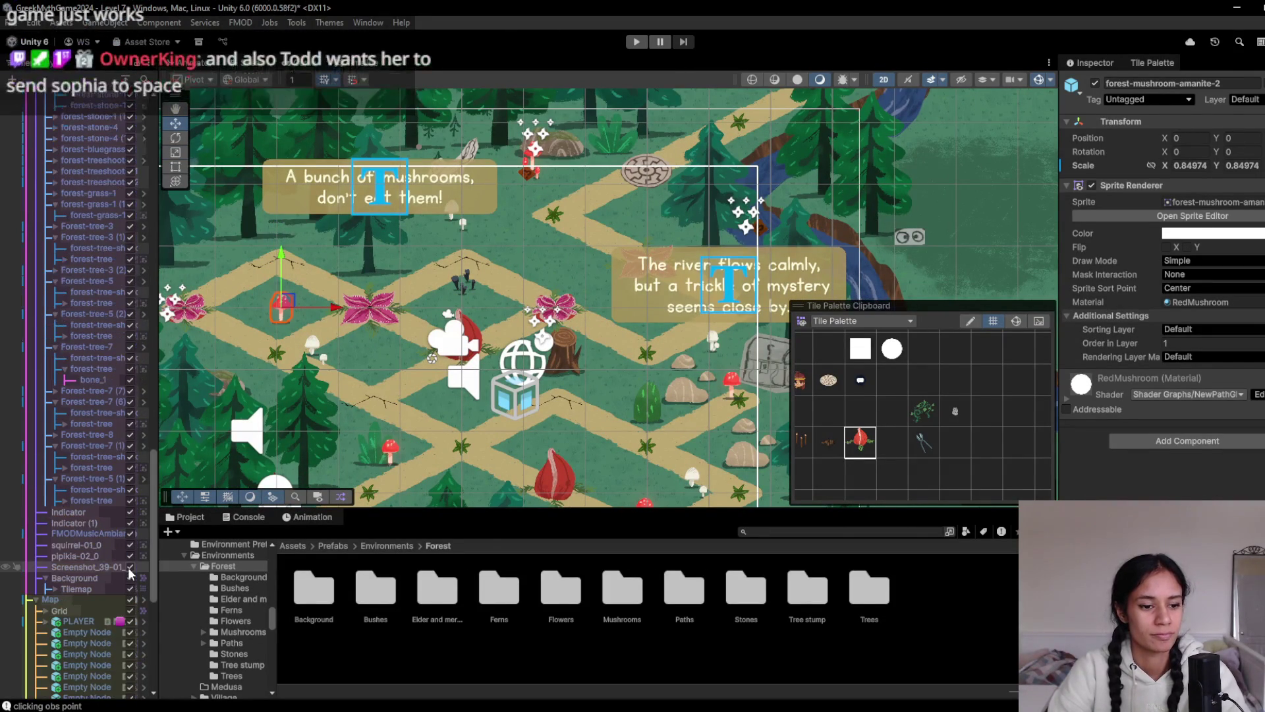
scroll(104, 591, up, 15)
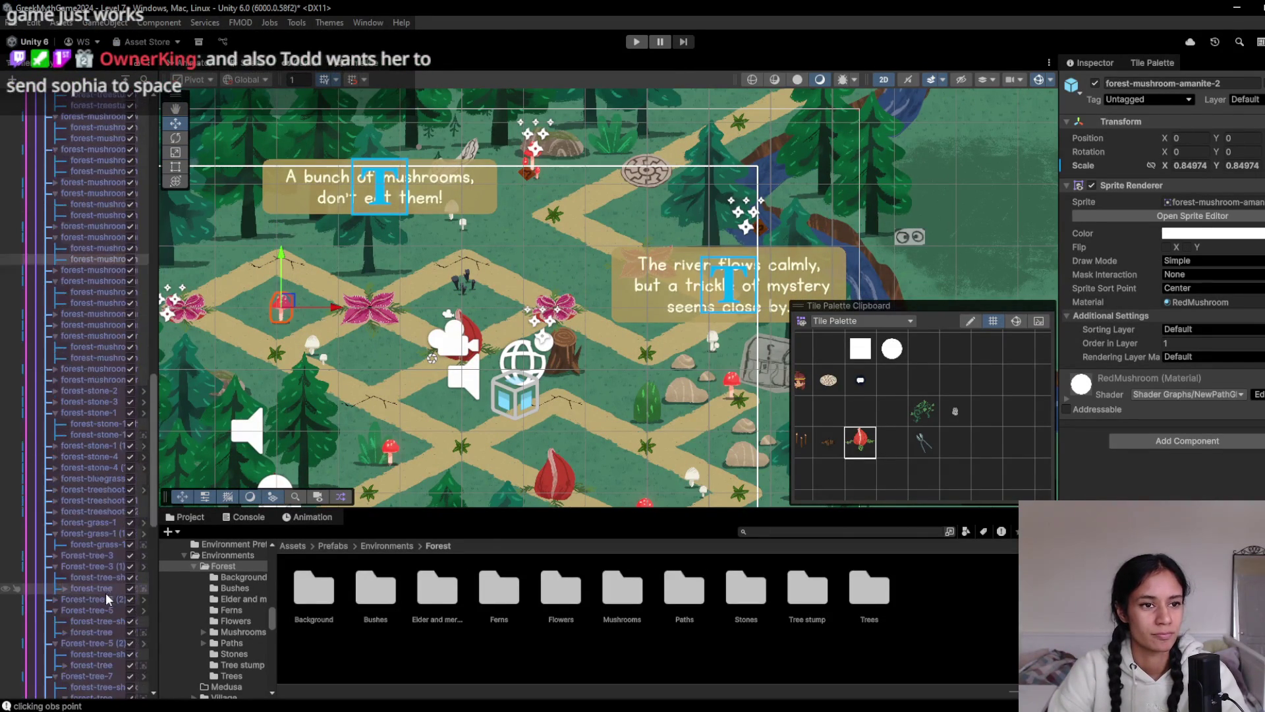
mouse_move(282, 305)
mouse_down()
mouse_move(236, 227)
mouse_move(310, 232)
mouse_up()
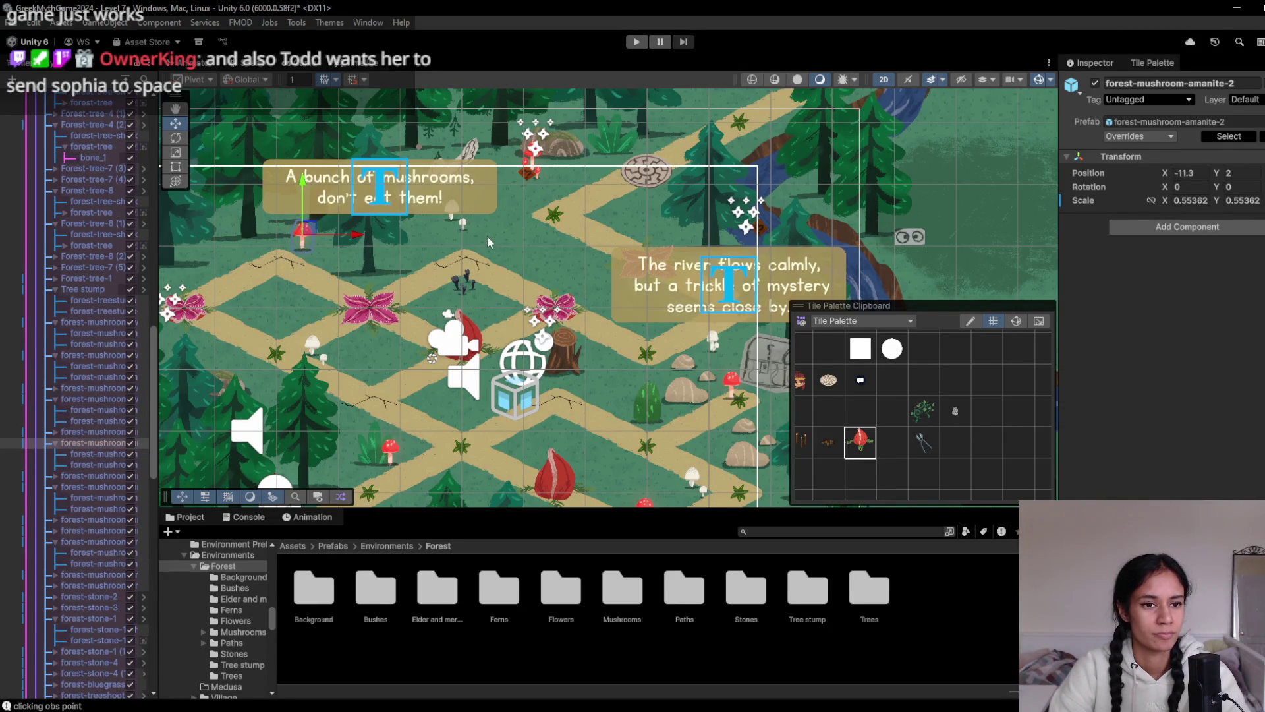
click(635, 42)
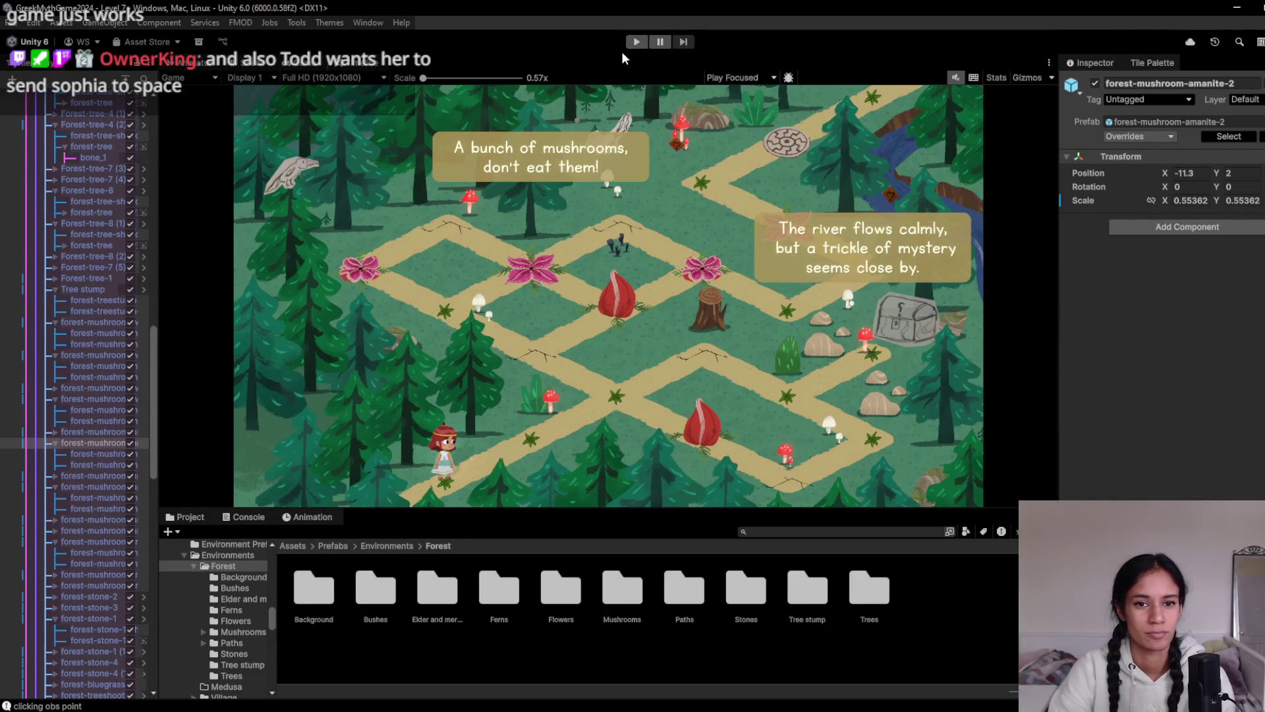
click(249, 64)
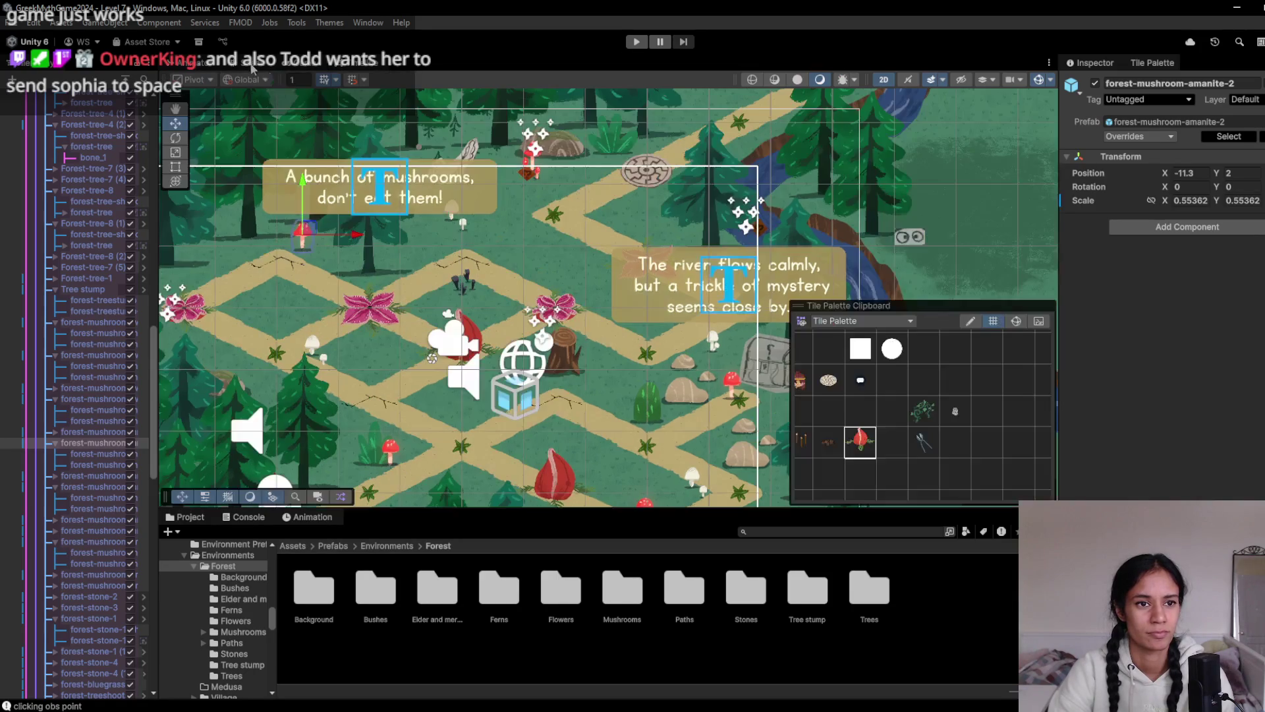
drag(312, 226, 317, 247)
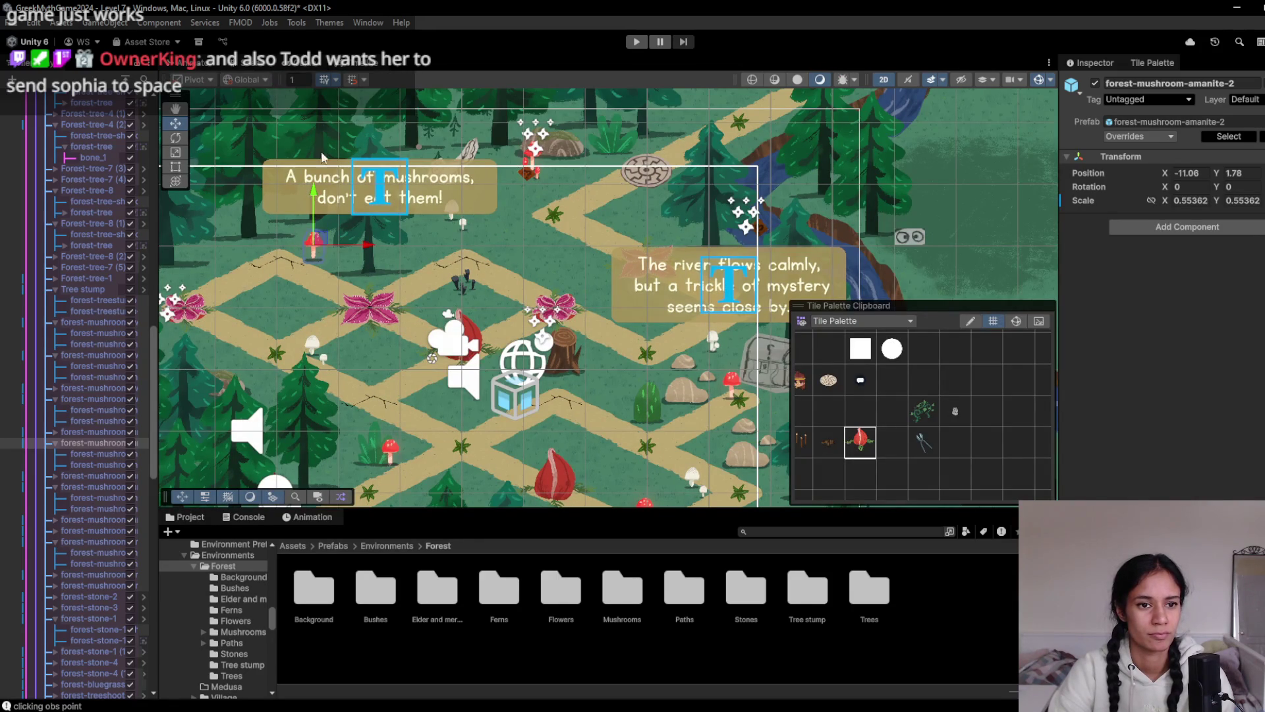
click(307, 66)
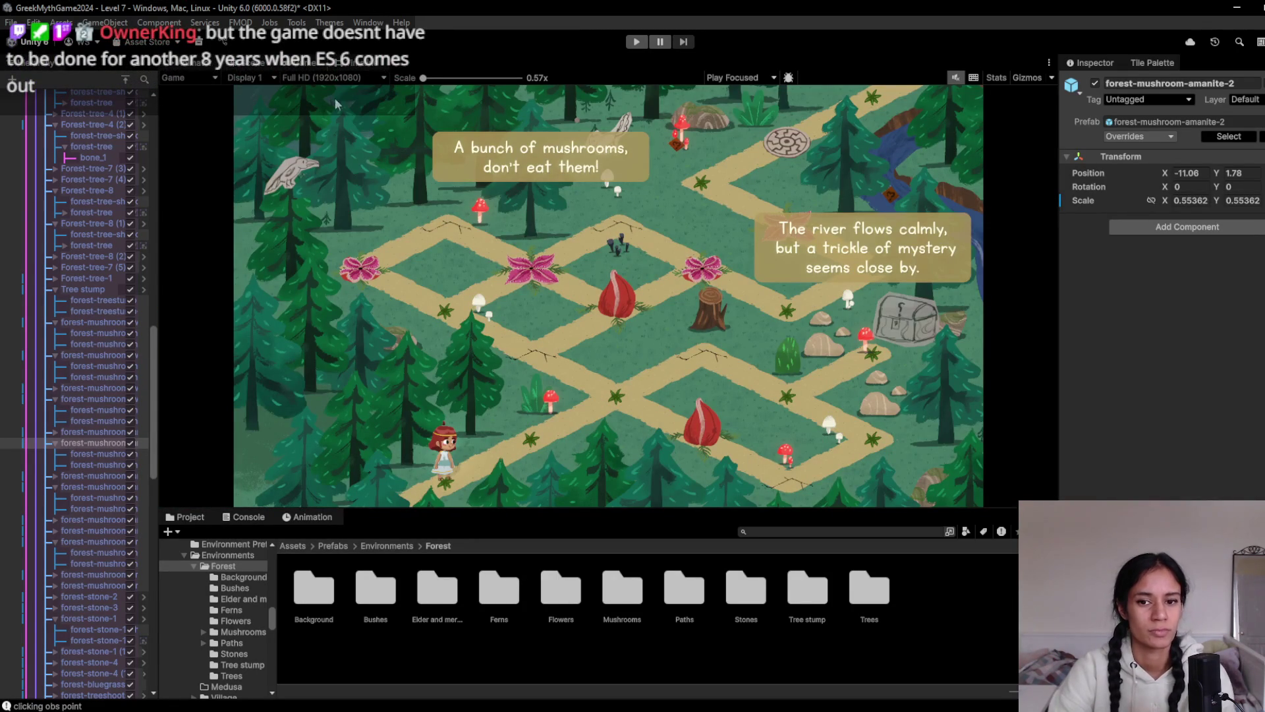
click(259, 66)
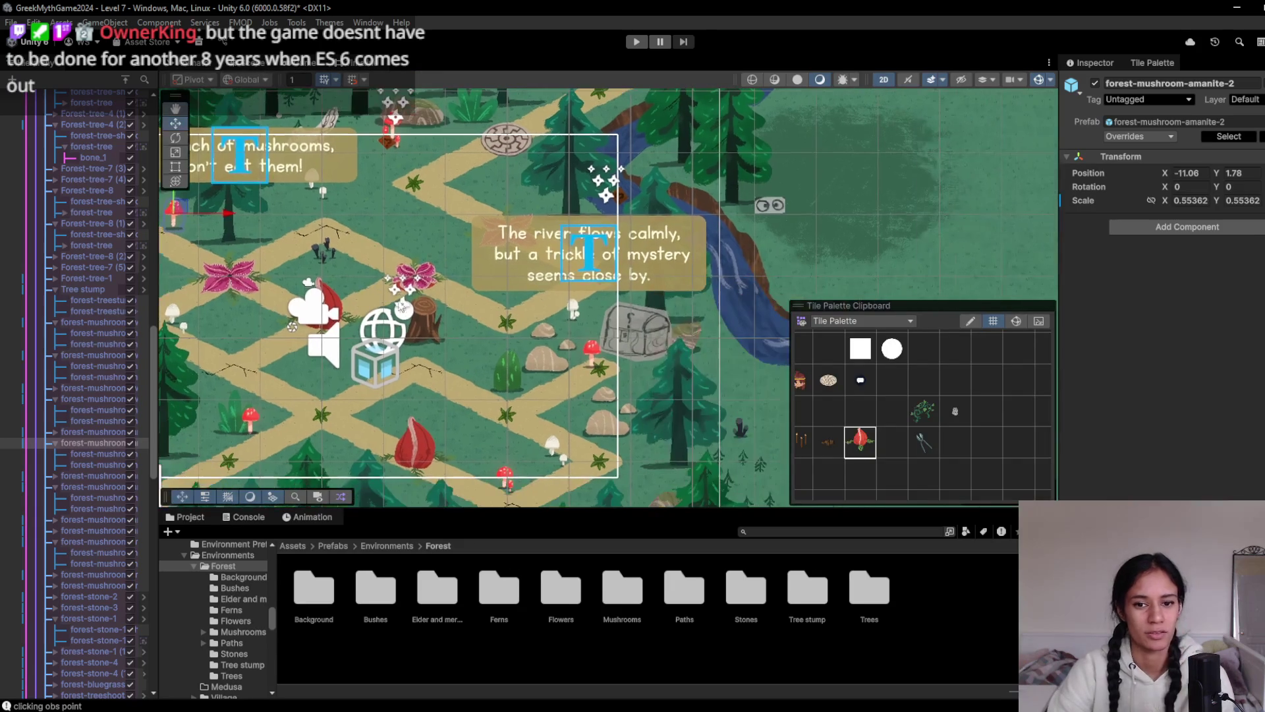
Select the forest-mushroom-amanite-4 object on the left path and nudge it slightly upward
click(596, 358)
click(596, 357)
click(596, 358)
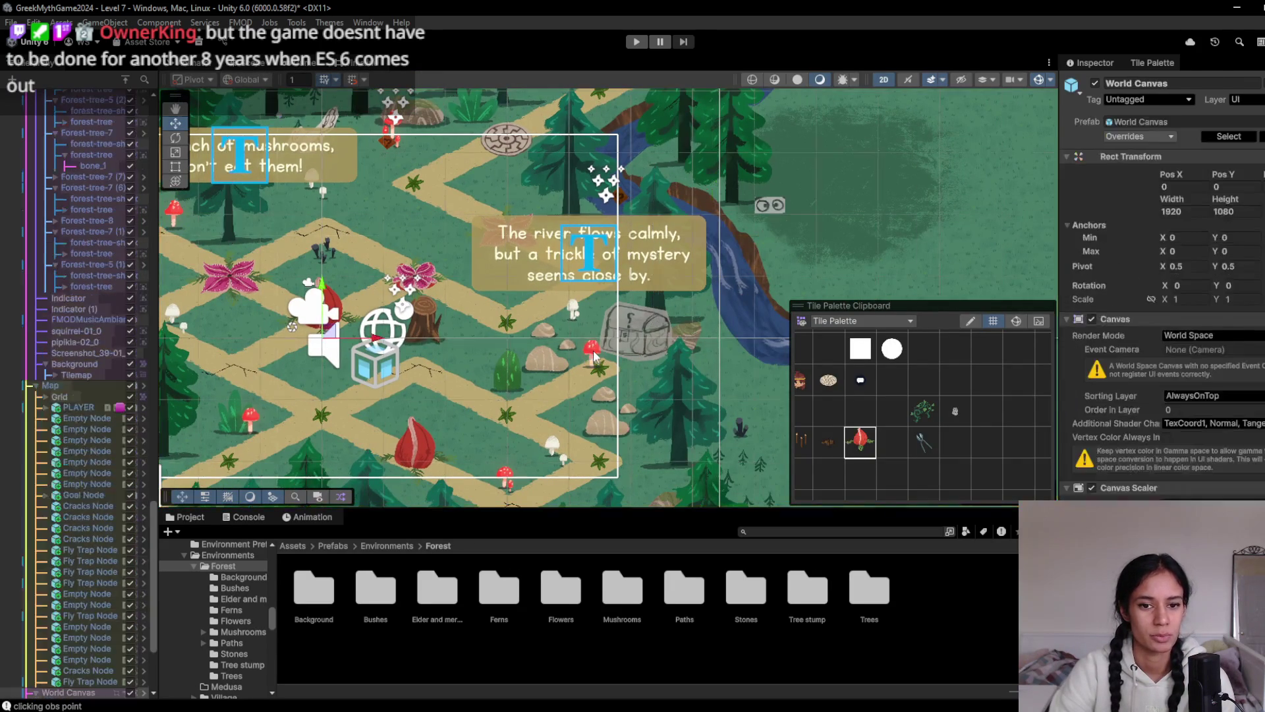
click(595, 356)
click(597, 350)
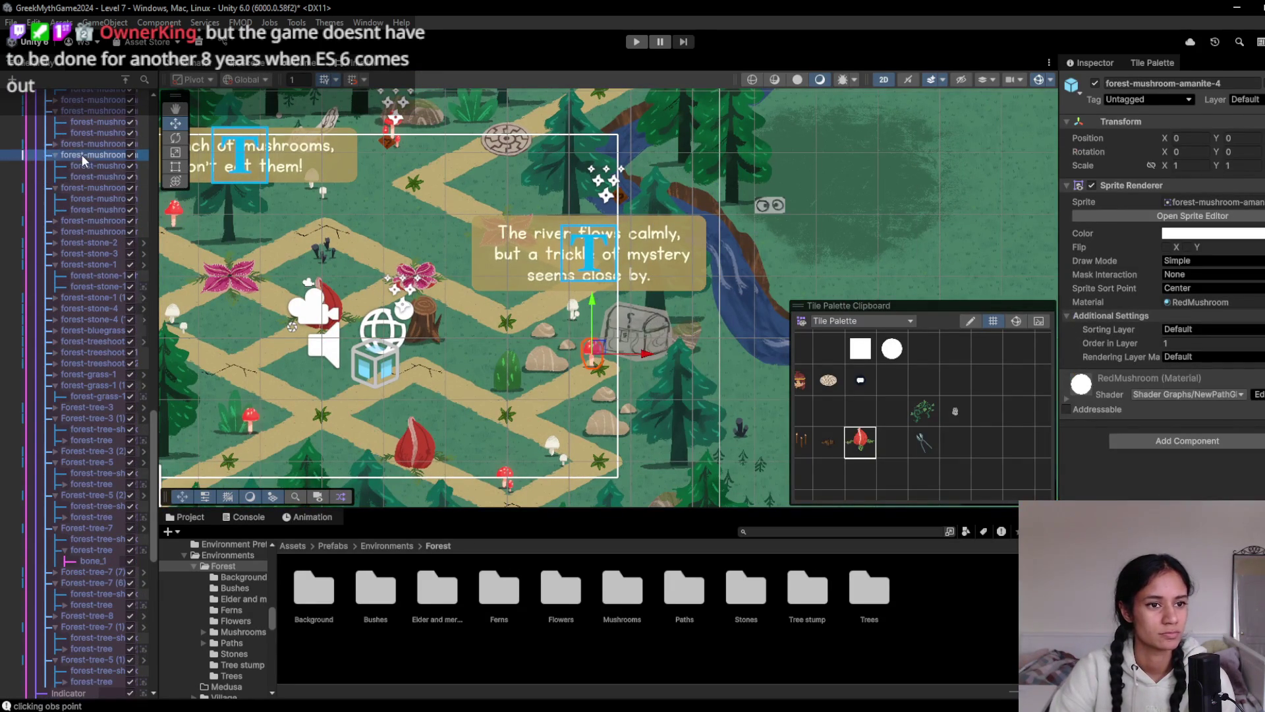
drag(597, 350, 592, 329)
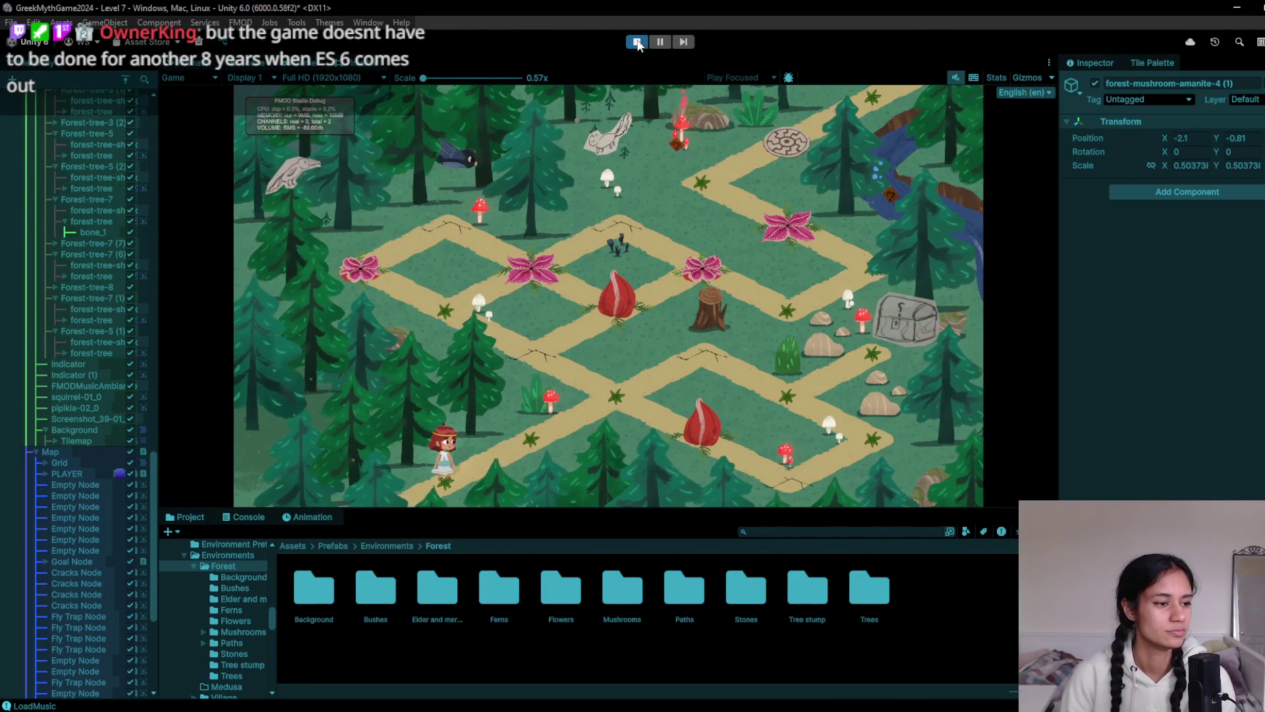
Walk the character to a path spot, stop play-testing, and frame the Grid 0 Camera
click(616, 414)
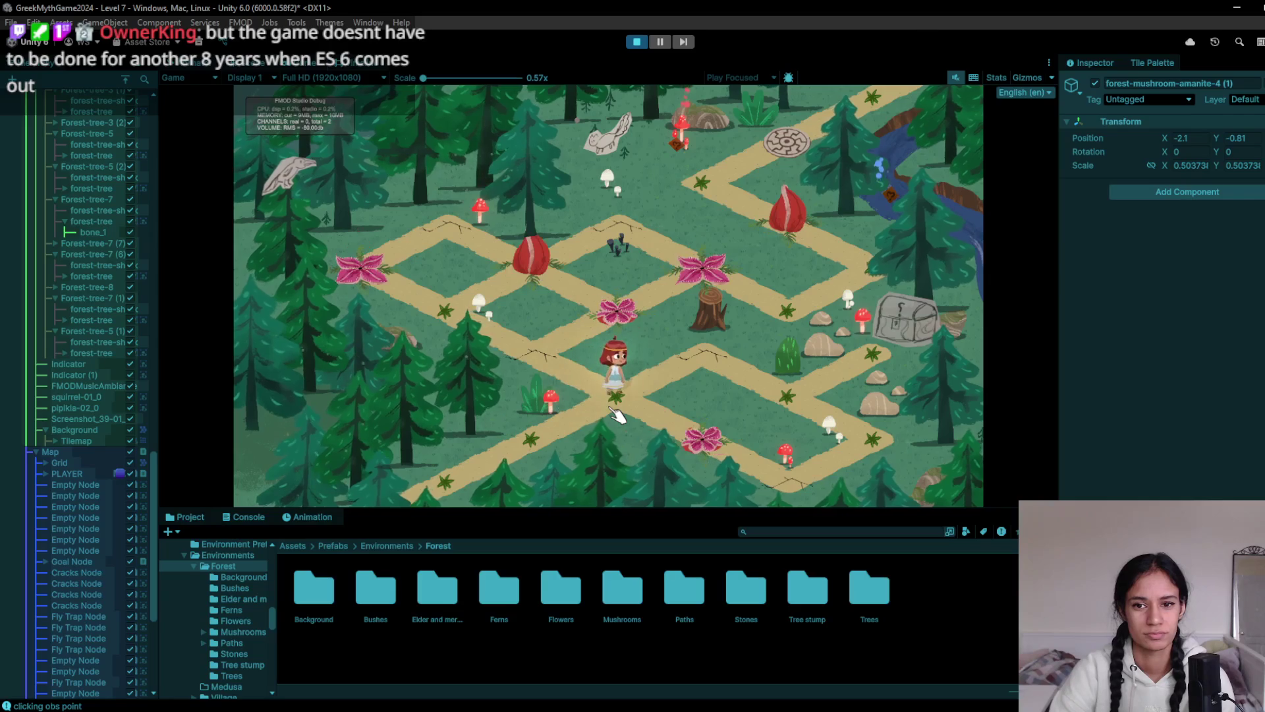
click(636, 42)
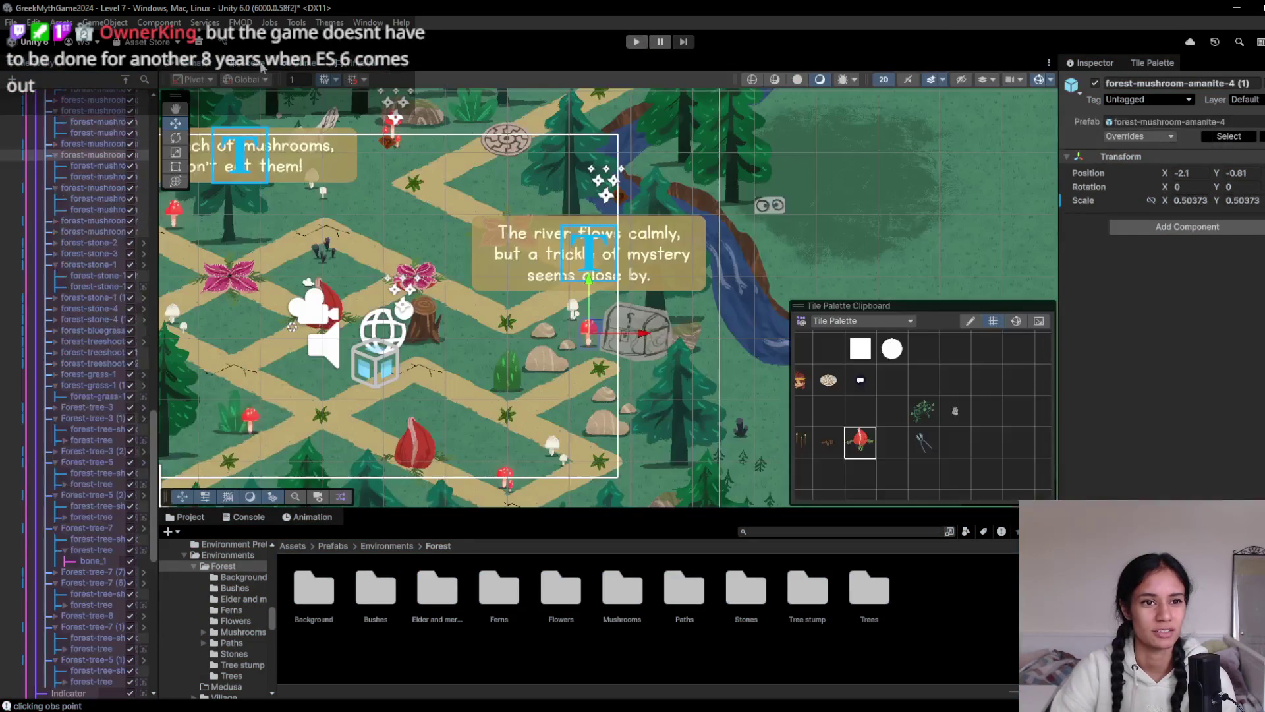
scroll(140, 184, up, 20)
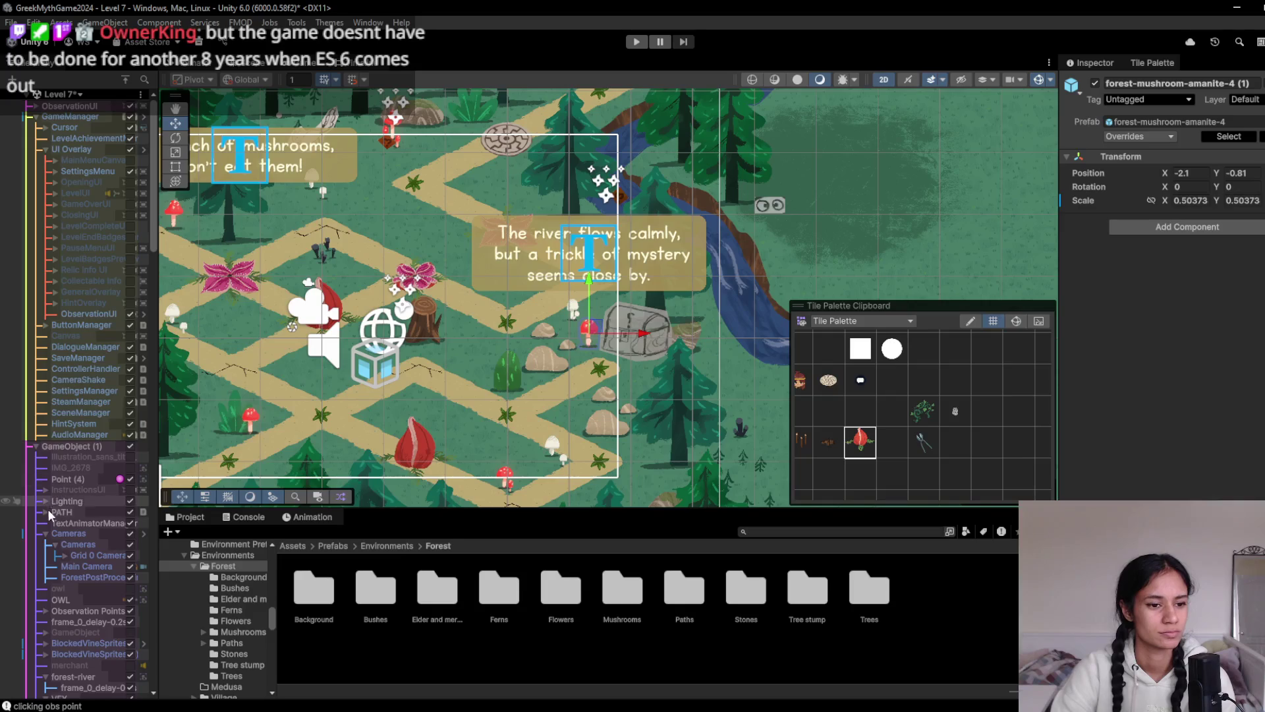
double_click(95, 555)
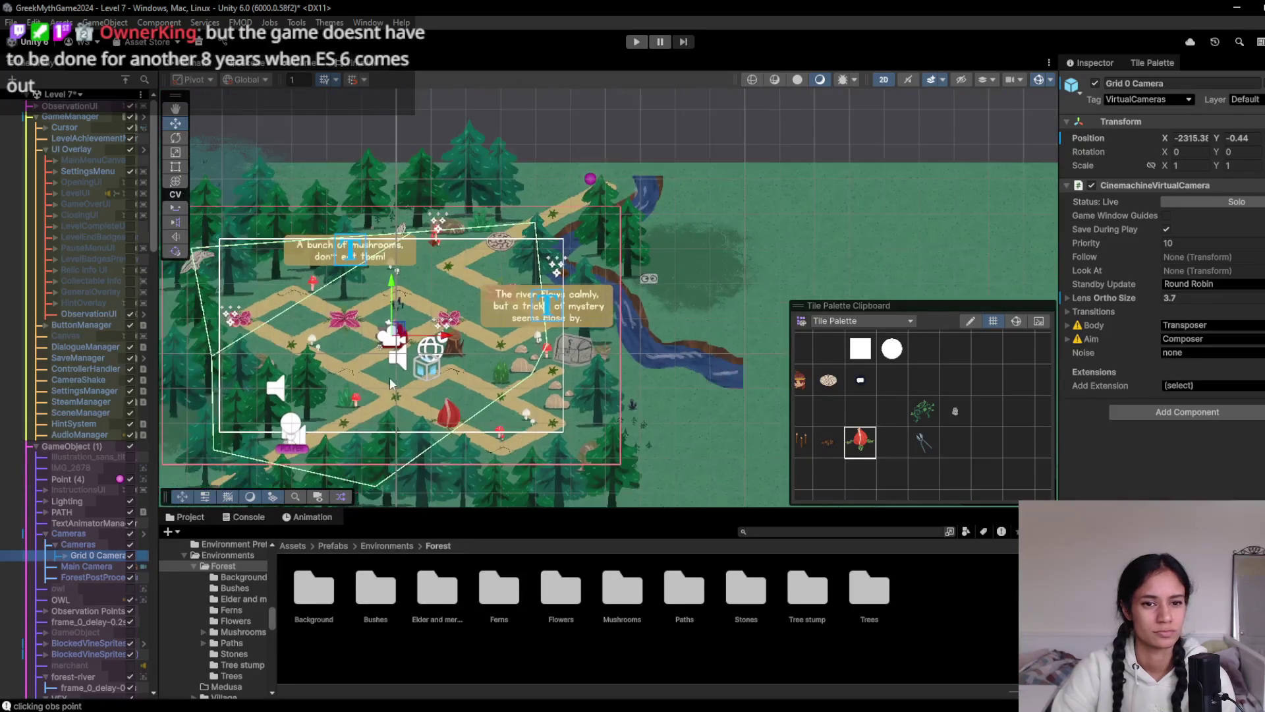
Lower the Grid 0 Camera's framing slightly and play-test the new view
key(w)
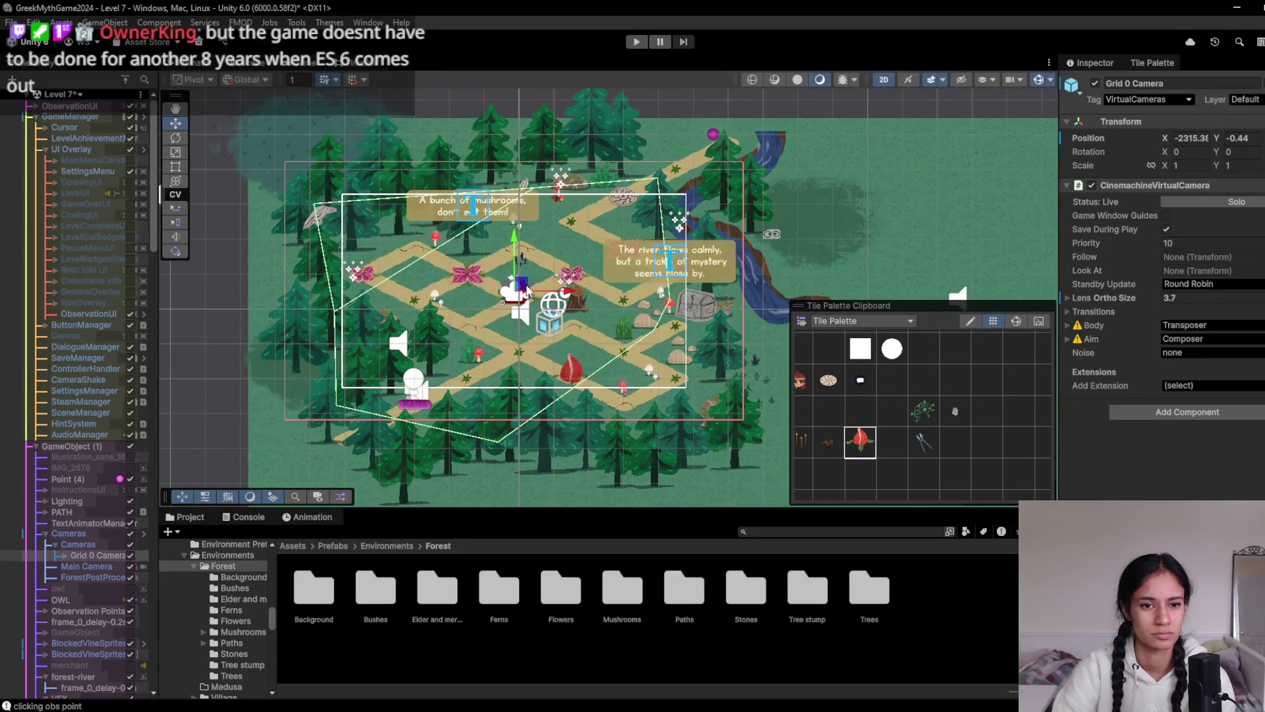
drag(527, 290, 532, 298)
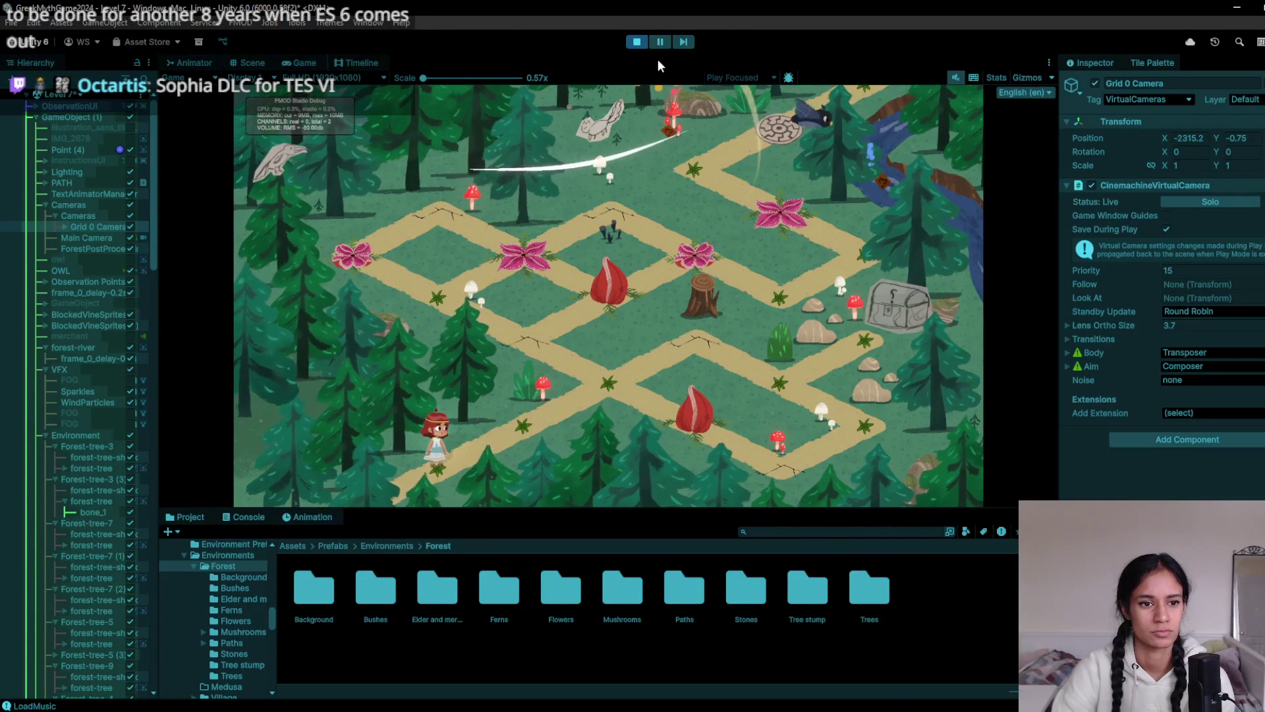
click(636, 42)
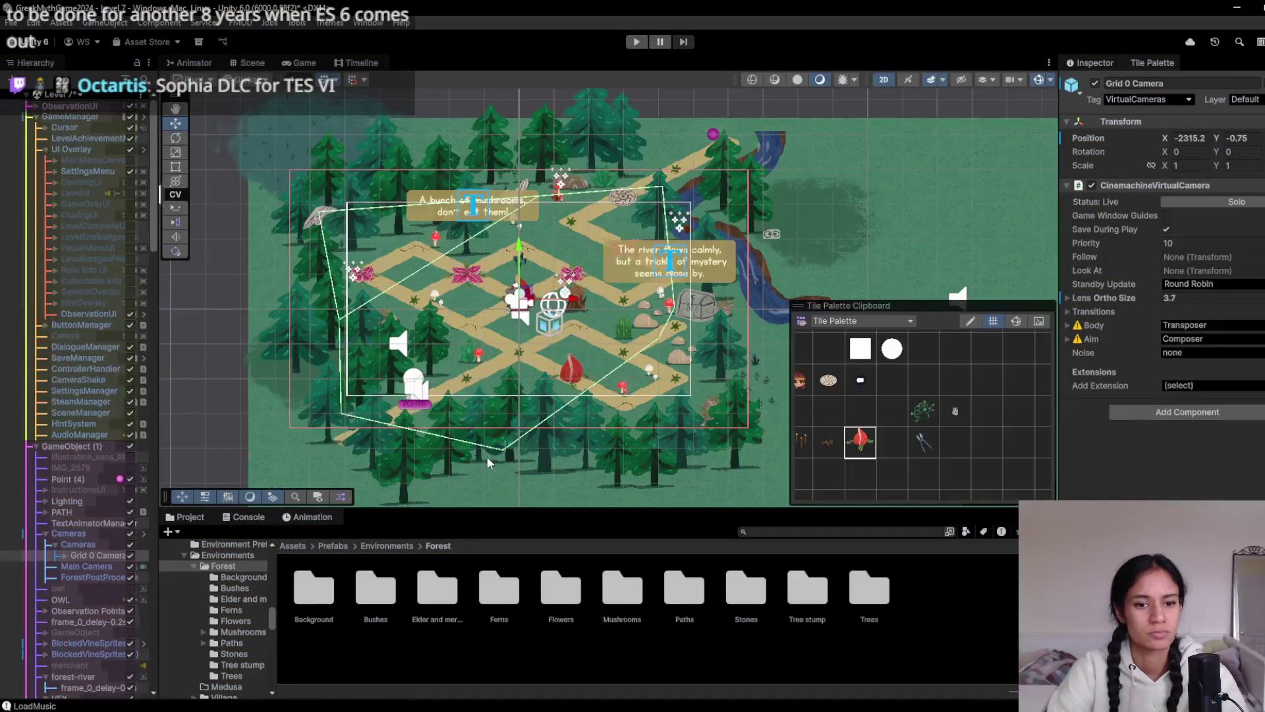
Move Forest-tree-8 (3) to the level's lower-left edge at X -16.36, Y -5
scroll(488, 457, down, 3)
click(725, 377)
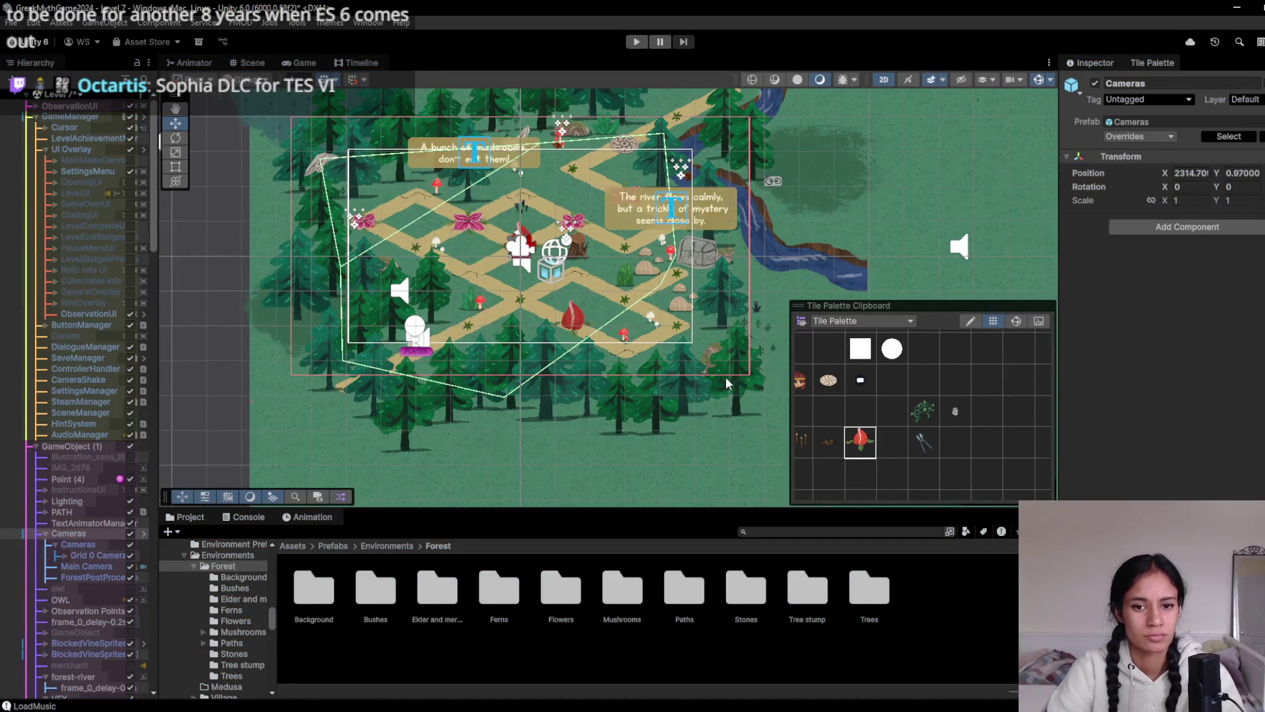
click(736, 378)
click(737, 384)
scroll(85, 299, up, 3)
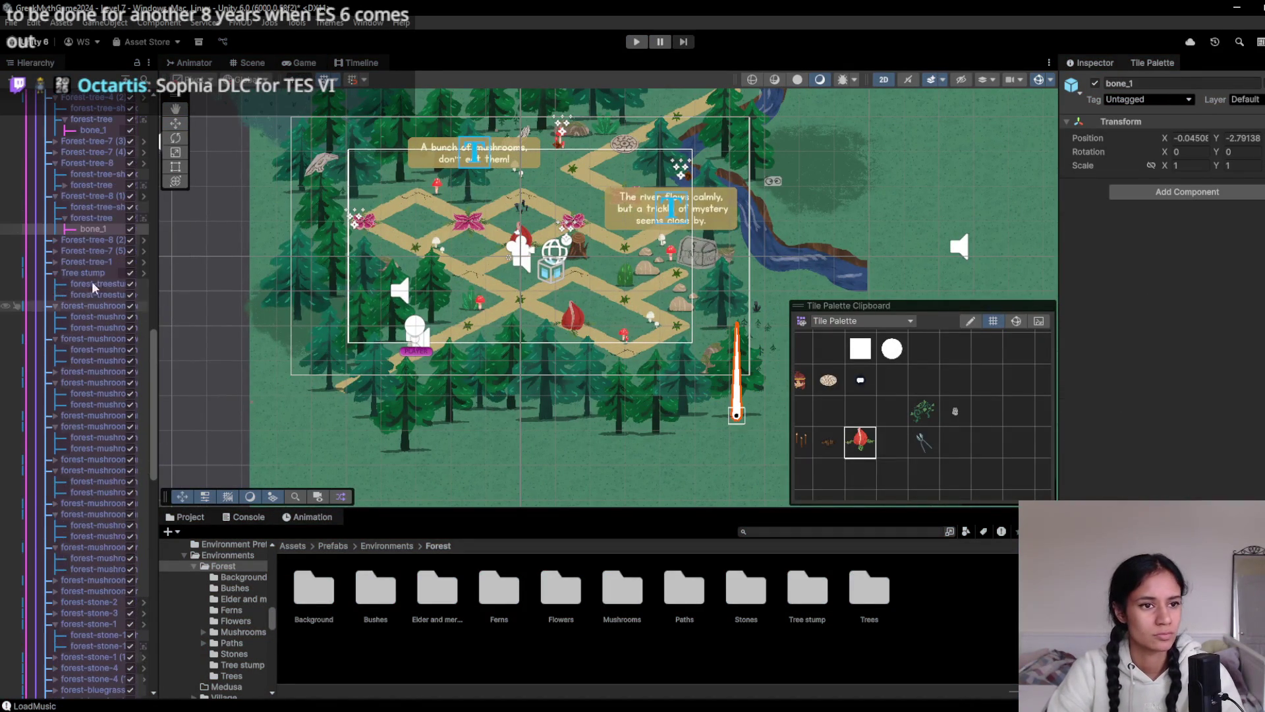
click(98, 197)
drag(747, 379, 309, 366)
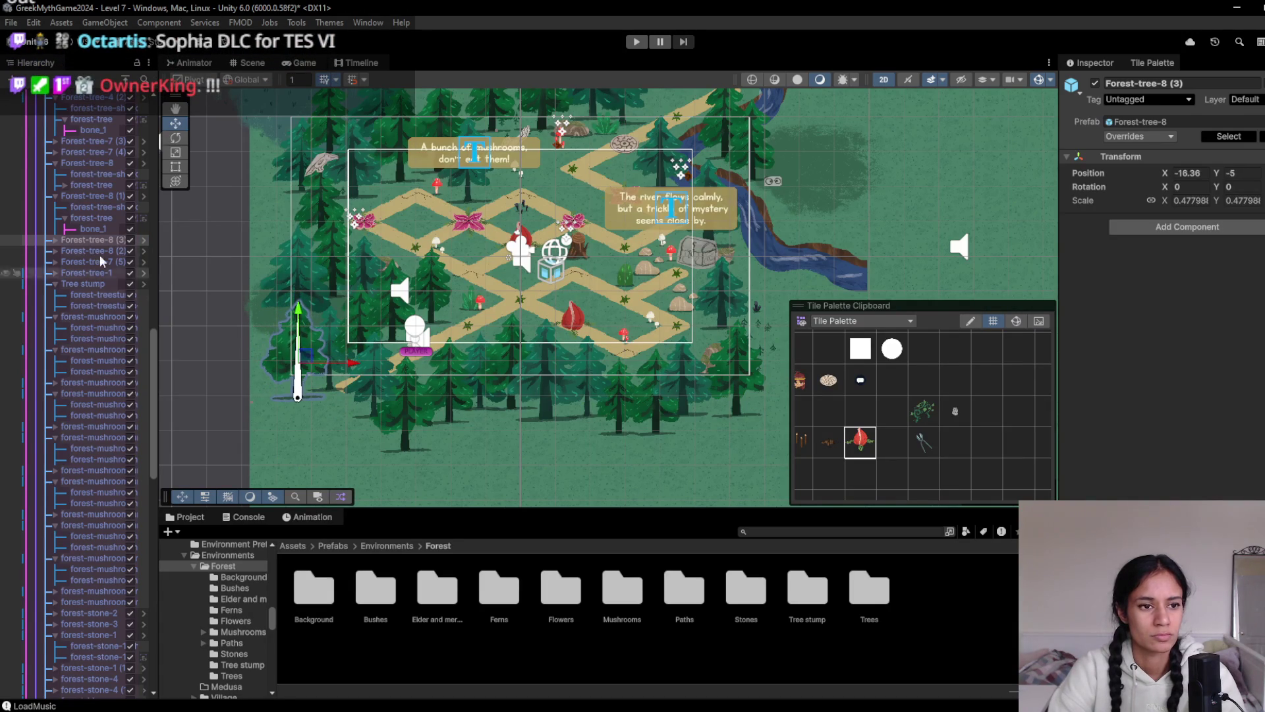
Set Order in Layer to 4 on the forest-tree sprite inside Forest-tree-8 (3)
click(54, 241)
click(65, 261)
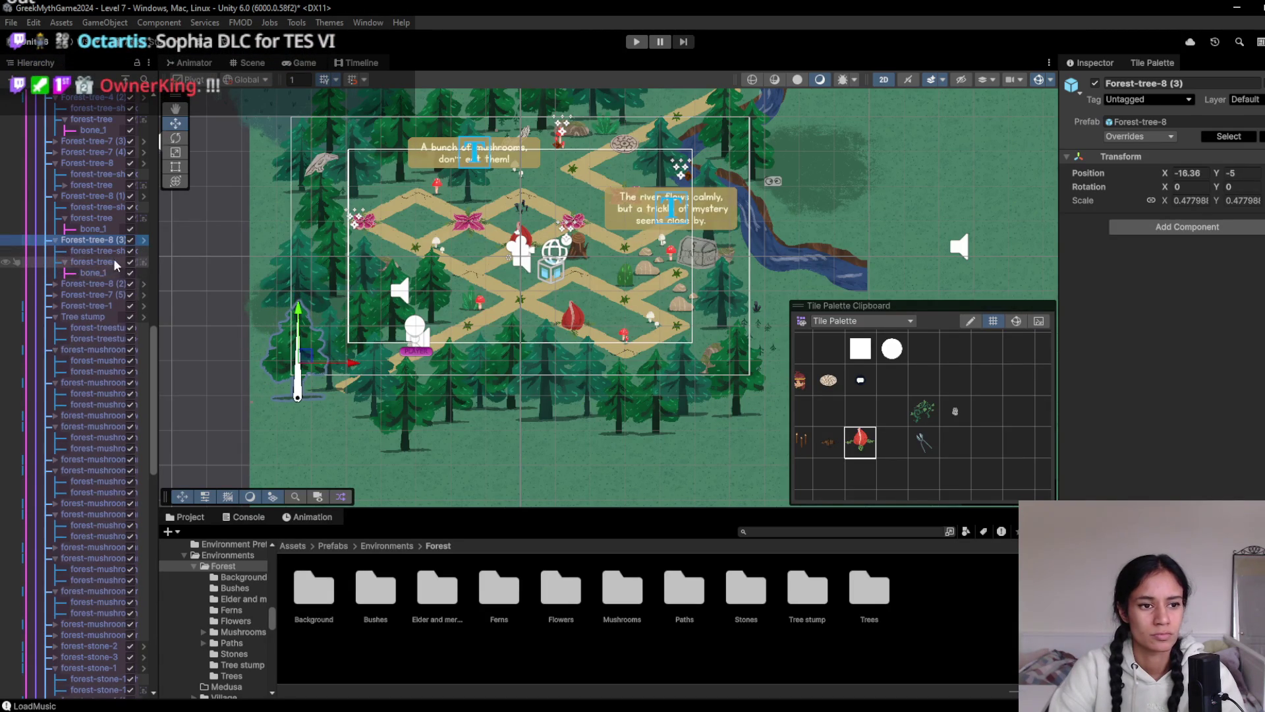
click(117, 262)
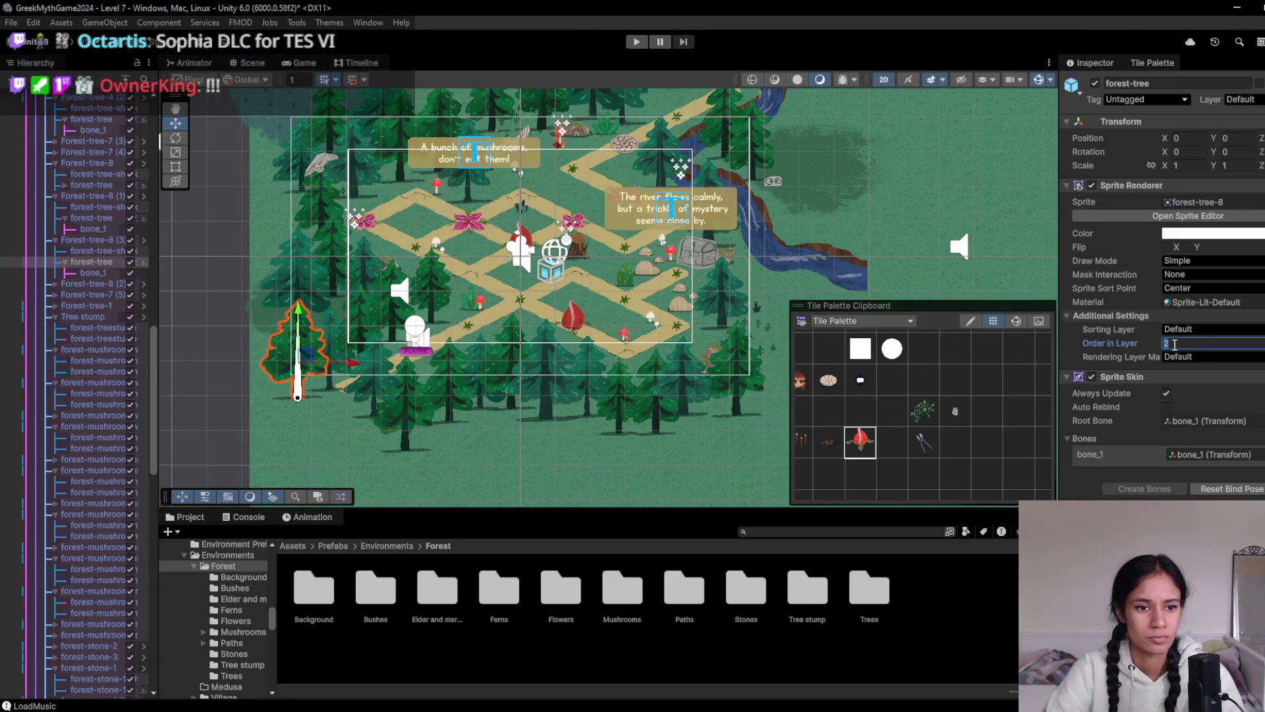
Play-test the level, walking the character one step up the forest path
scroll(116, 319, up, 3)
scroll(280, 346, up, 5)
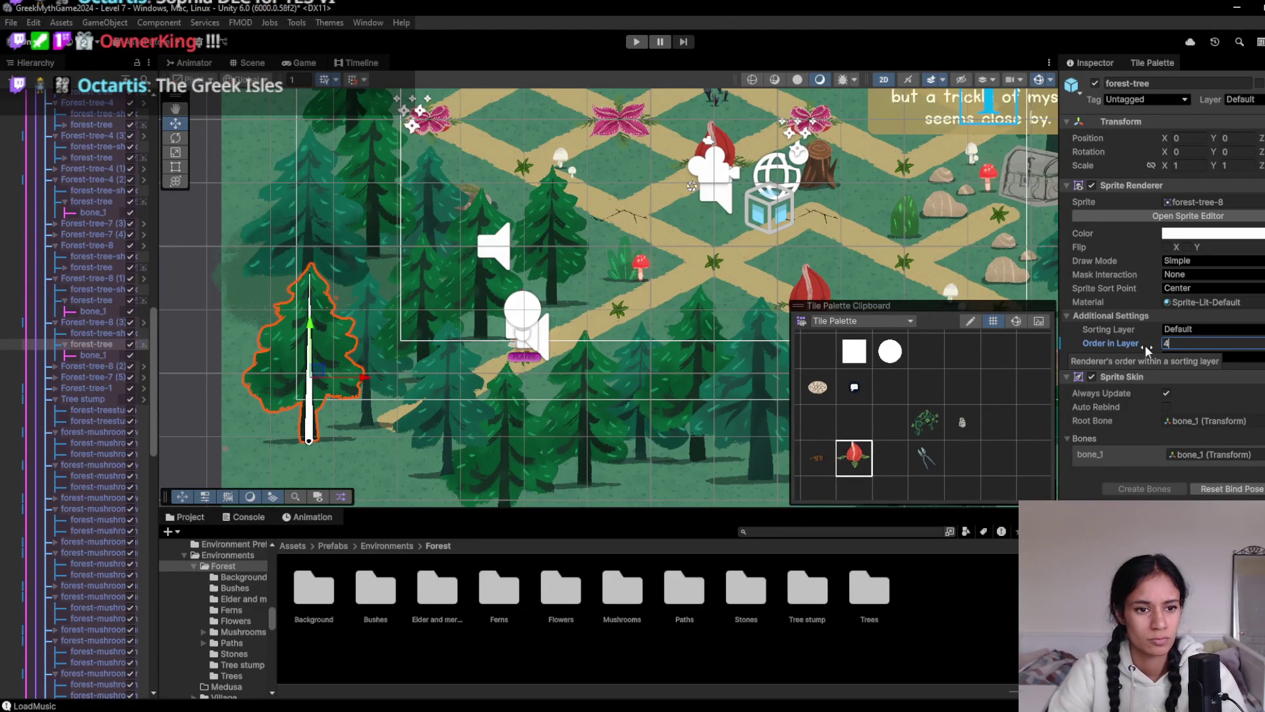
click(636, 42)
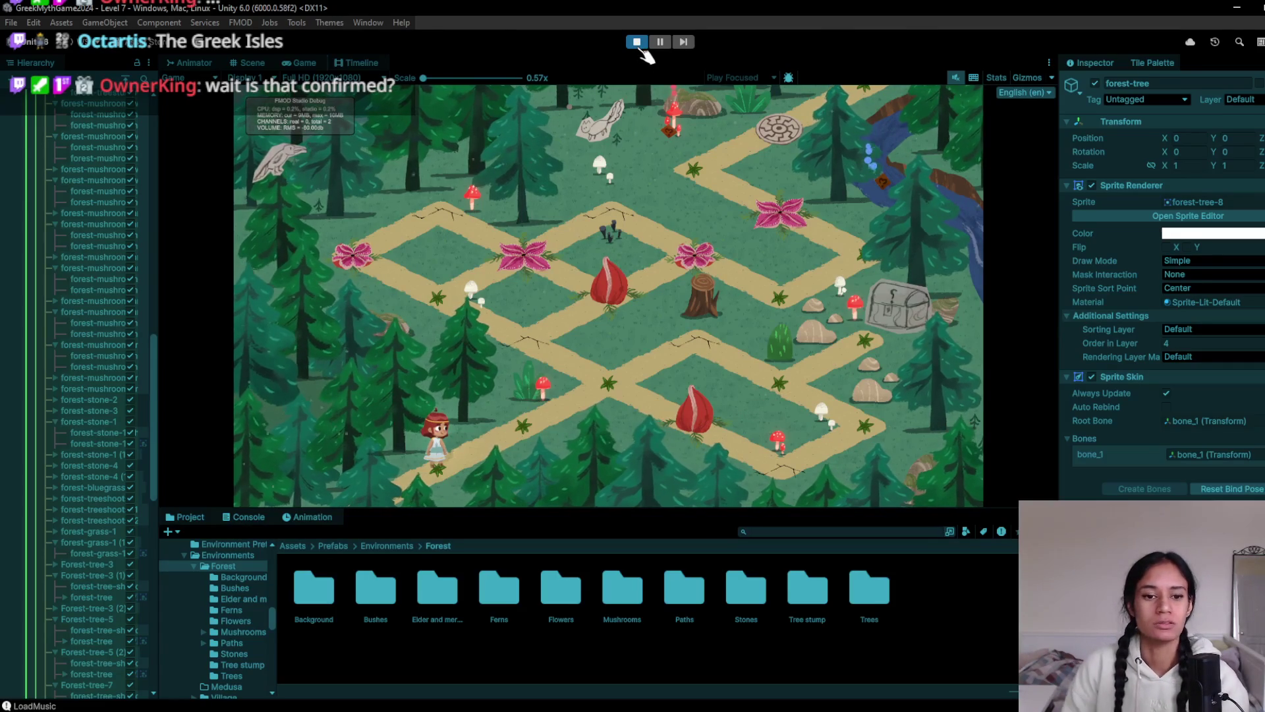
click(593, 452)
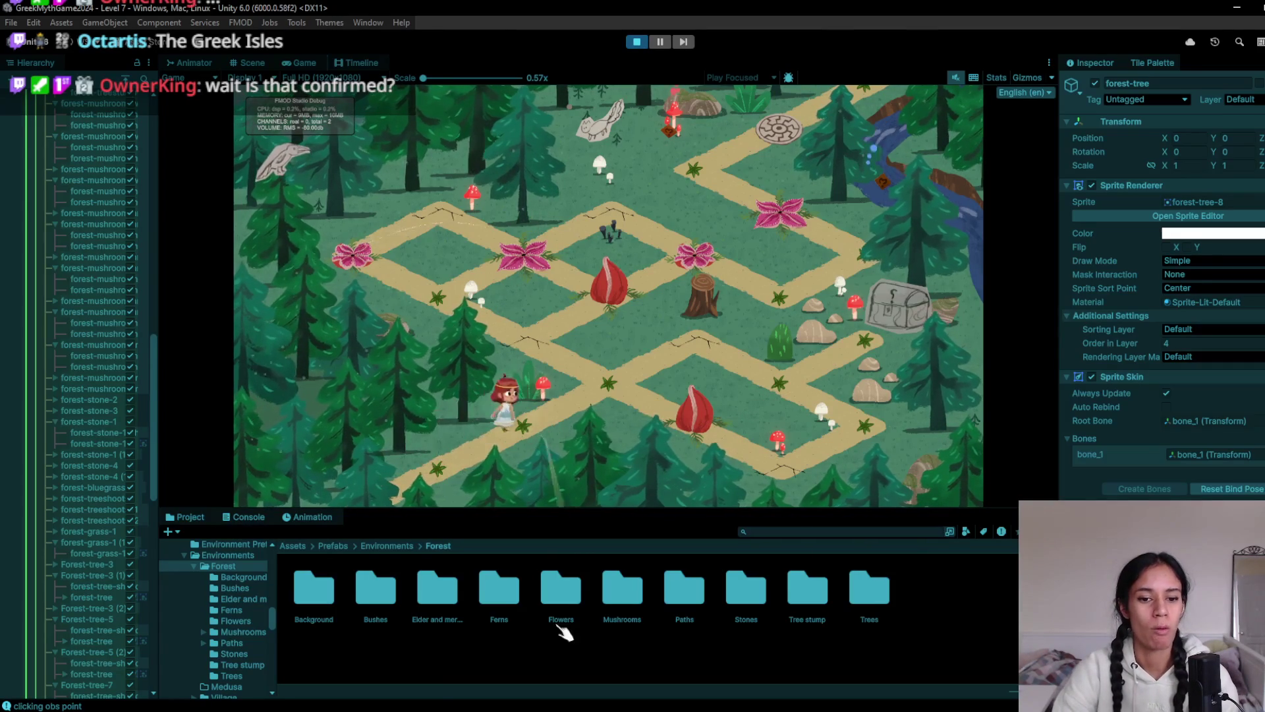
Check the Sophia's Path Development Trello board, start a DONE! card, and return to Unity
mouse_move(383, 702)
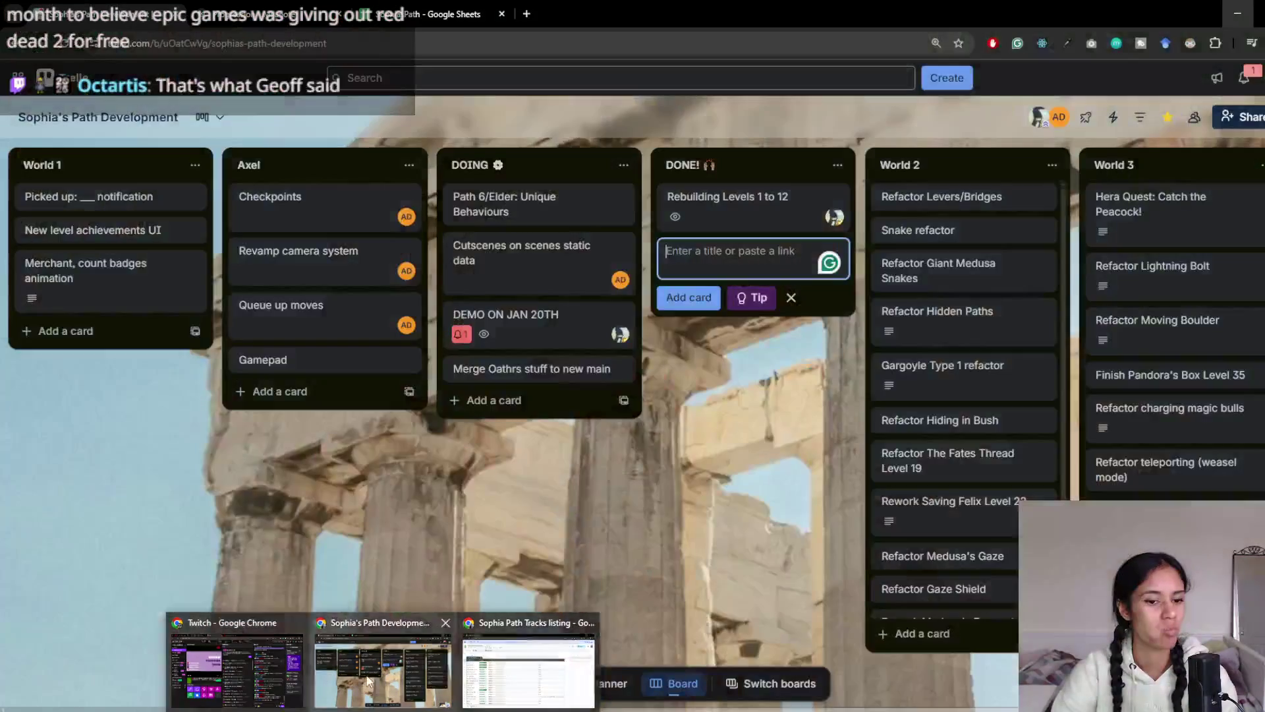
click(367, 681)
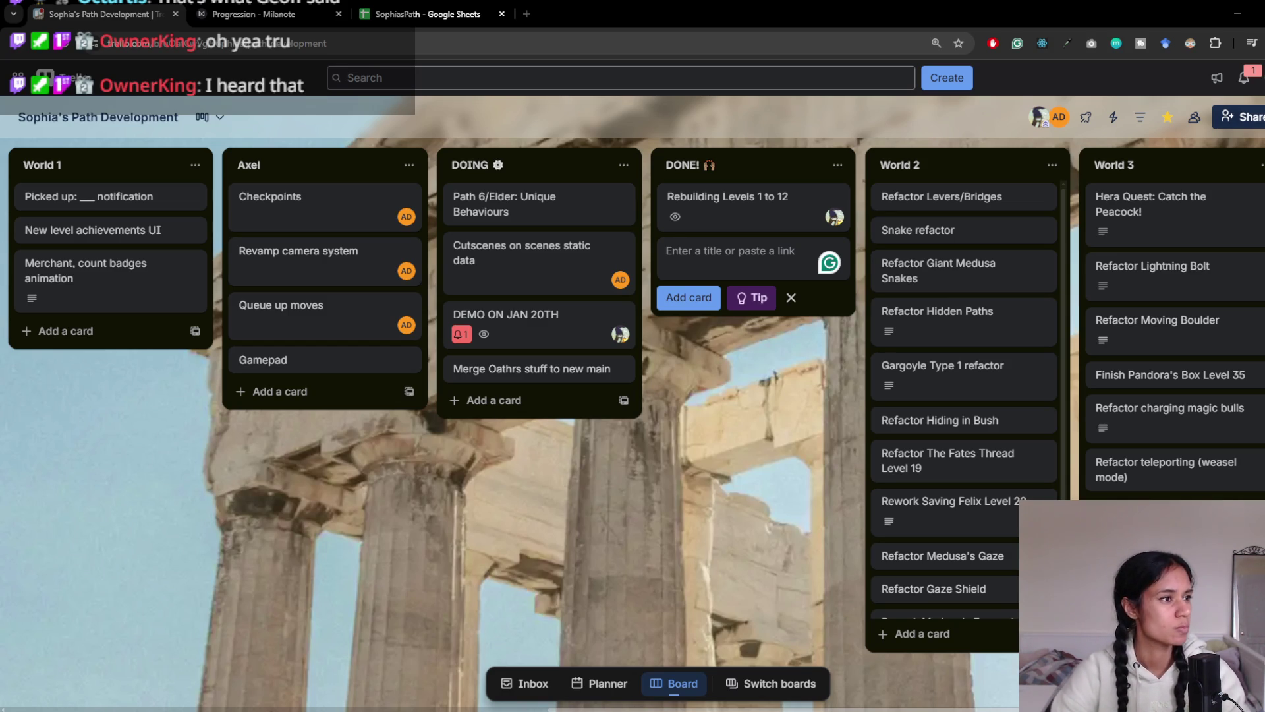
click(731, 251)
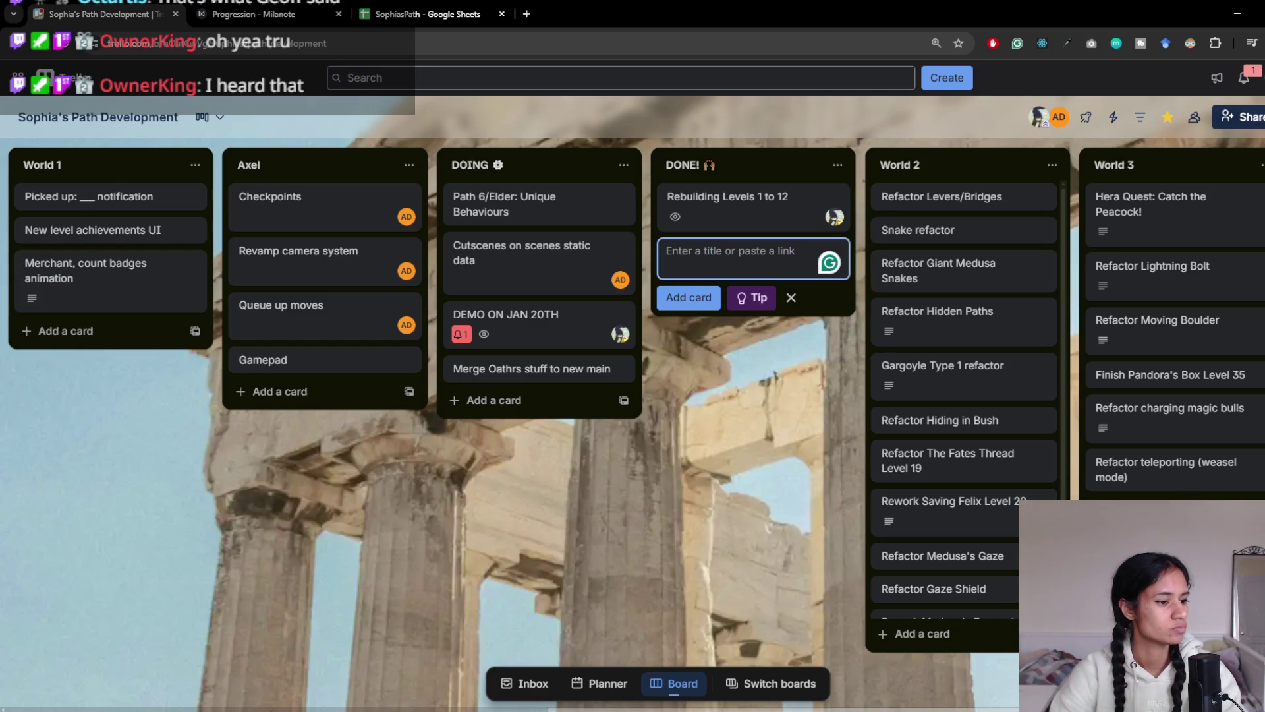
key(alt+Tab)
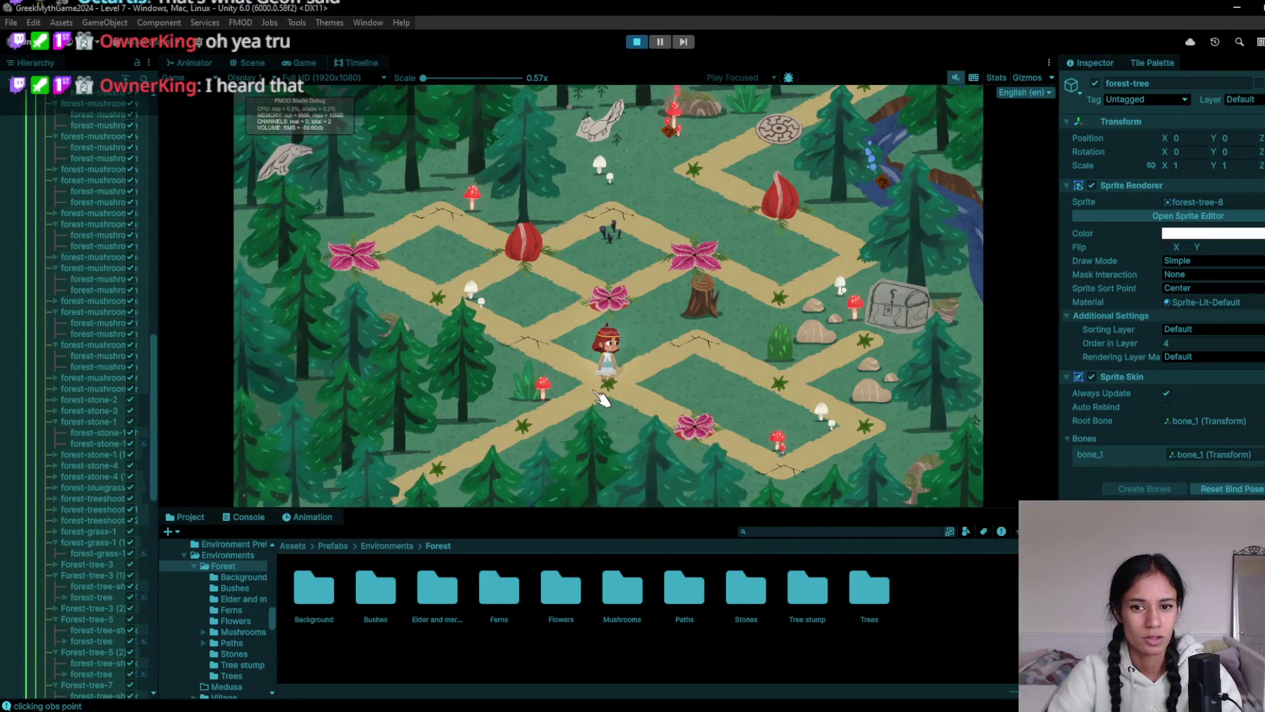
Stop the play-test and browse Flowers and Mushrooms before opening the Forest Bushes prefab folder
click(638, 42)
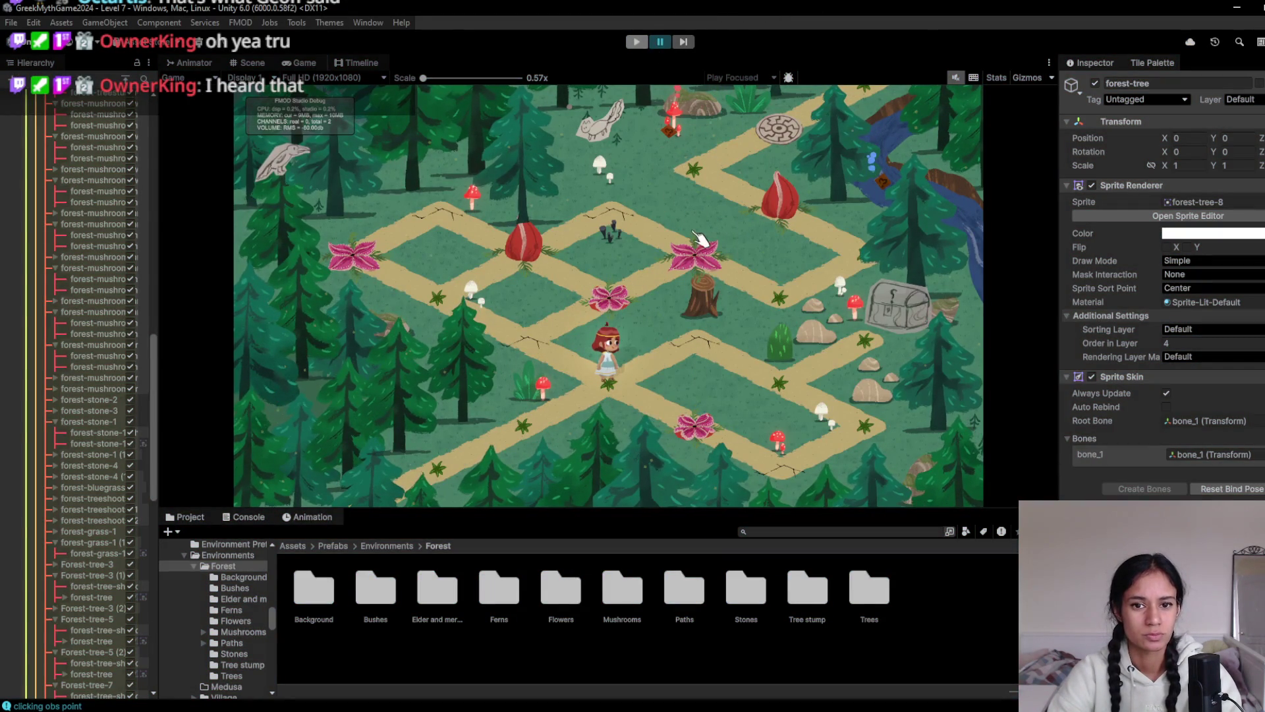
scroll(682, 251, down, 3)
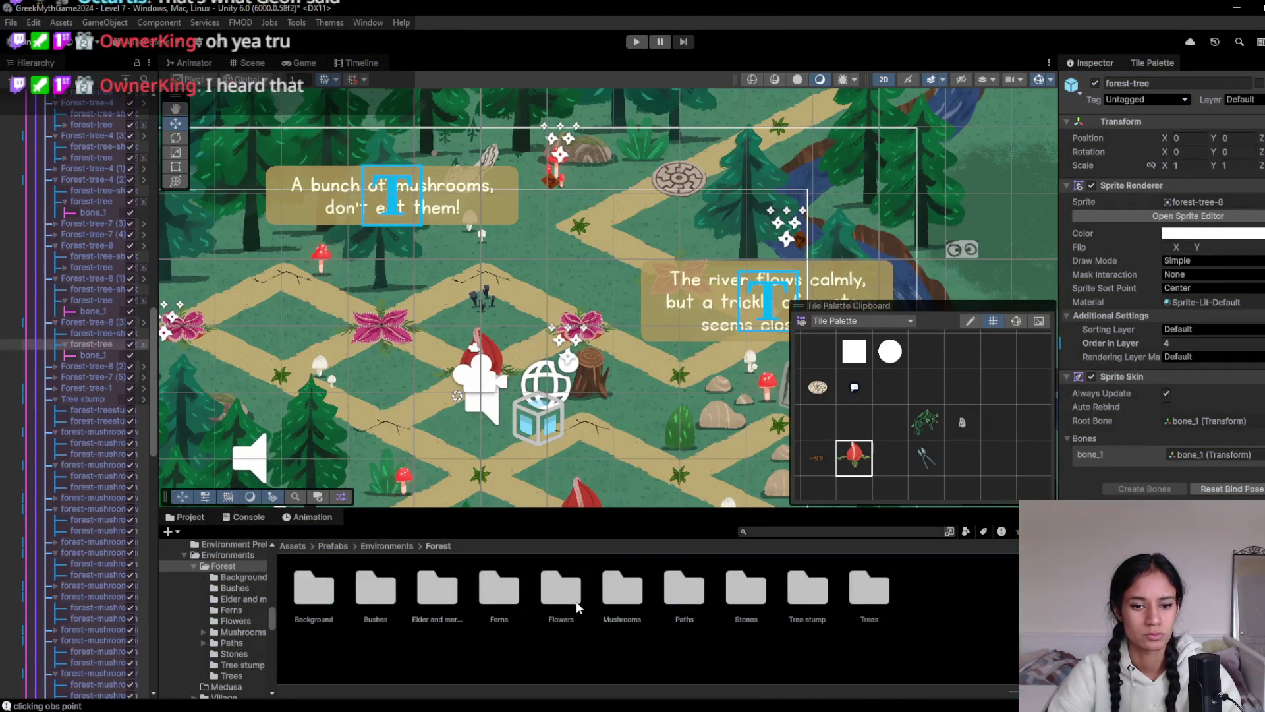
double_click(574, 601)
click(437, 547)
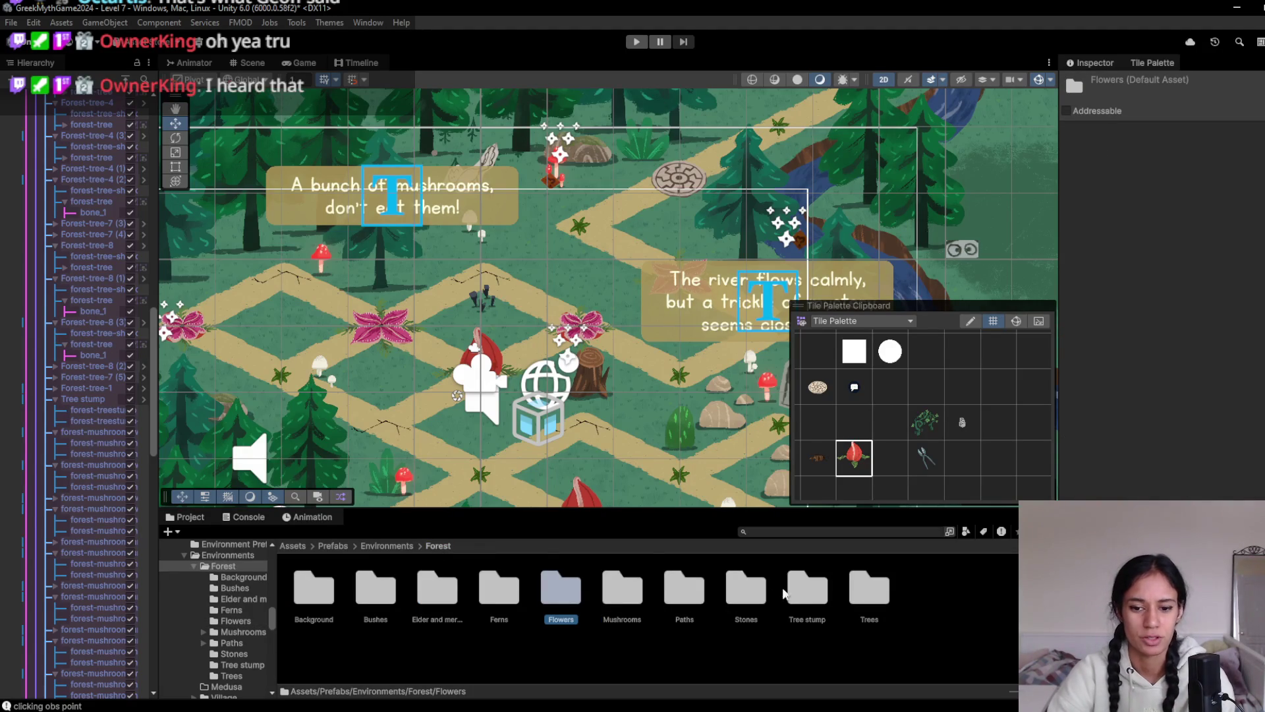
double_click(623, 600)
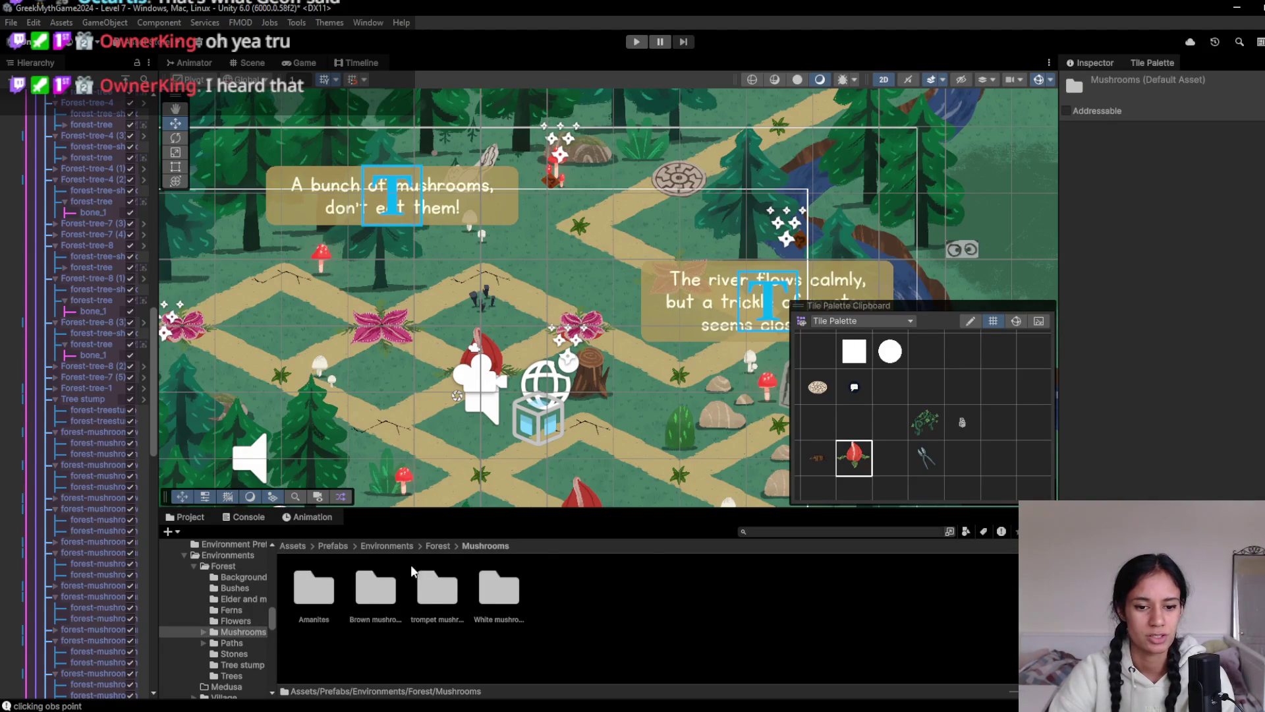
click(423, 547)
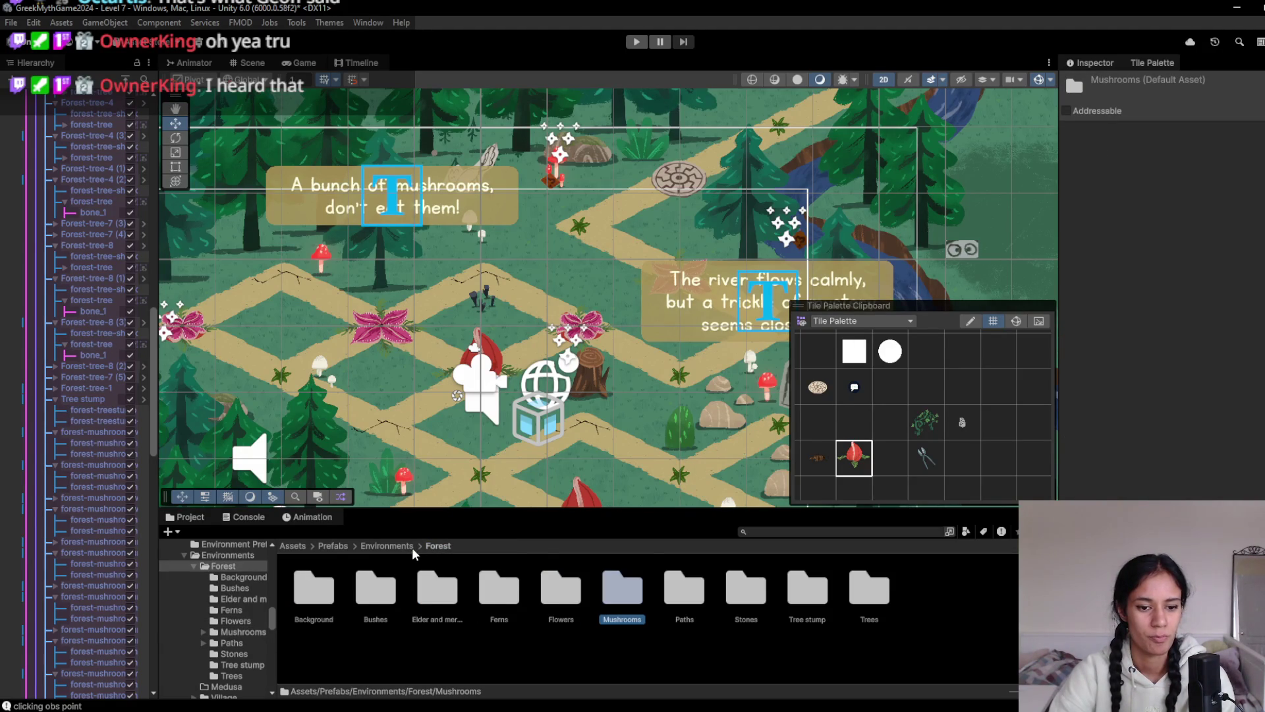
double_click(563, 601)
key(BackSpace)
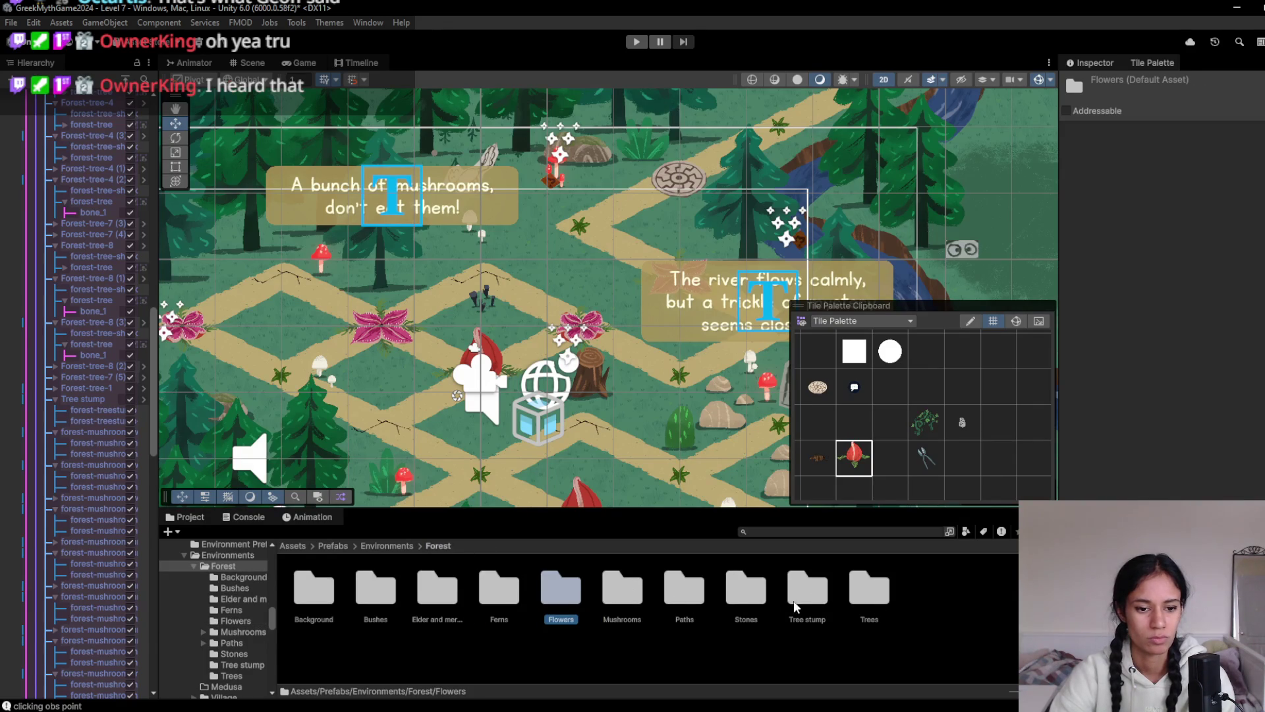
double_click(392, 591)
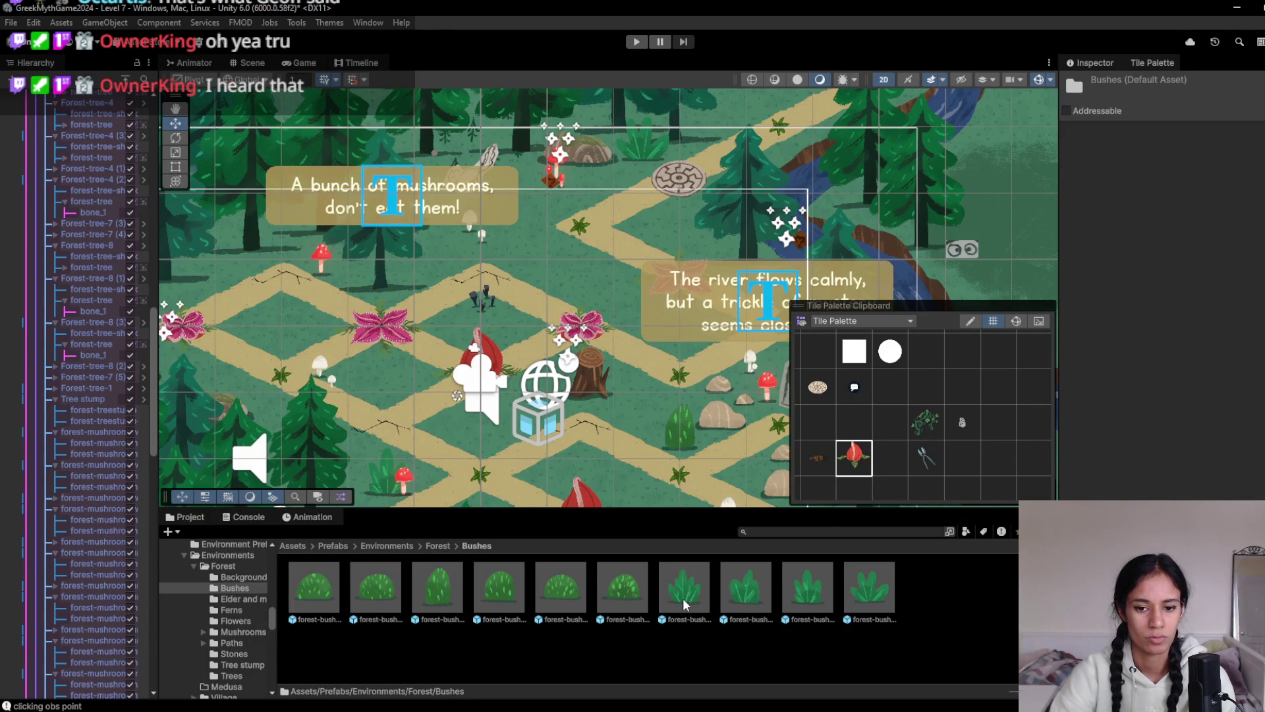
Place forest-bush-4 and forest-bush-3 beside the paths, one scaled to 0.28405 at X 0.83, Y 2.13
drag(635, 316, 554, 382)
mouse_move(807, 591)
mouse_down()
mouse_move(487, 331)
mouse_move(474, 340)
mouse_move(607, 397)
mouse_move(597, 406)
mouse_up()
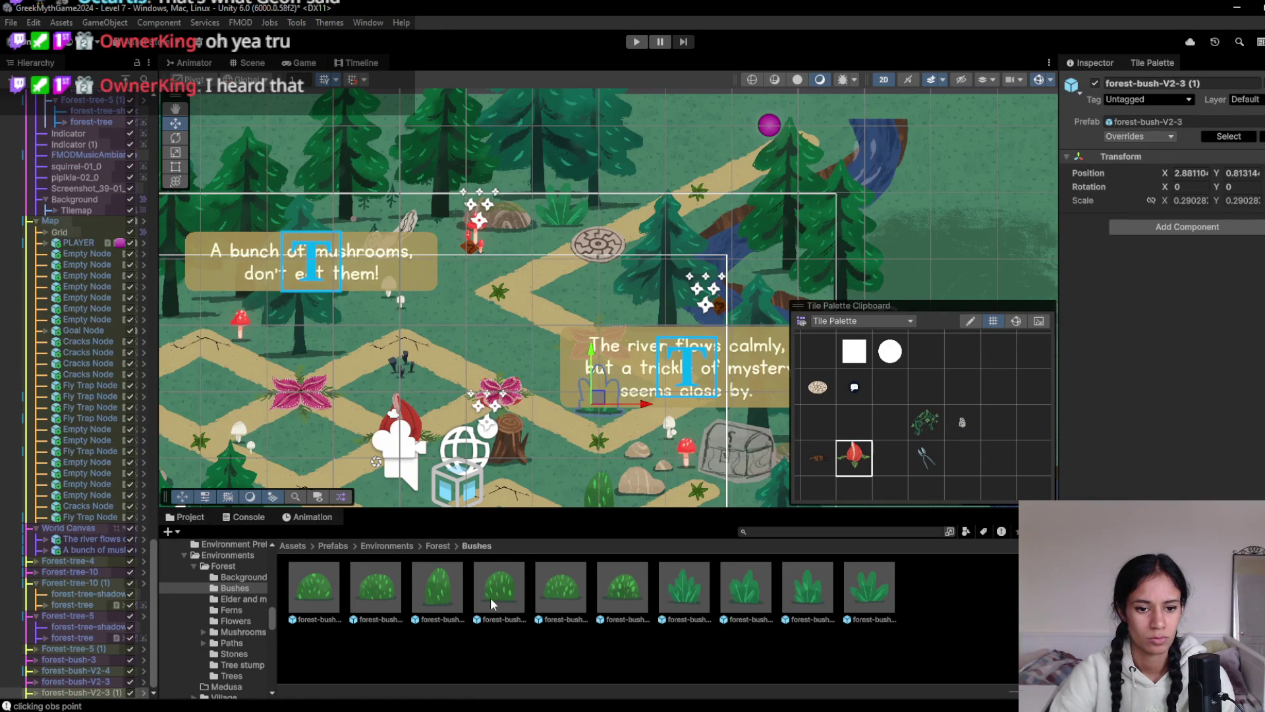
mouse_move(490, 596)
mouse_down()
mouse_move(504, 379)
mouse_move(495, 344)
mouse_move(577, 294)
mouse_move(565, 295)
mouse_move(575, 281)
mouse_move(593, 287)
mouse_up()
key(w)
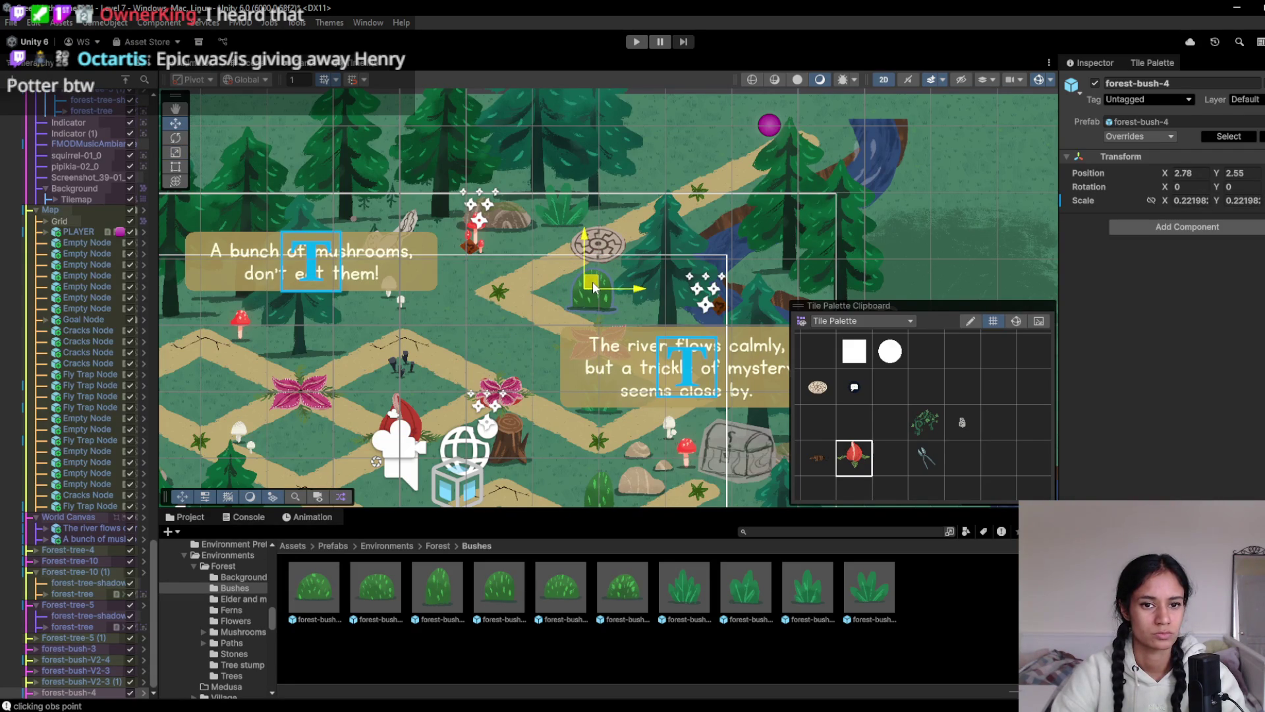
drag(436, 599, 454, 310)
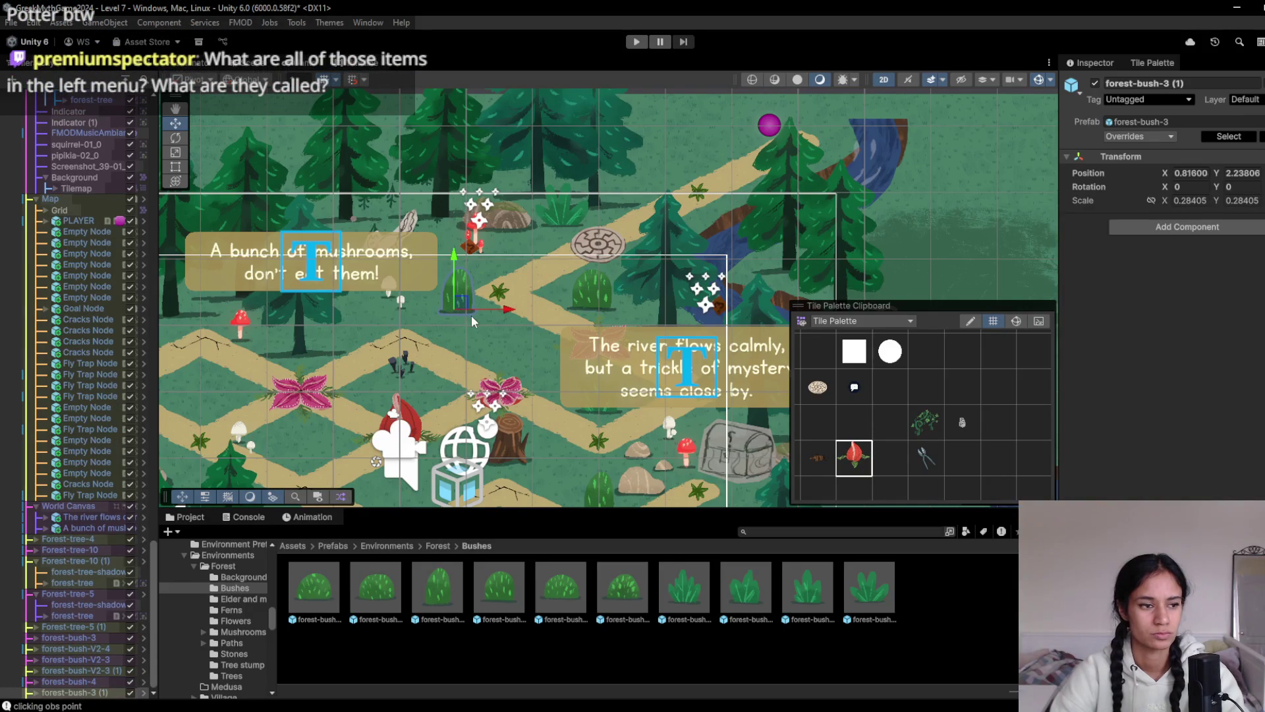
drag(462, 305, 466, 312)
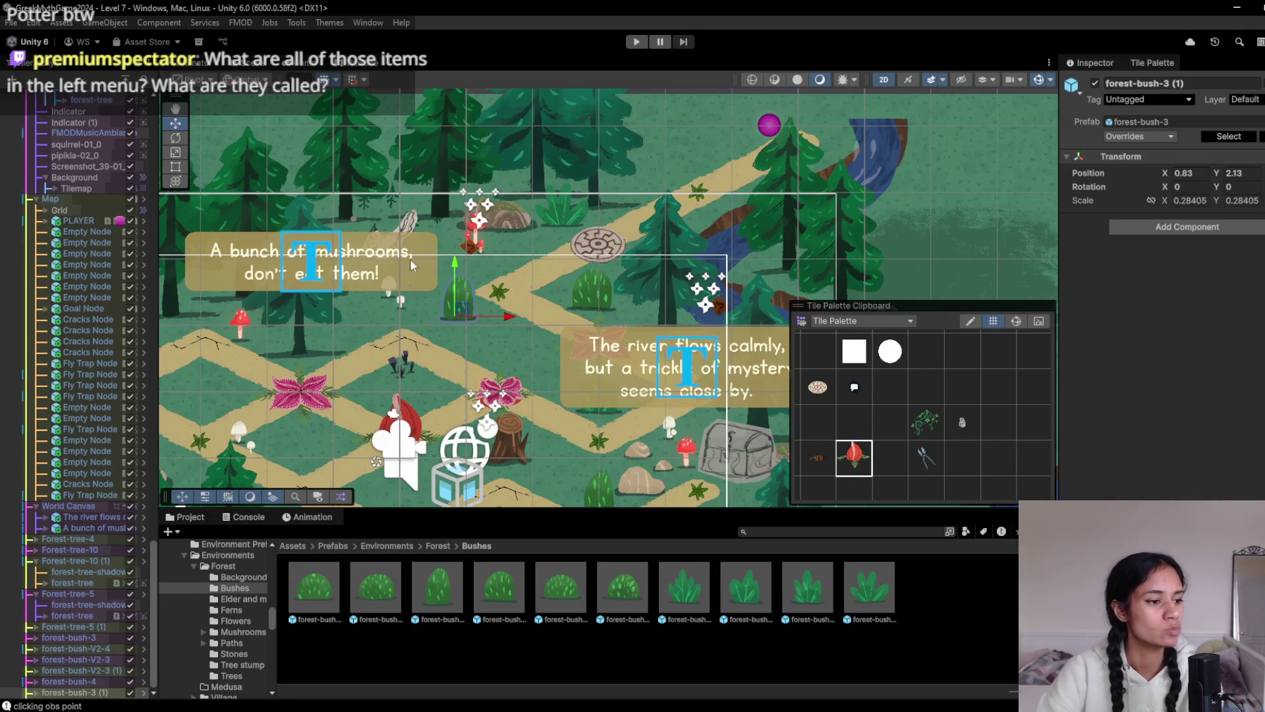
scroll(411, 395, up, 2)
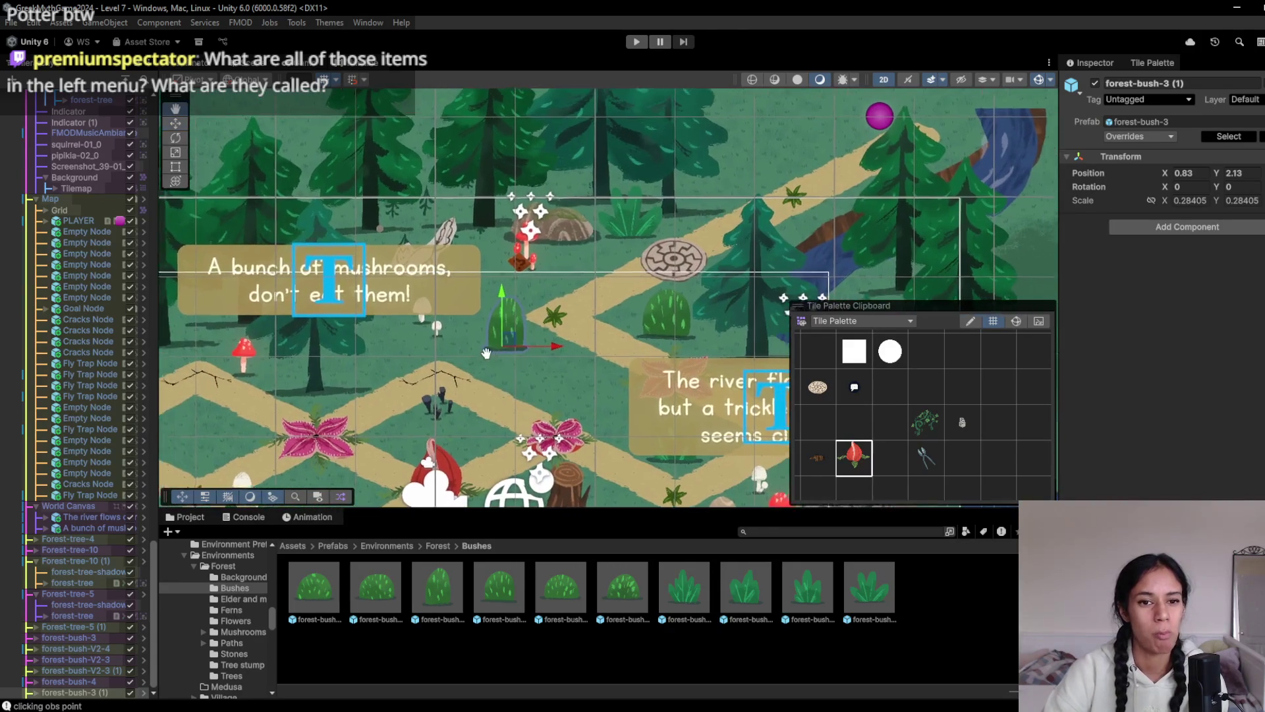
Play-test, stop, pan the Scene view over the new bushes, then play-test again
click(636, 42)
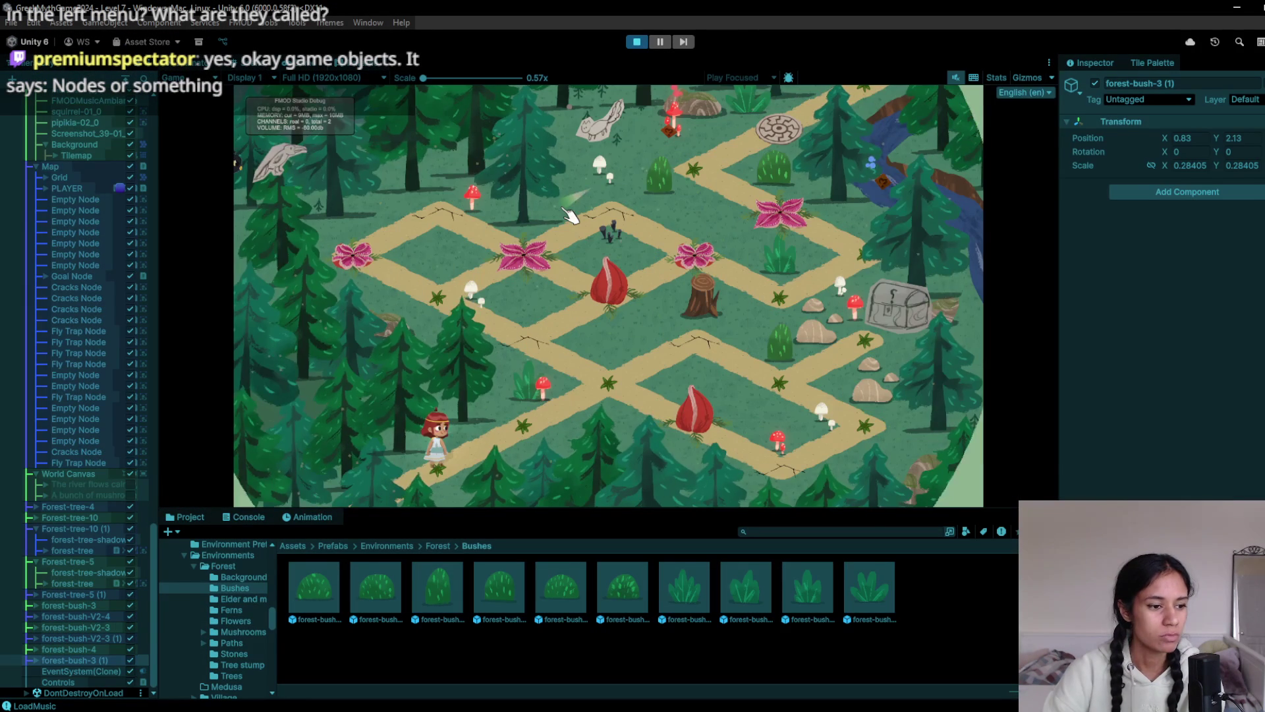
click(636, 41)
scroll(42, 295, down, 5)
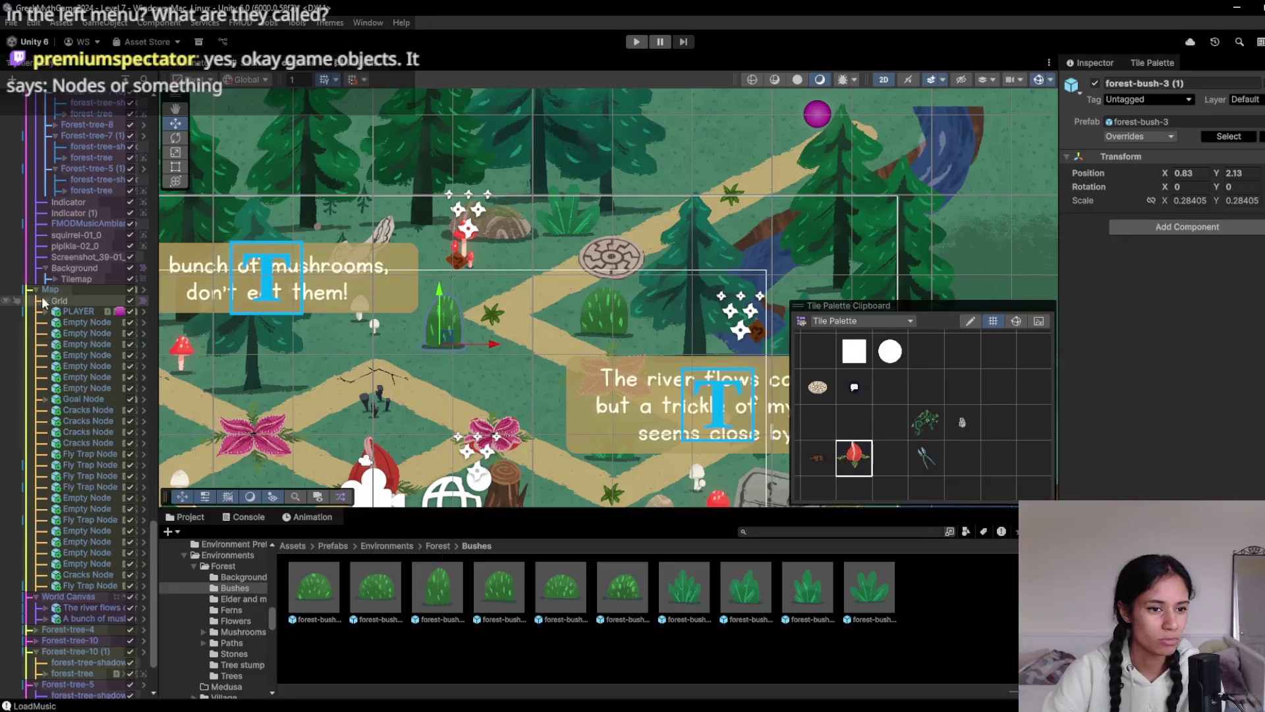
click(916, 120)
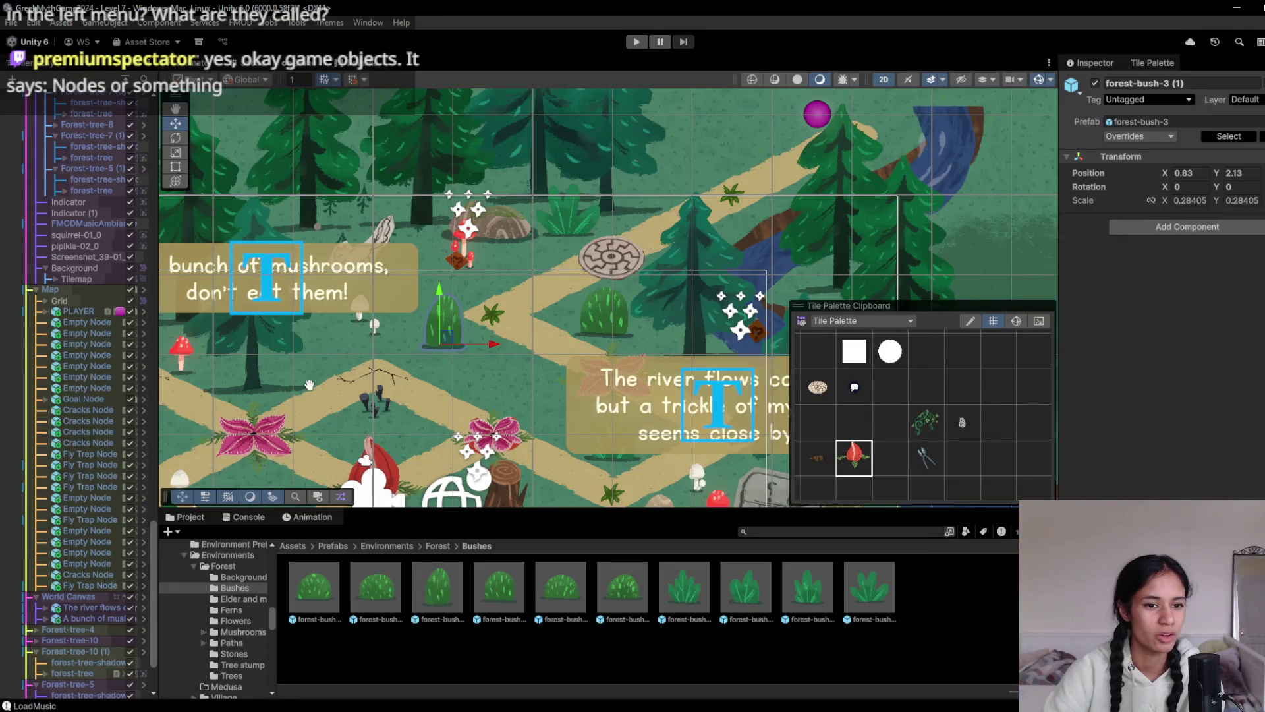
drag(257, 257, 335, 175)
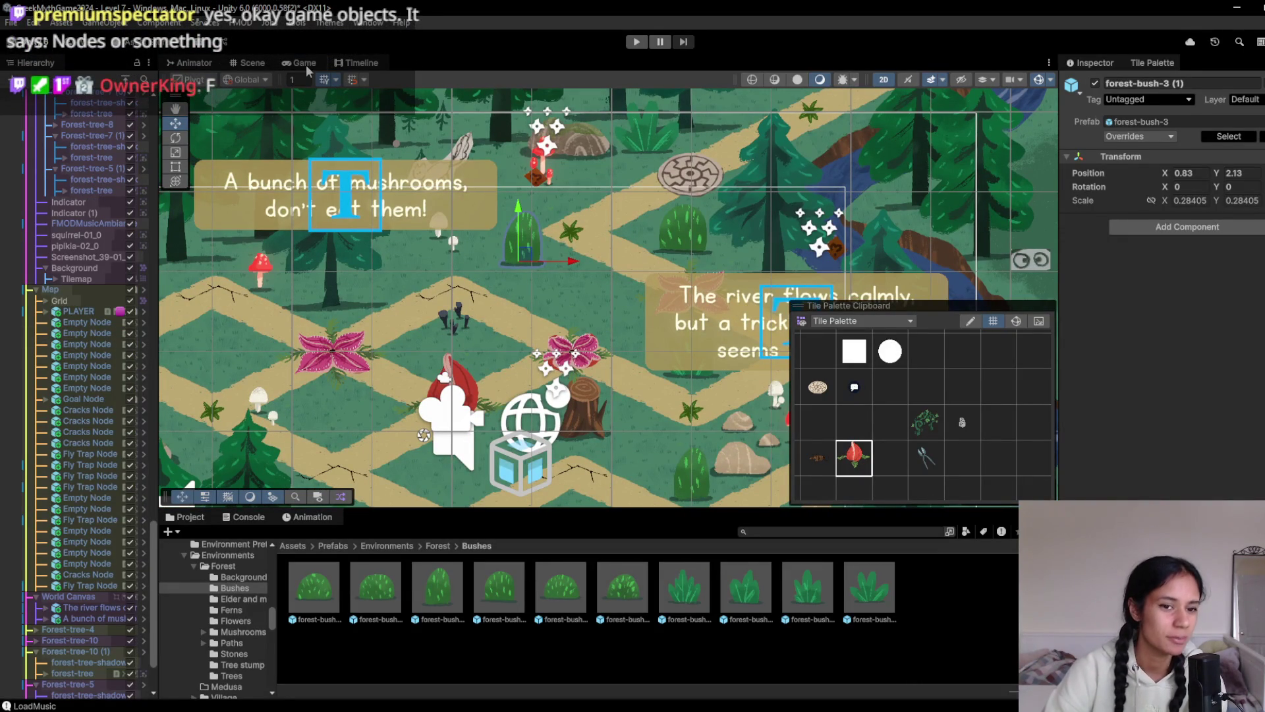
scroll(310, 345, down, 2)
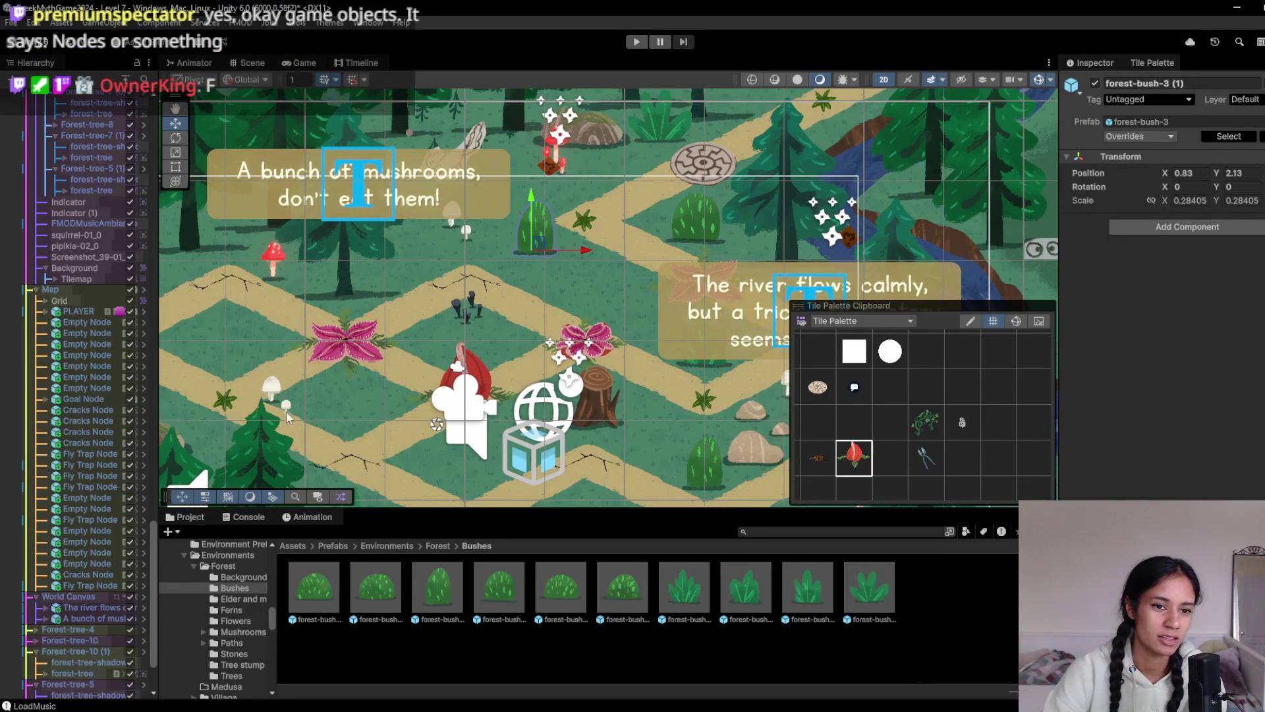
scroll(277, 360, left, 5)
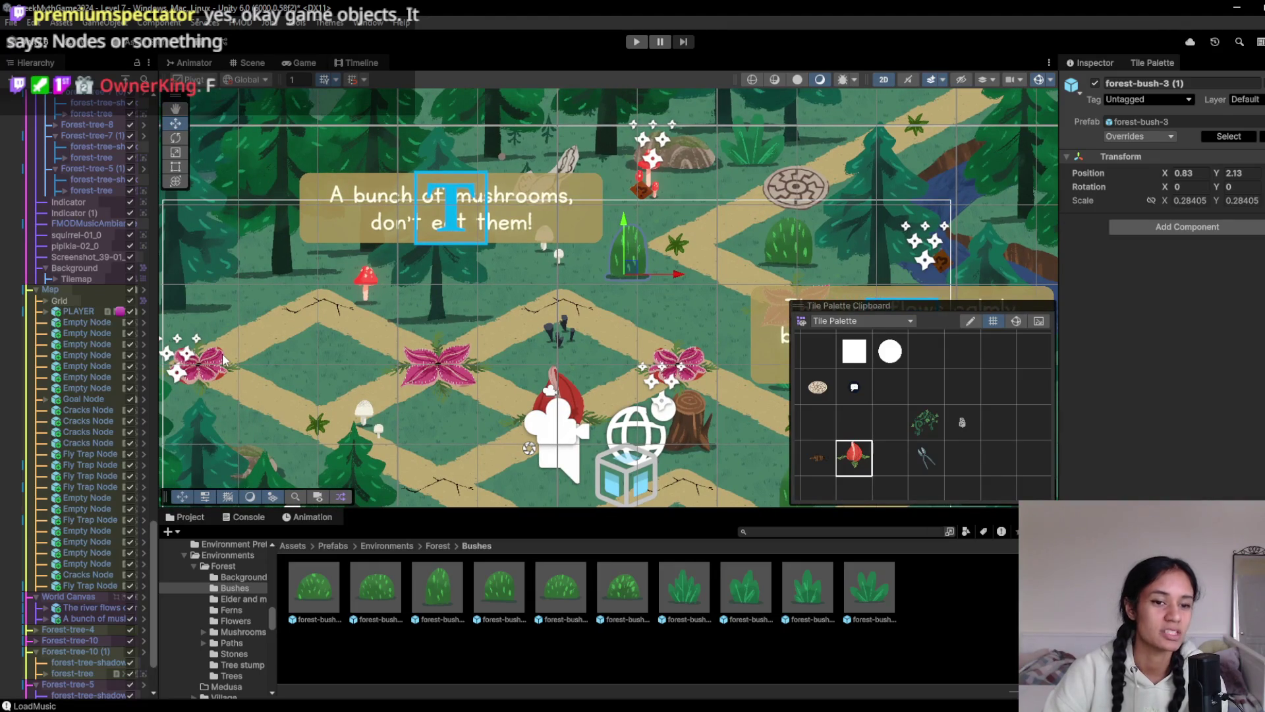
click(636, 42)
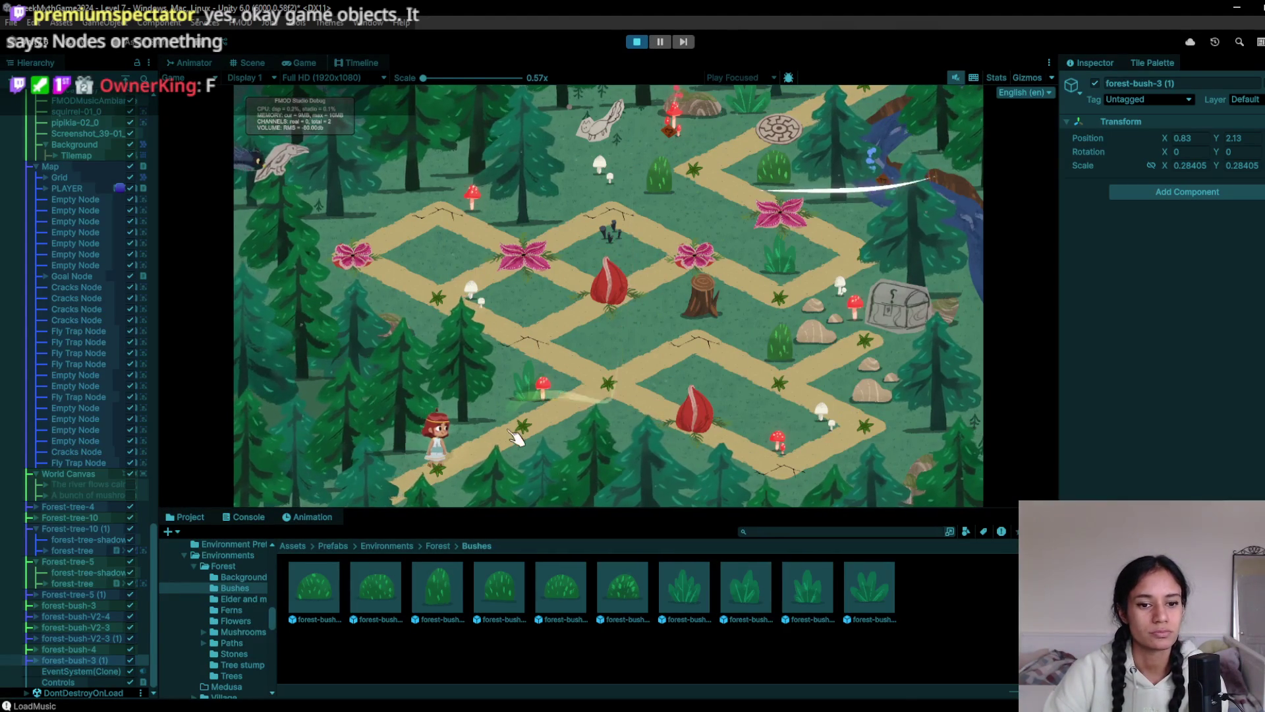
Walk the girl two nodes along the path, then stop the play test
click(553, 402)
click(626, 347)
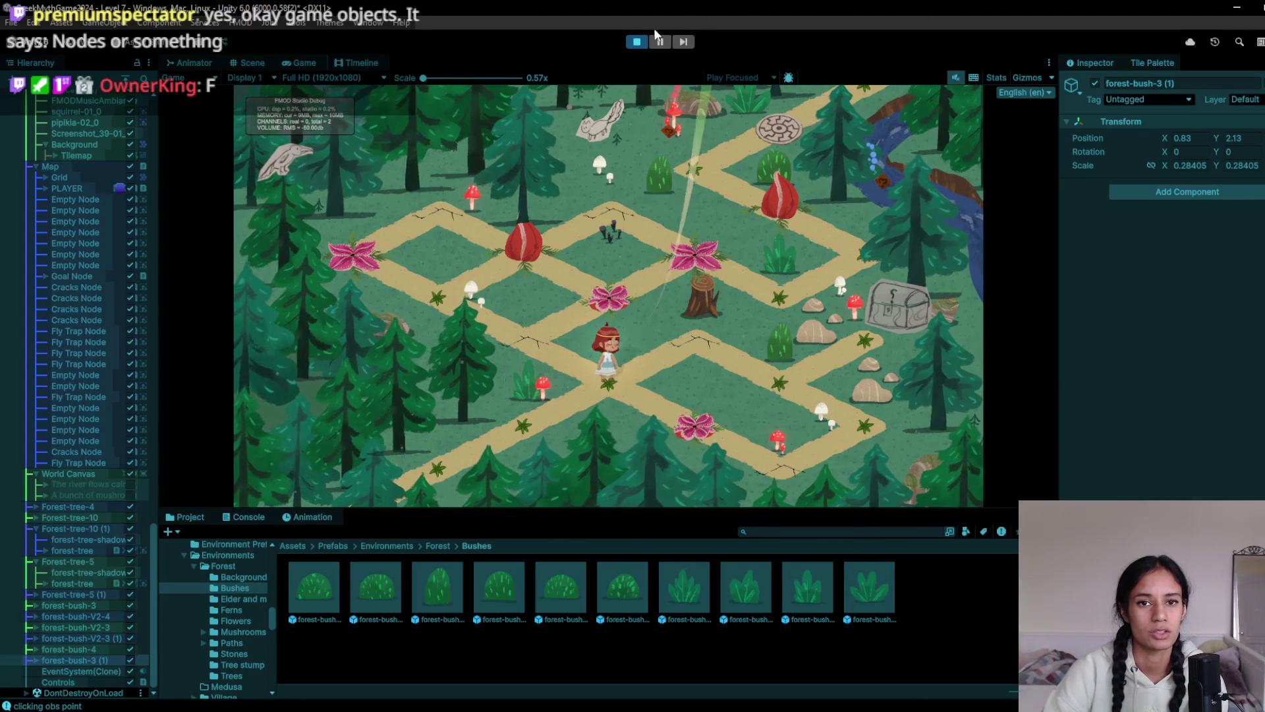
click(637, 41)
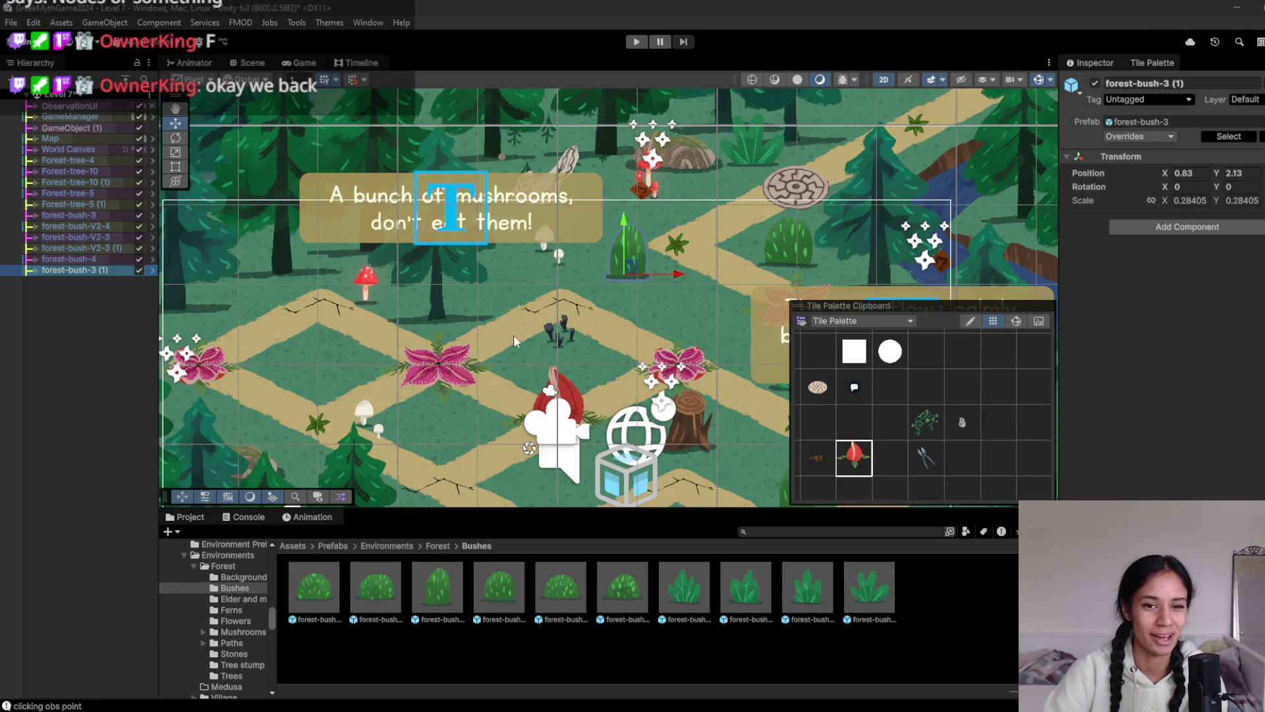
Pan the Scene view to the lower level and select forest-bush-3 (1) in the Hierarchy
scroll(630, 346, down, 3)
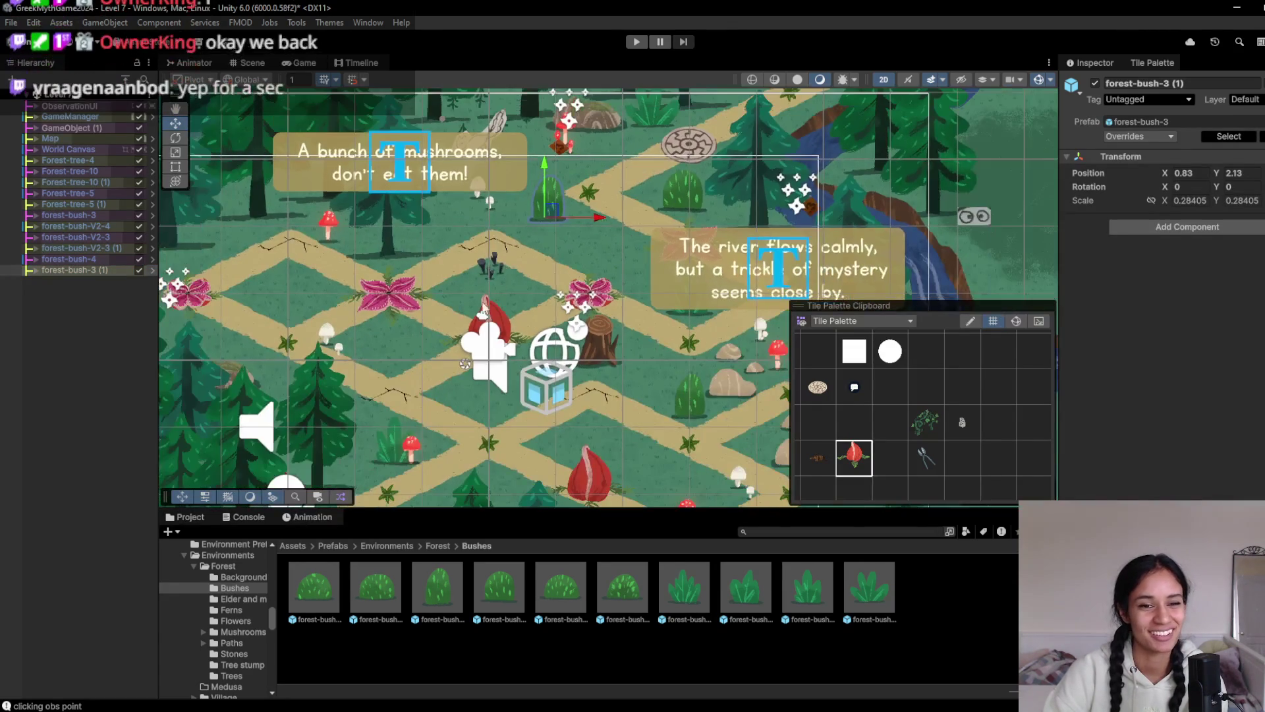
mouse_move(426, 345)
mouse_down()
mouse_move(419, 312)
mouse_move(375, 369)
mouse_move(196, 388)
mouse_up()
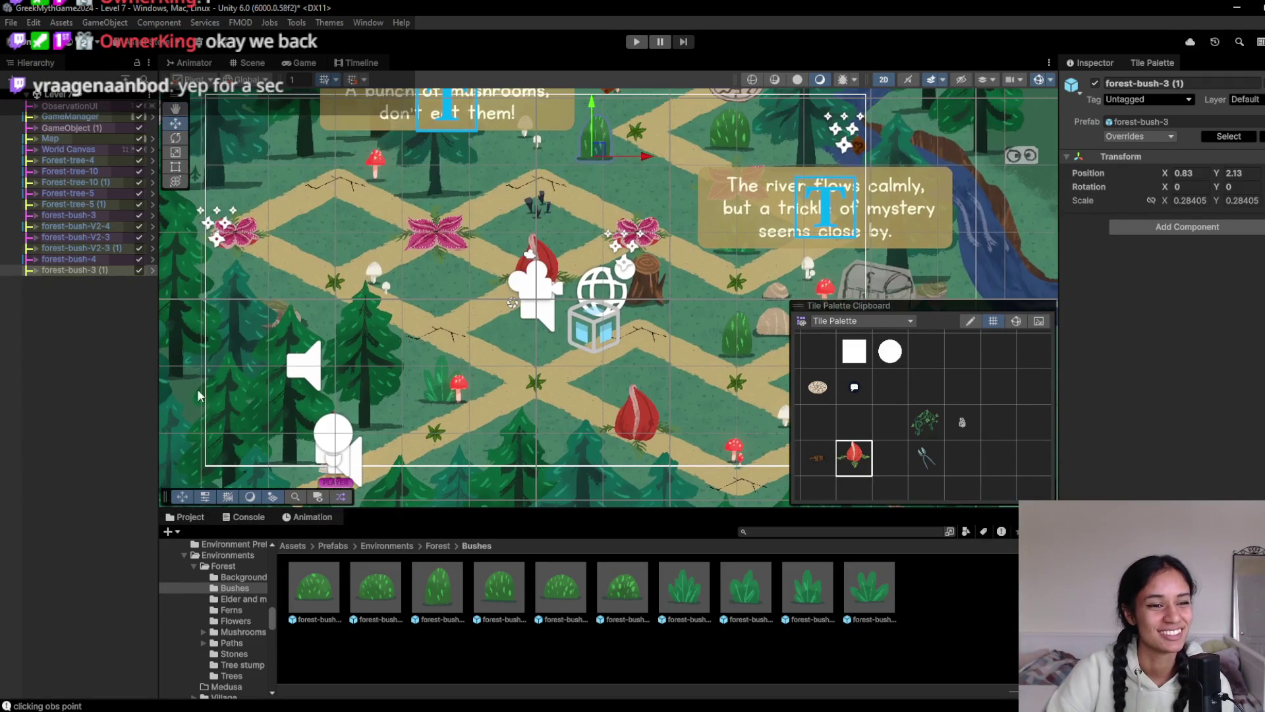
click(36, 271)
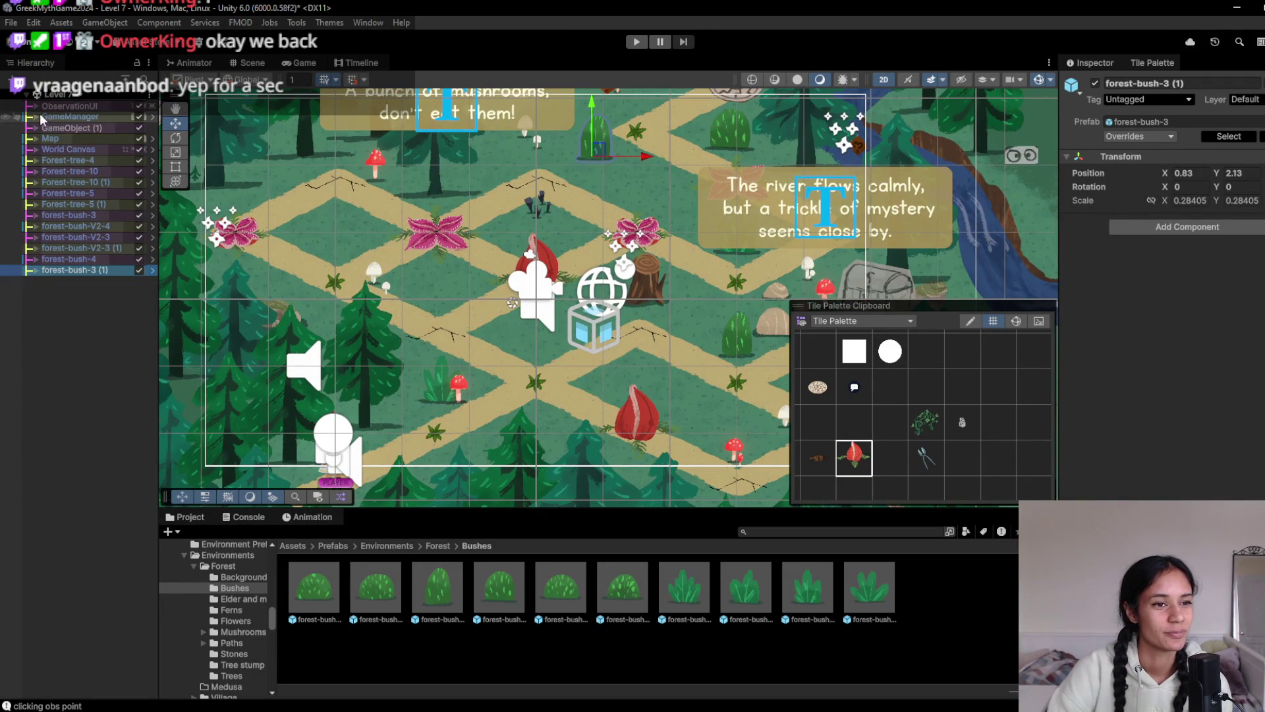
Move the eleven loose trees and bushes under Environment in GameObject (1), collapse it, and play-test
shift+click(76, 164)
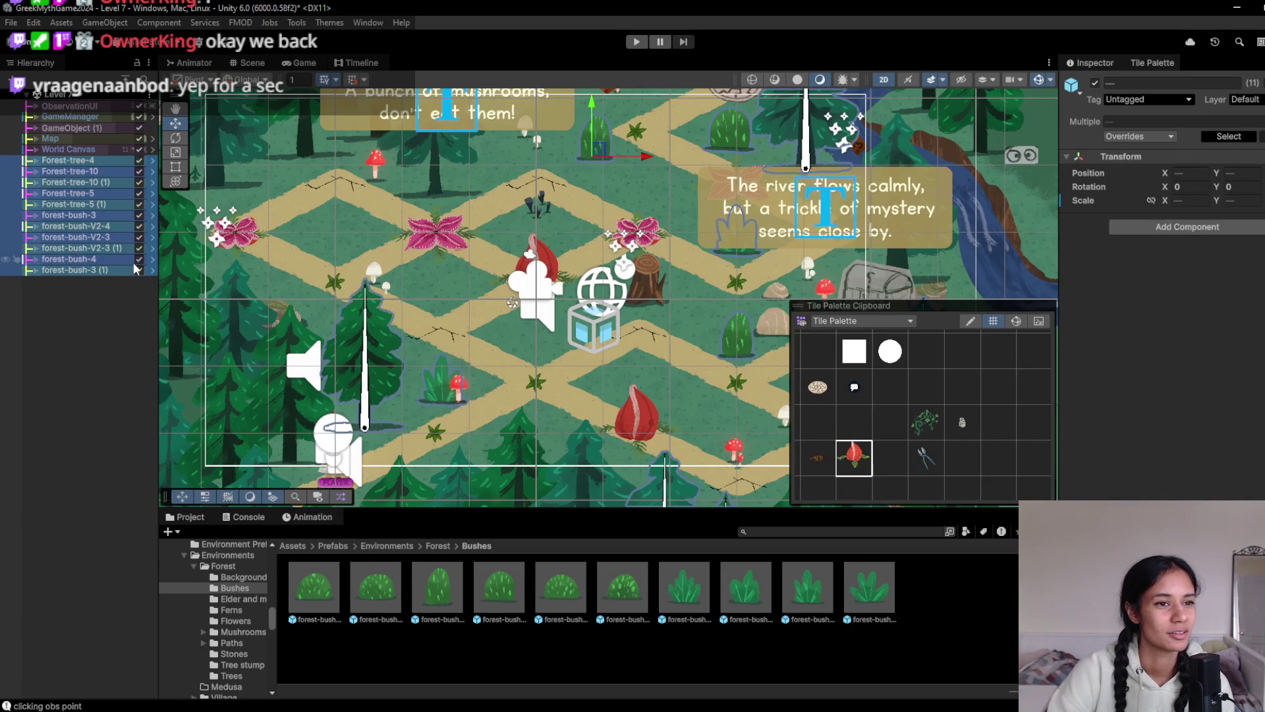
mouse_move(59, 195)
mouse_down()
mouse_move(89, 124)
mouse_move(73, 342)
mouse_up()
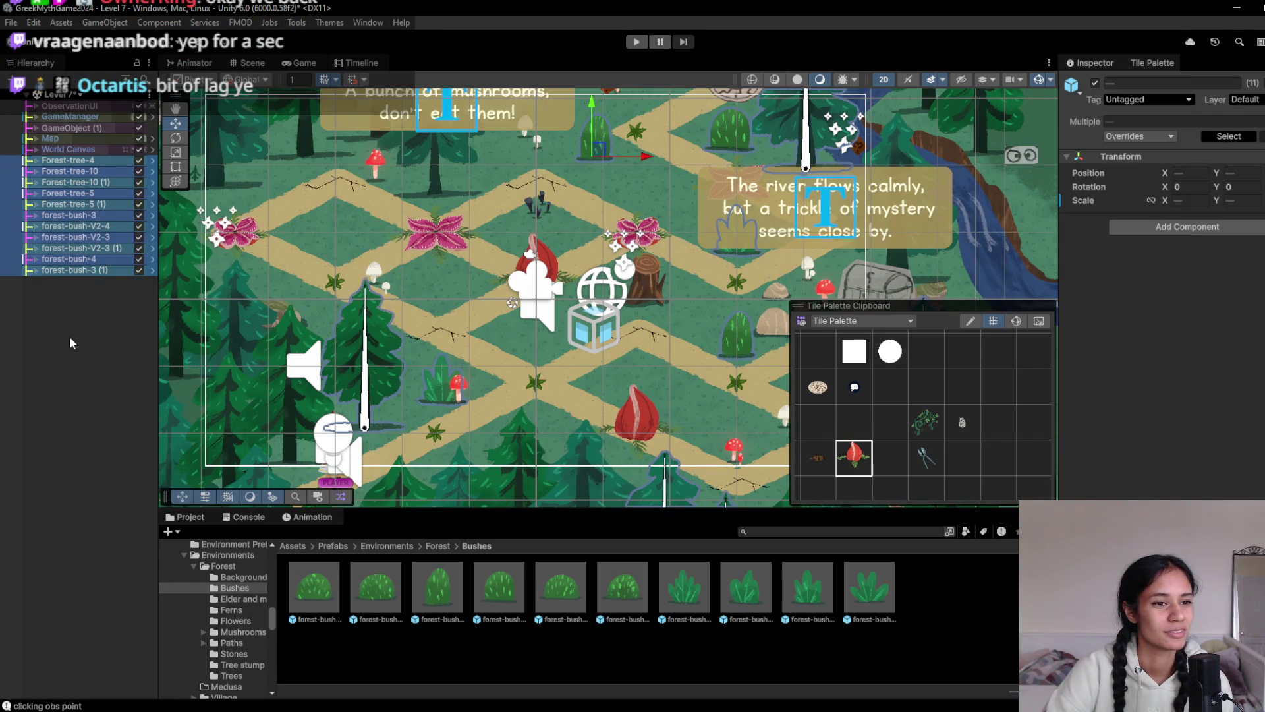
click(36, 127)
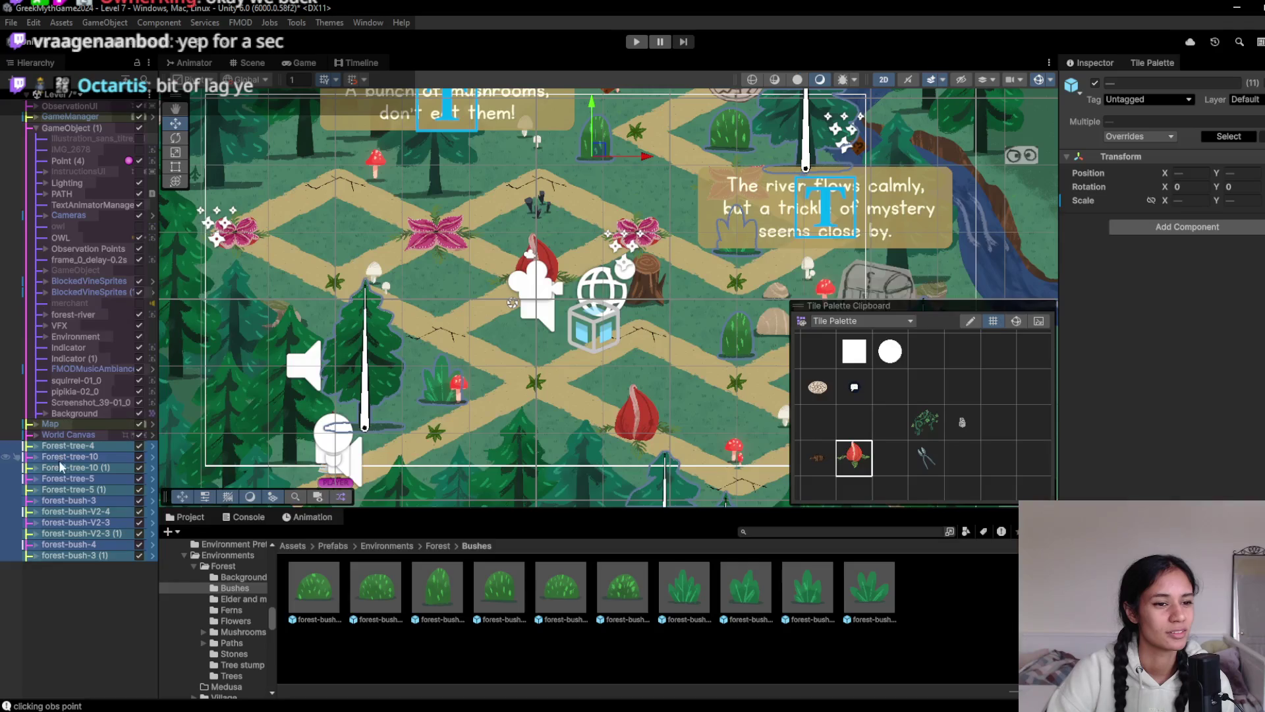
drag(76, 504, 92, 343)
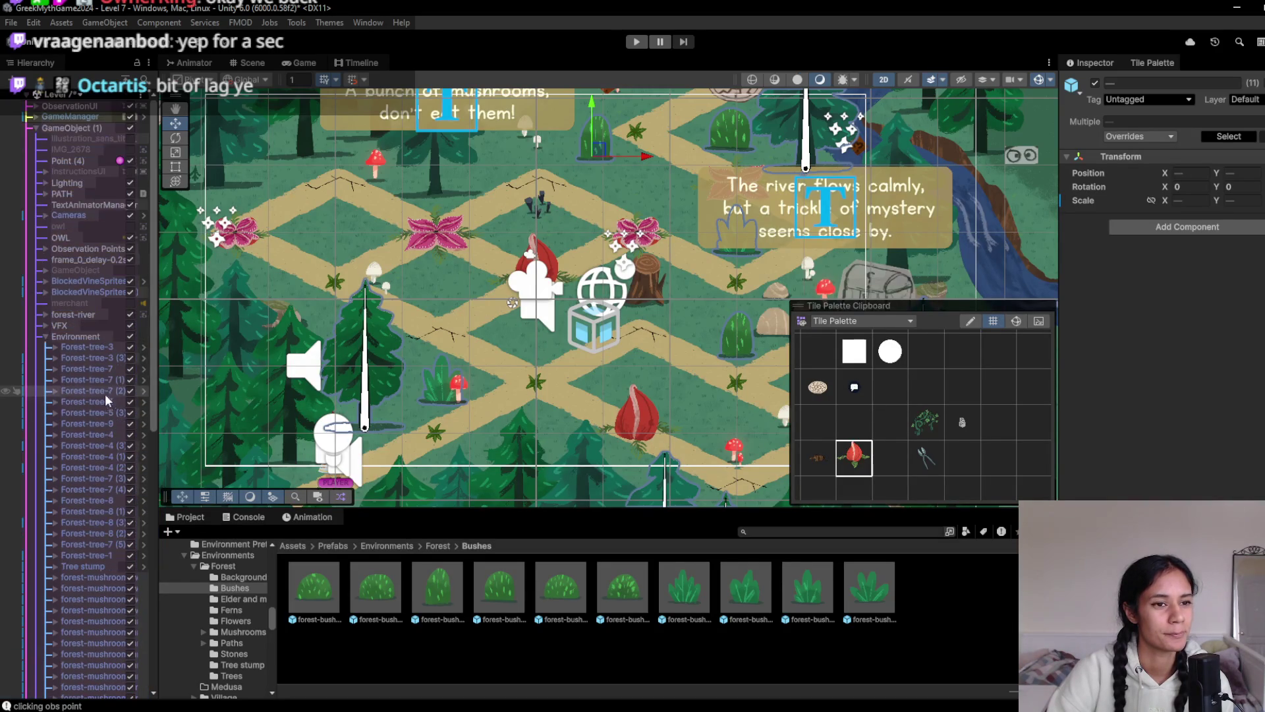
click(45, 336)
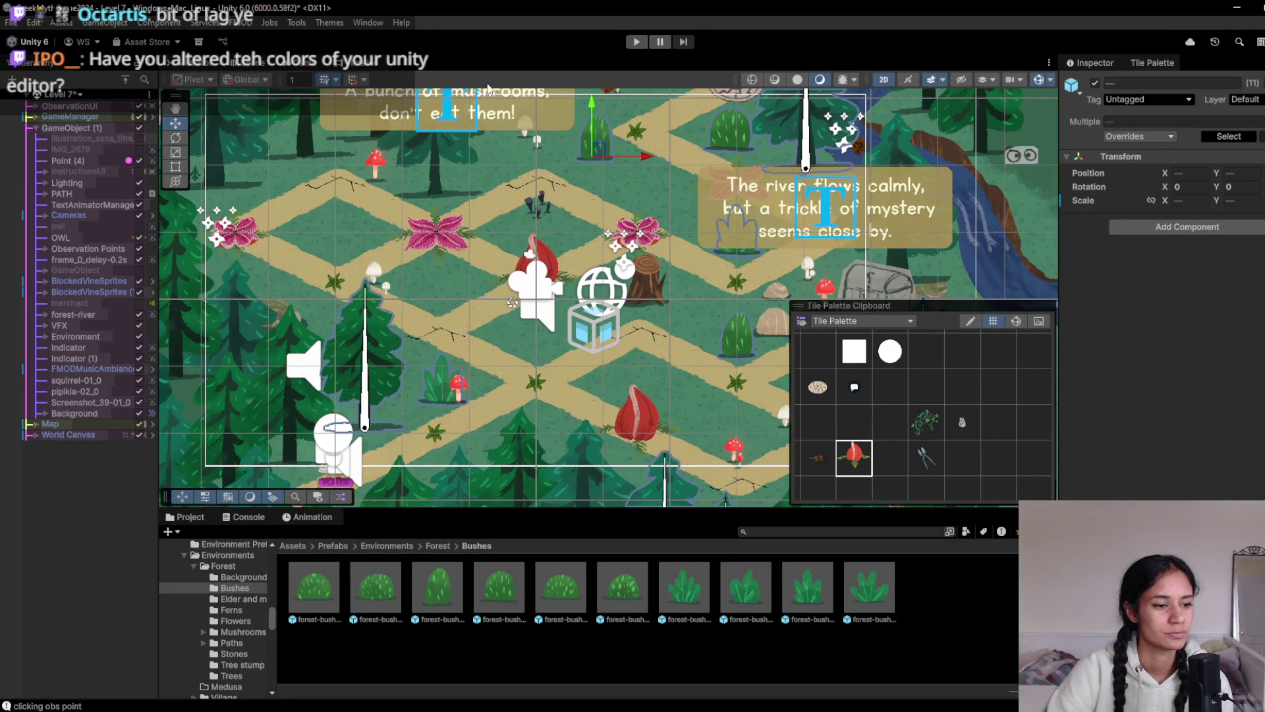
click(636, 41)
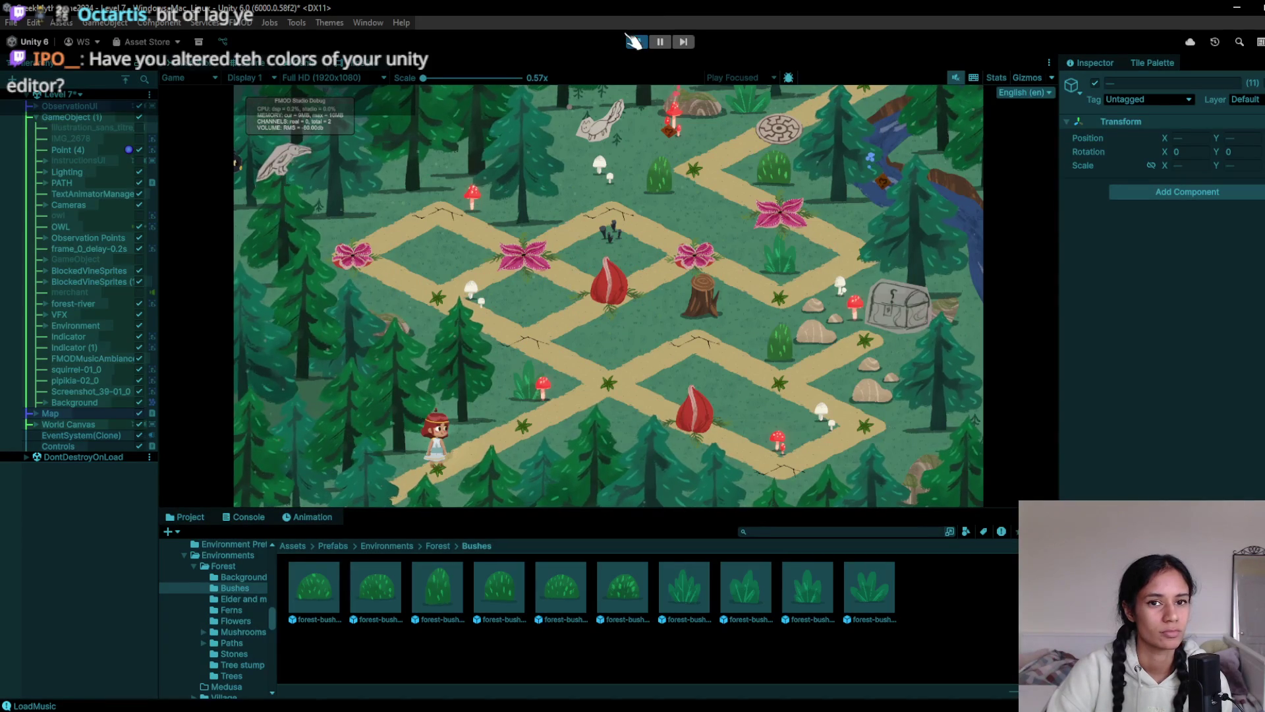
click(634, 41)
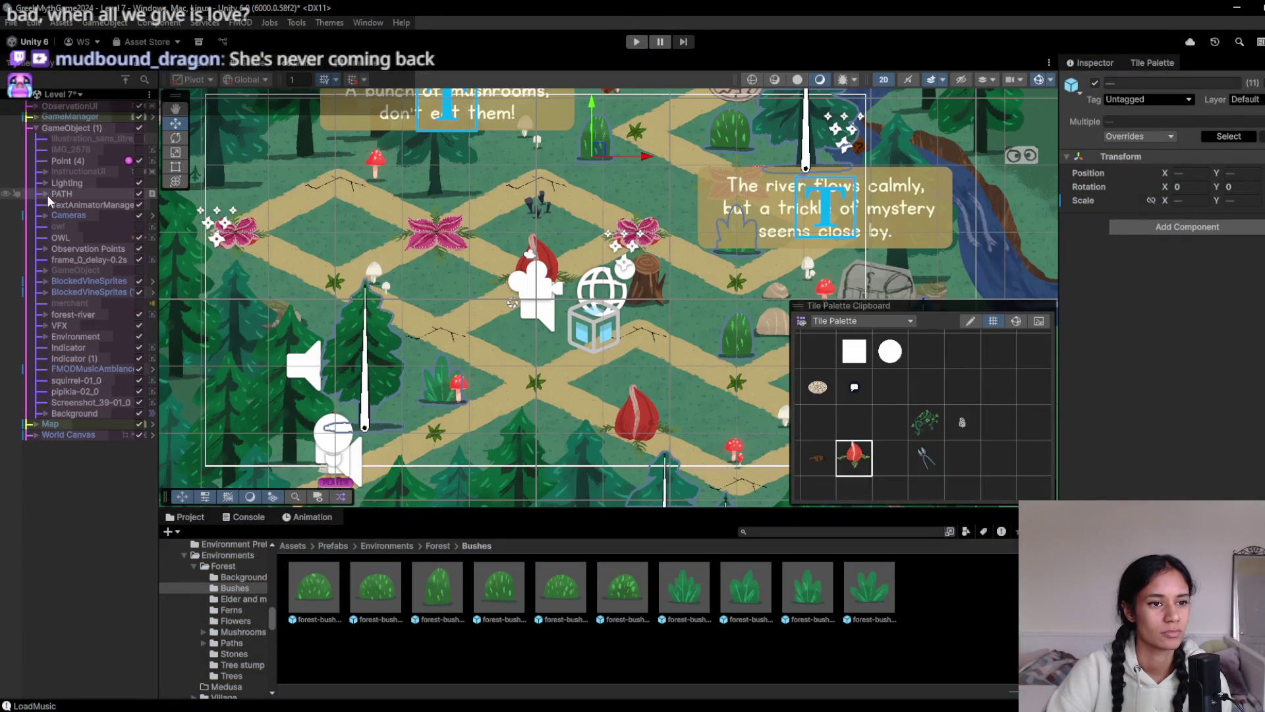
click(46, 193)
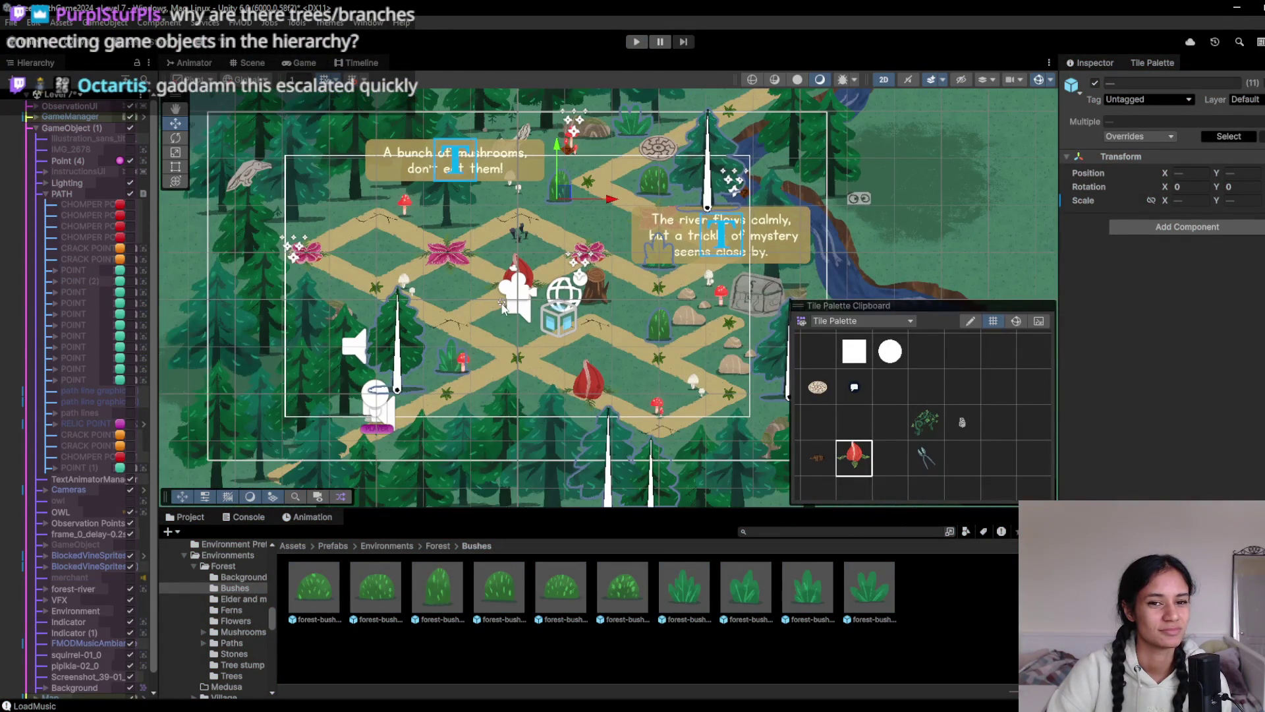
scroll(479, 310, down, 2)
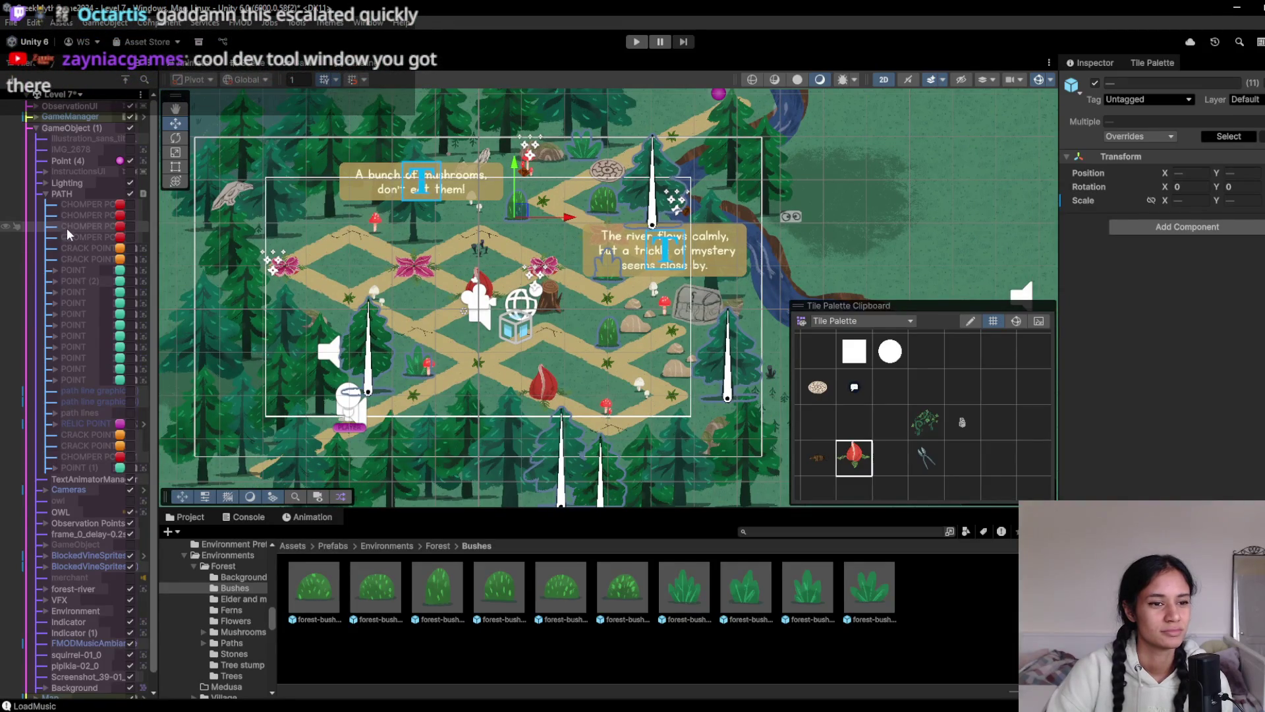
scroll(84, 543, down, 1)
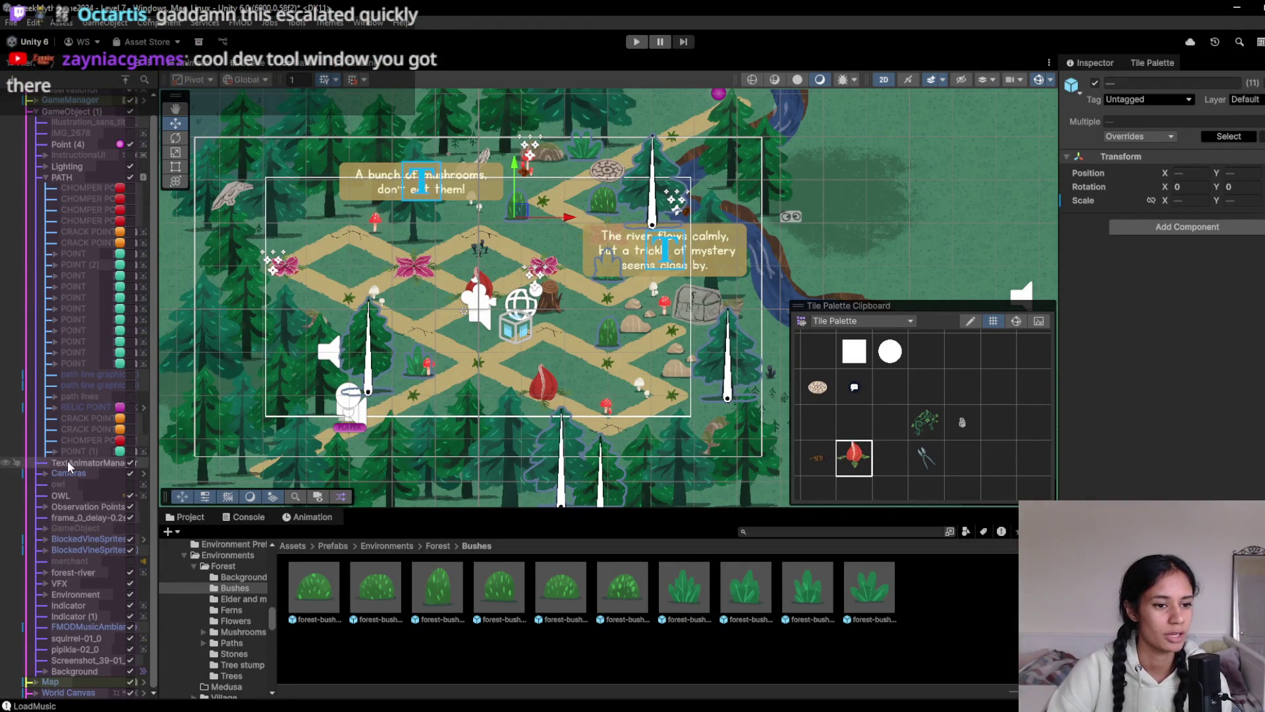
click(46, 473)
click(59, 485)
click(55, 484)
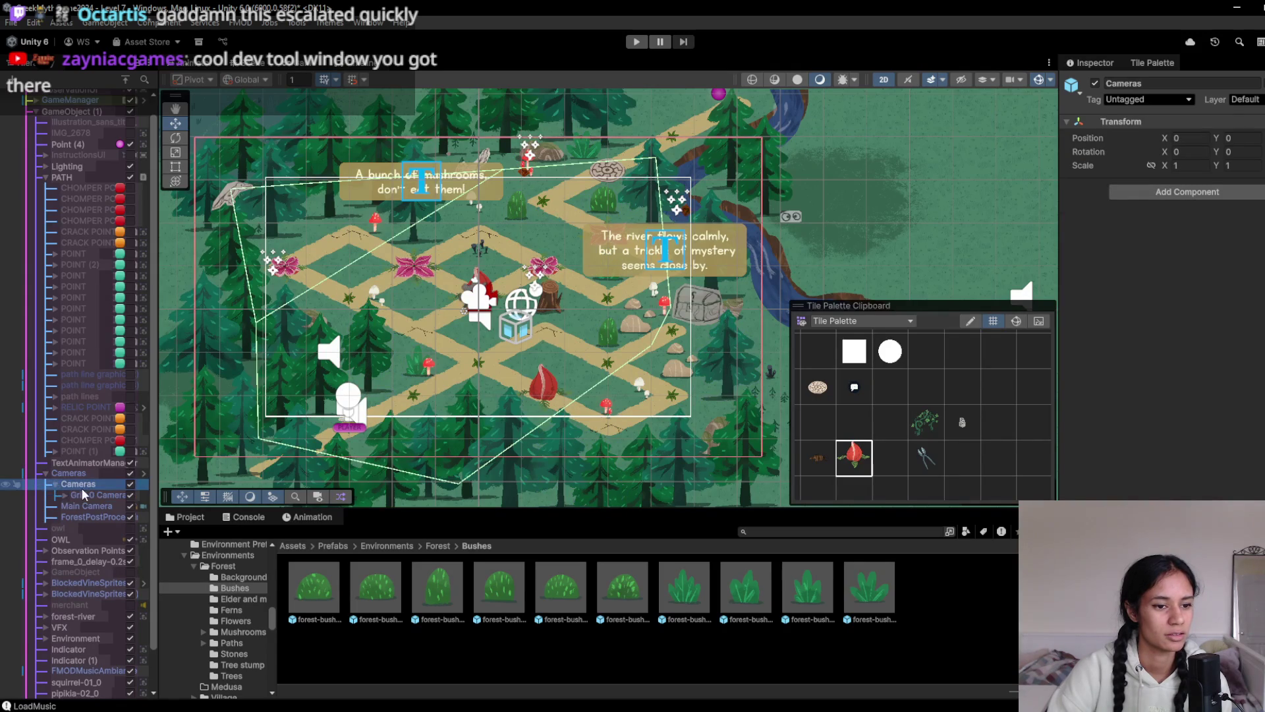
click(92, 495)
scroll(441, 347, down, 1)
drag(481, 298, 493, 290)
click(303, 61)
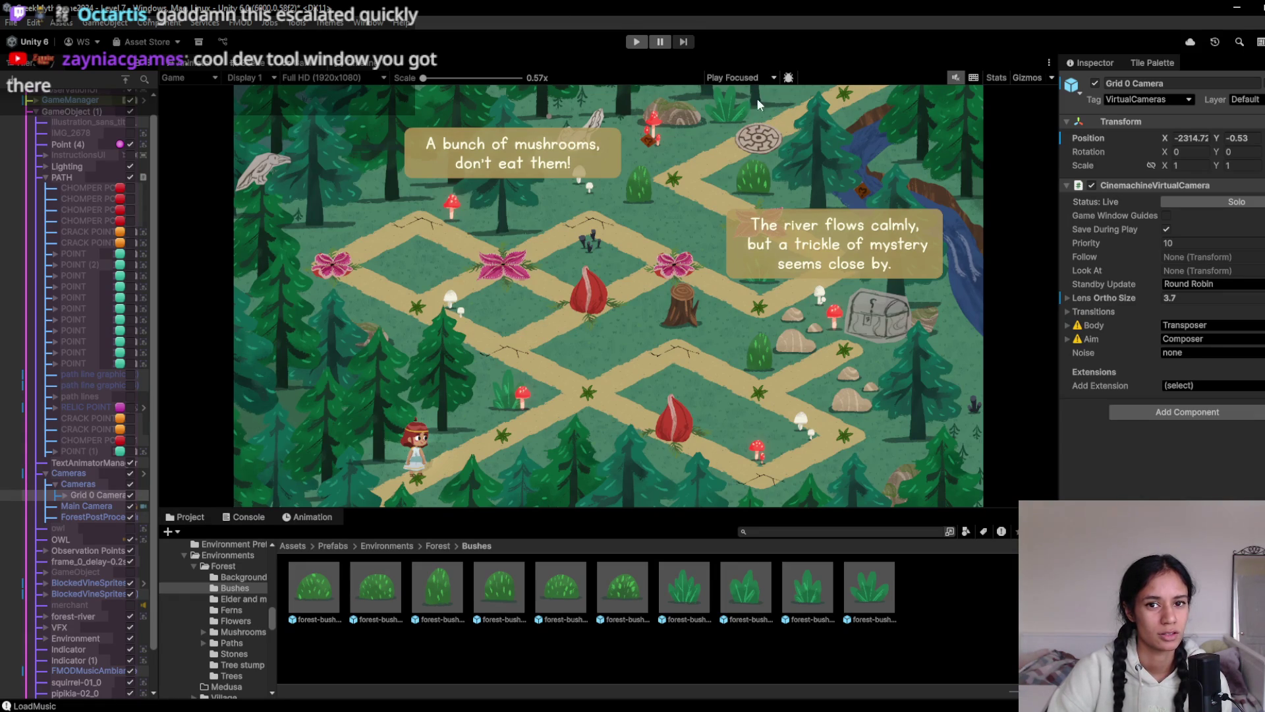
click(633, 42)
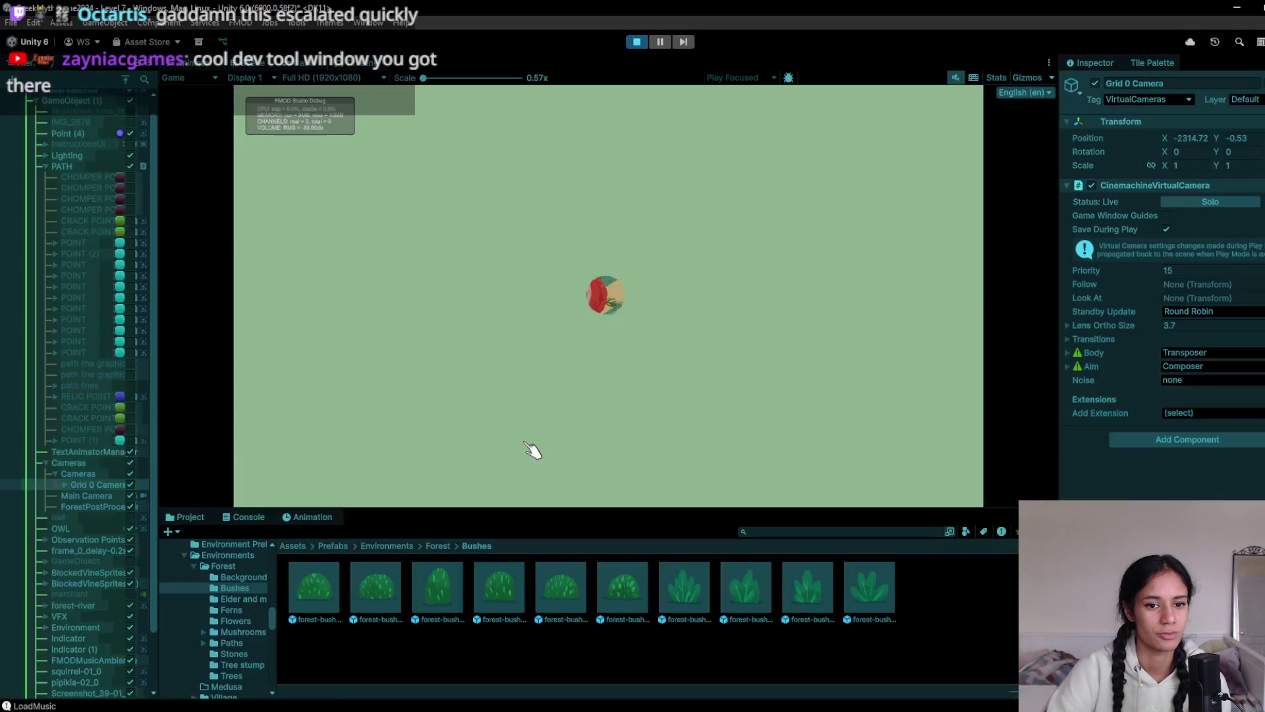
click(517, 442)
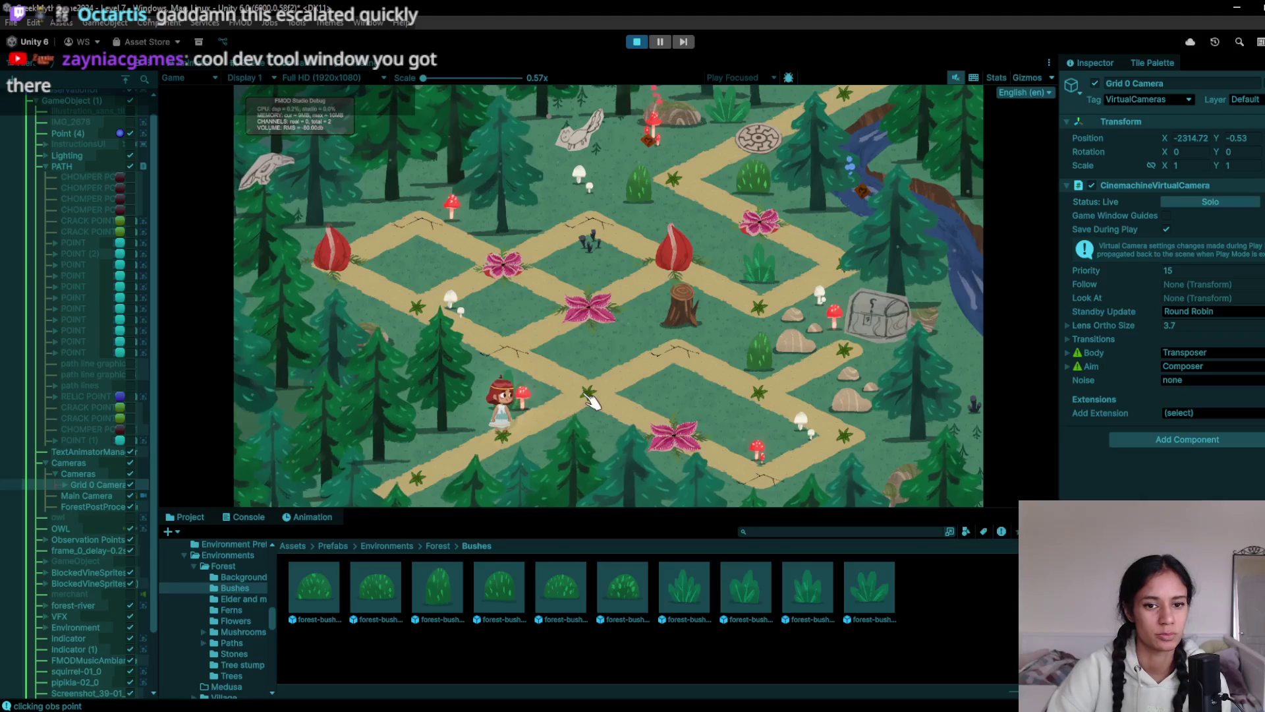
click(435, 307)
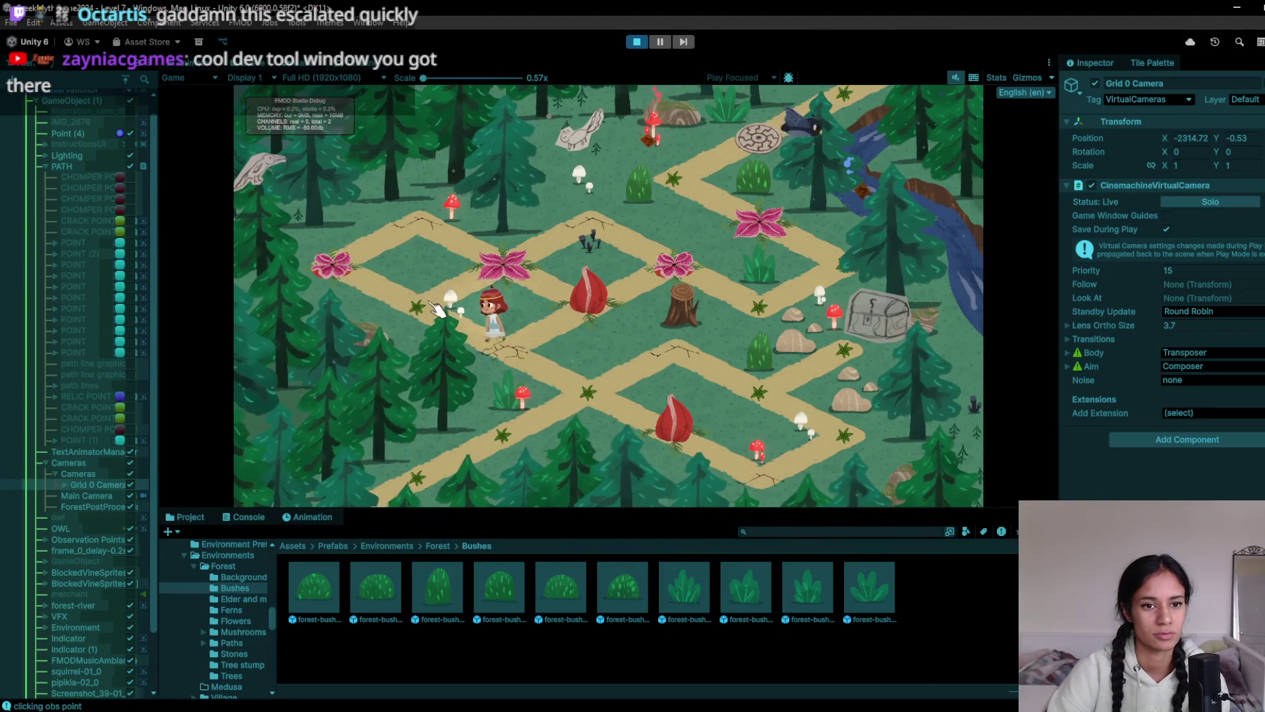
mouse_move(243, 410)
mouse_down()
mouse_move(438, 360)
mouse_move(545, 358)
mouse_up()
click(522, 362)
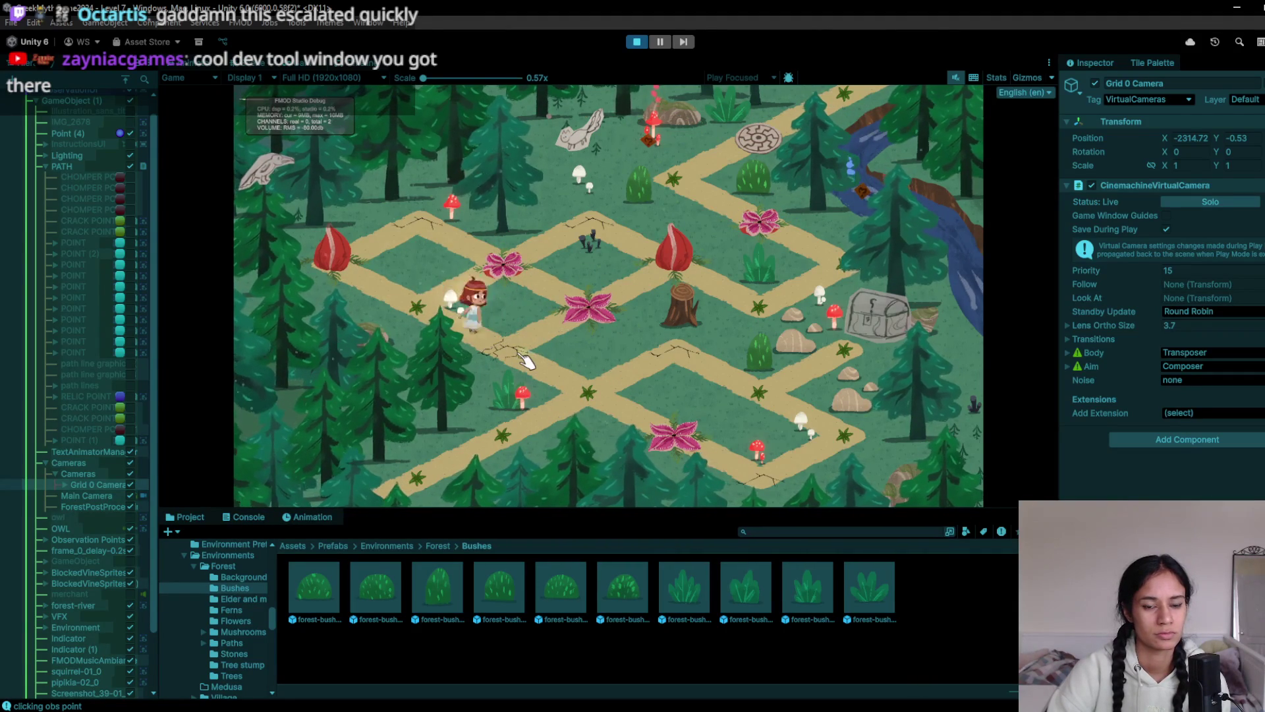
click(637, 41)
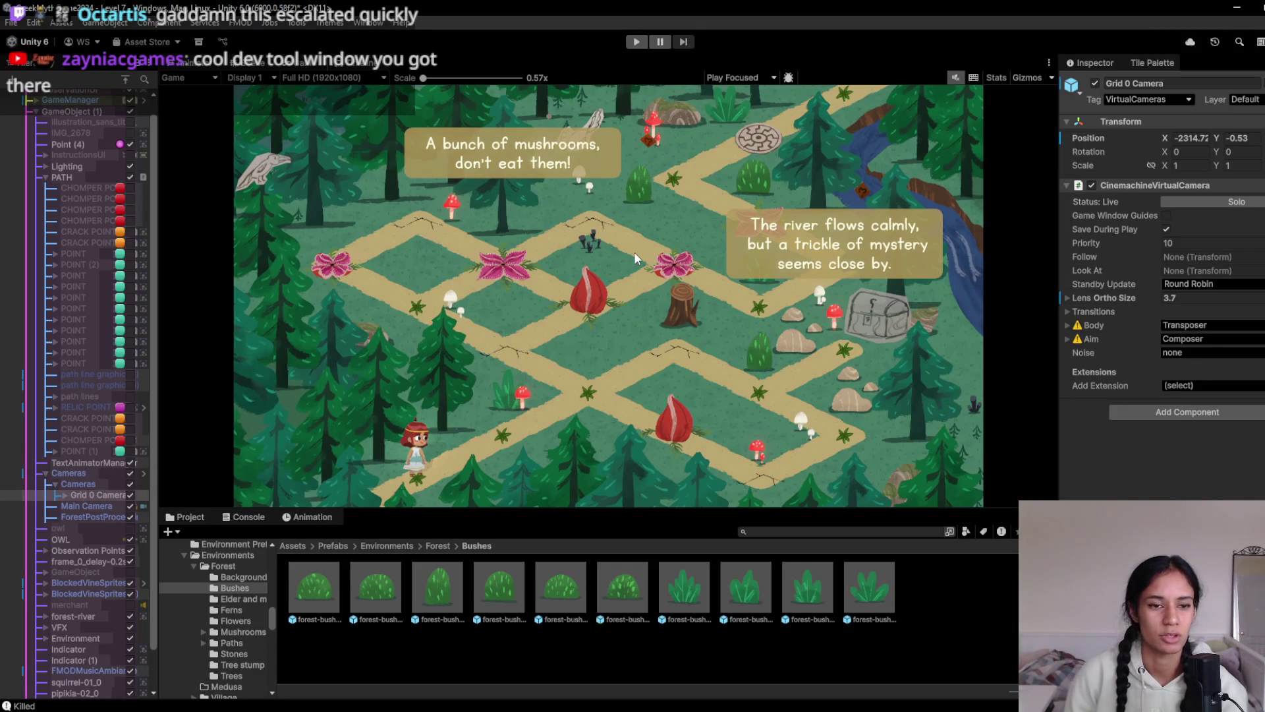
click(329, 24)
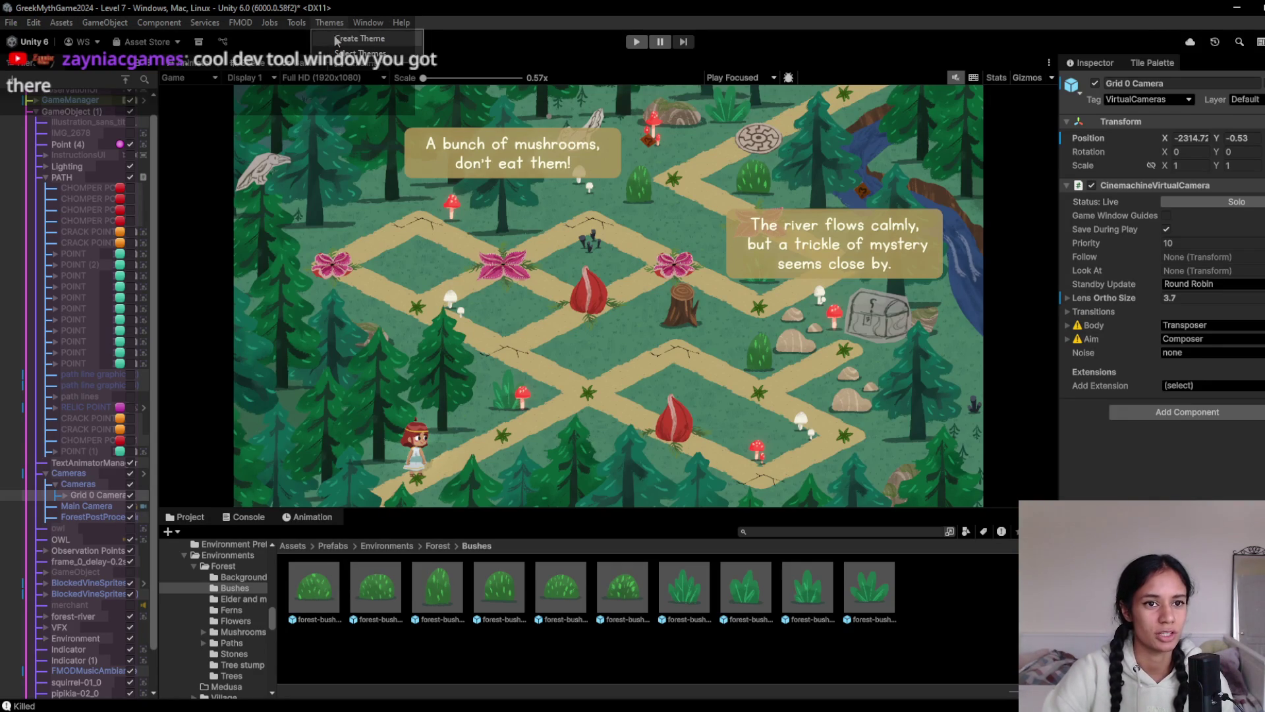
click(356, 54)
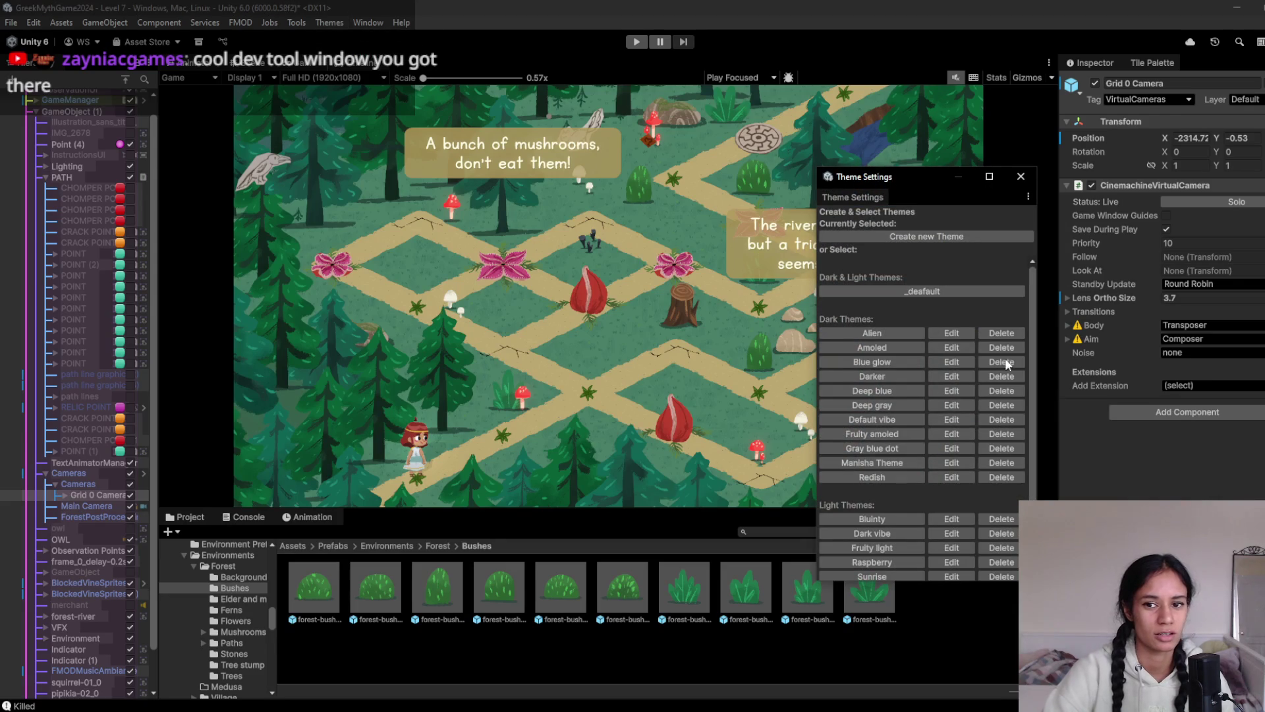
scroll(992, 310, down, 1)
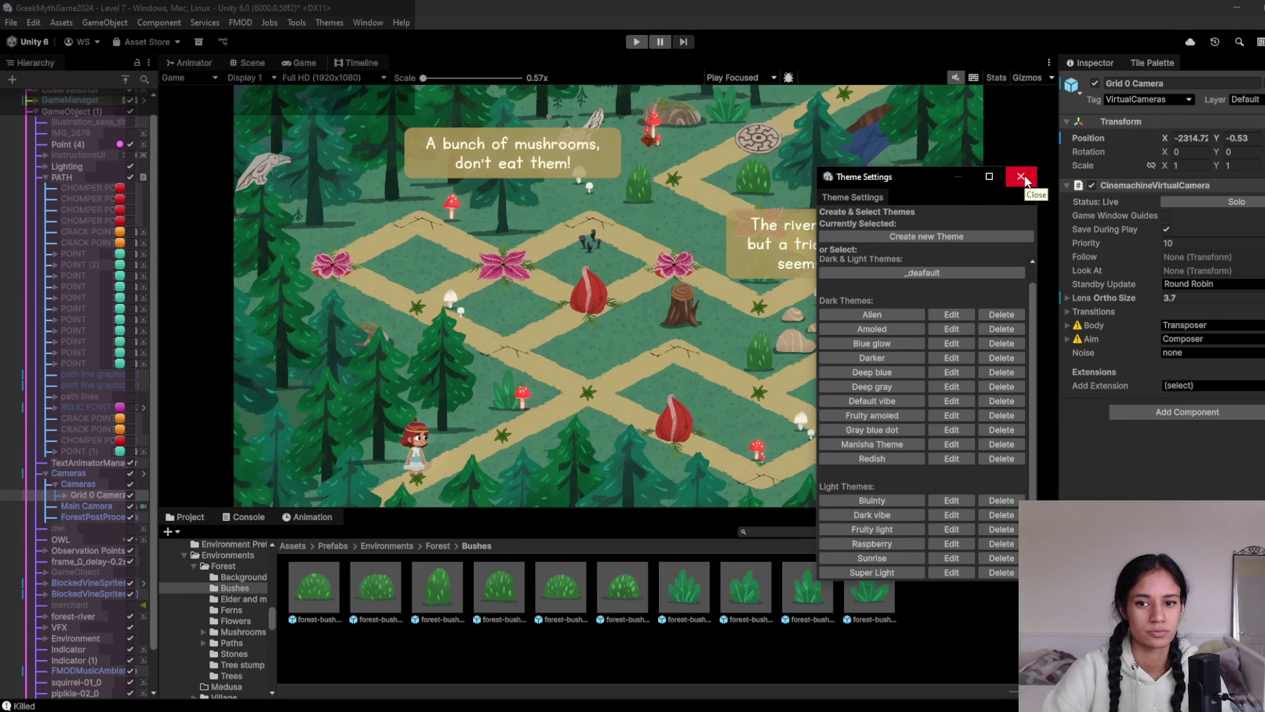
click(1021, 176)
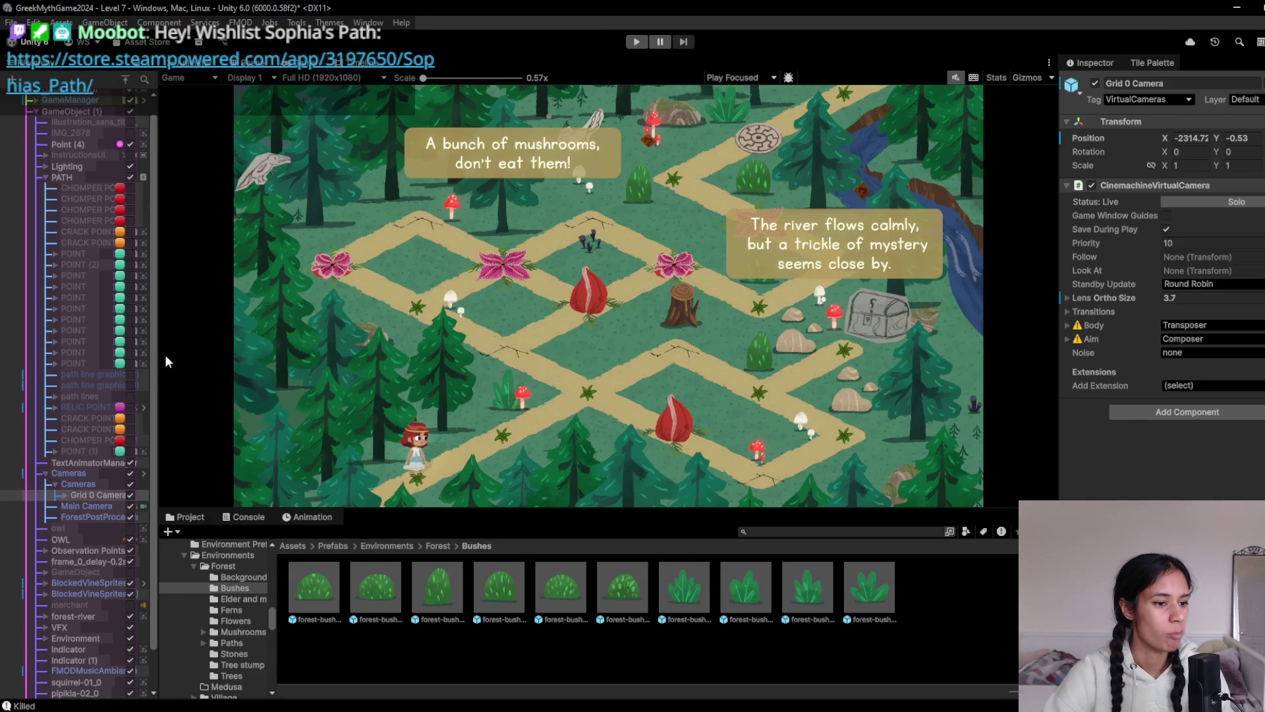
Play-test the forest level, walking the character along the path, then stop
click(643, 43)
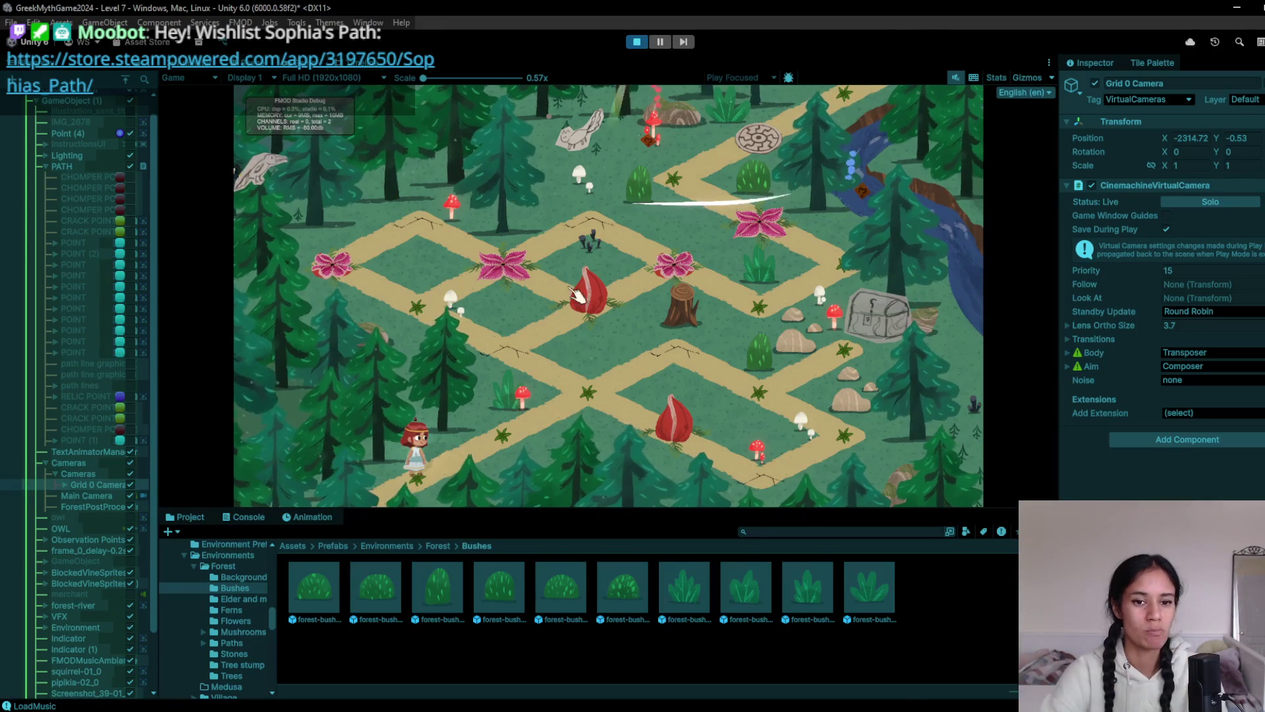
click(659, 382)
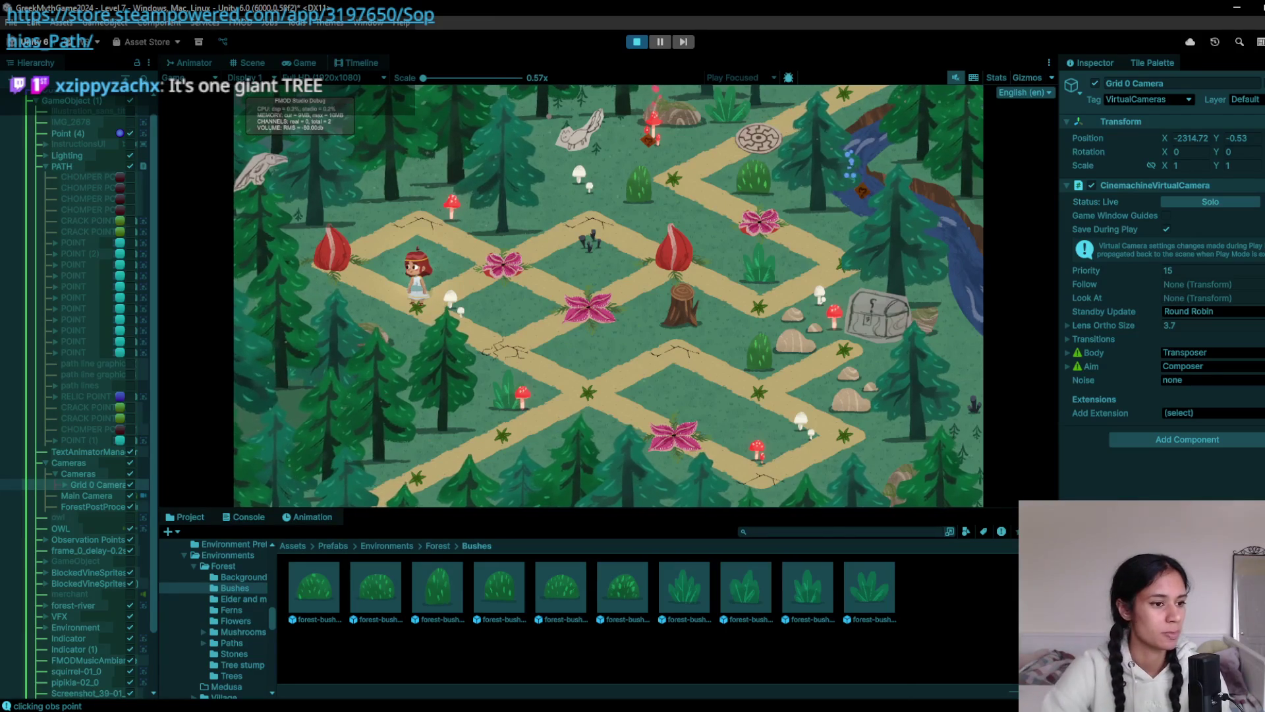
click(643, 41)
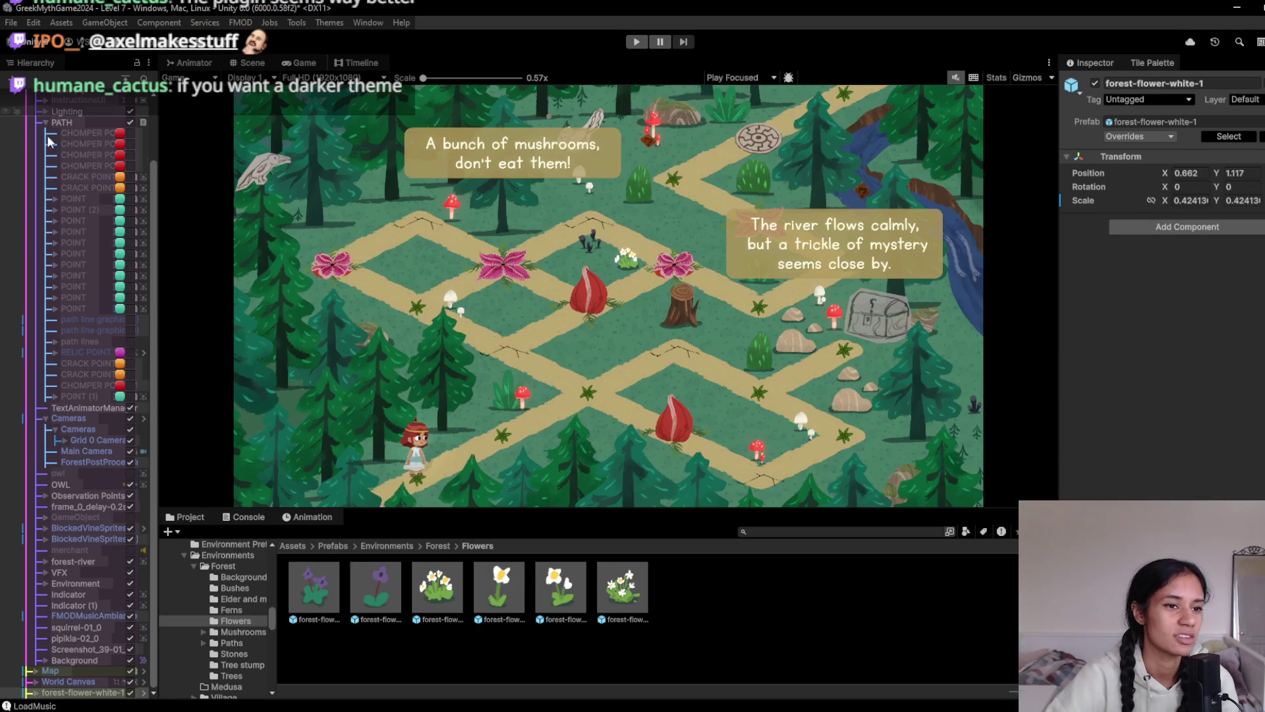
Play-test the level, walking the character down-left along the path, then stop
scroll(99, 191, up, 3)
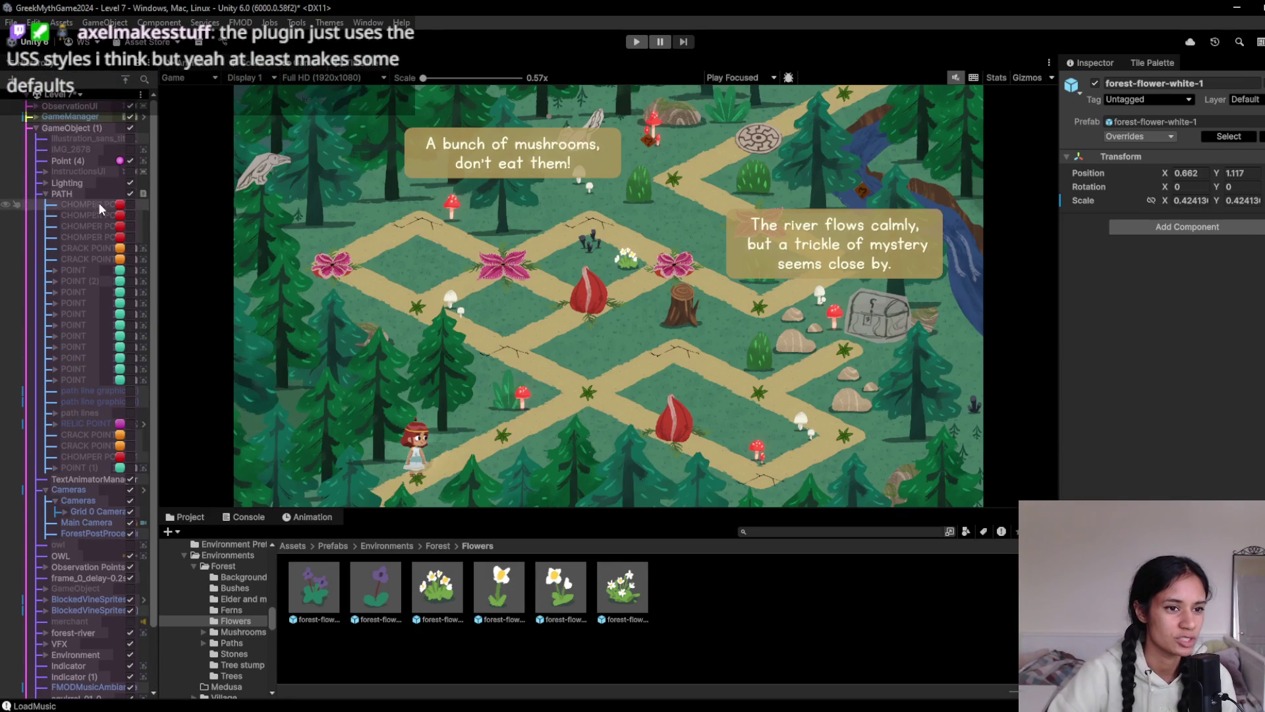
scroll(142, 580, down, 3)
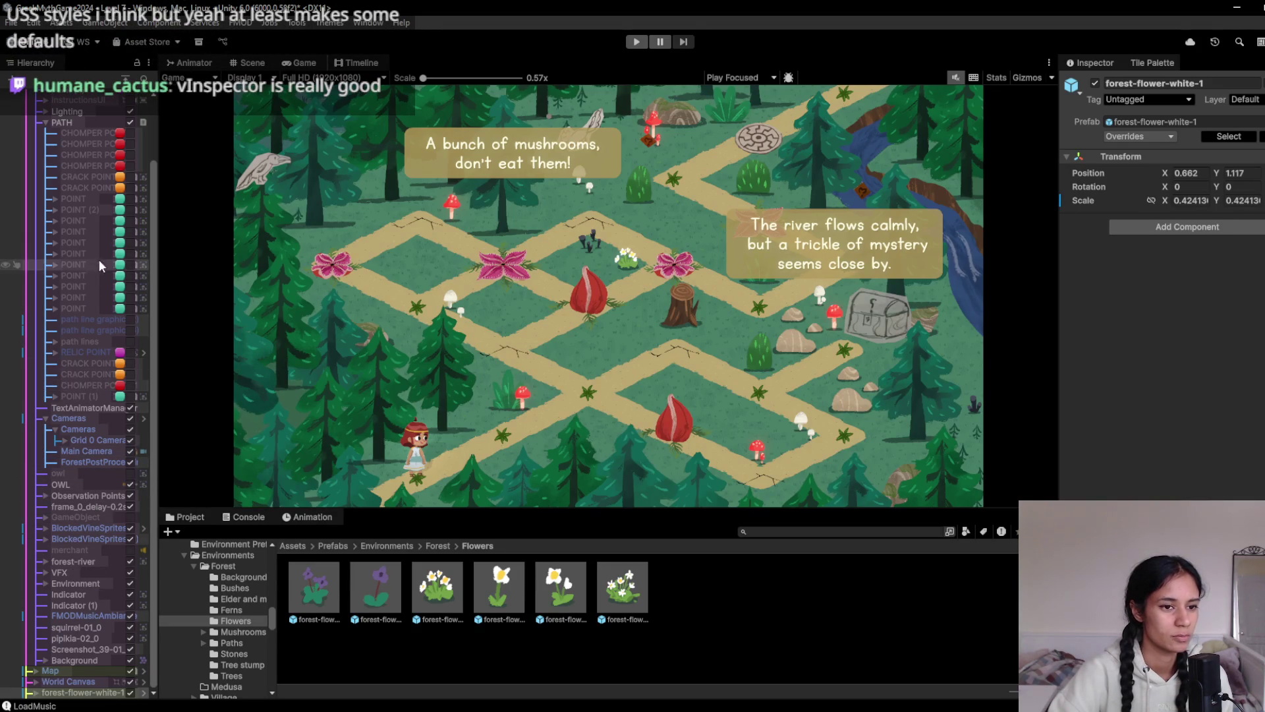
scroll(69, 207, up, 2)
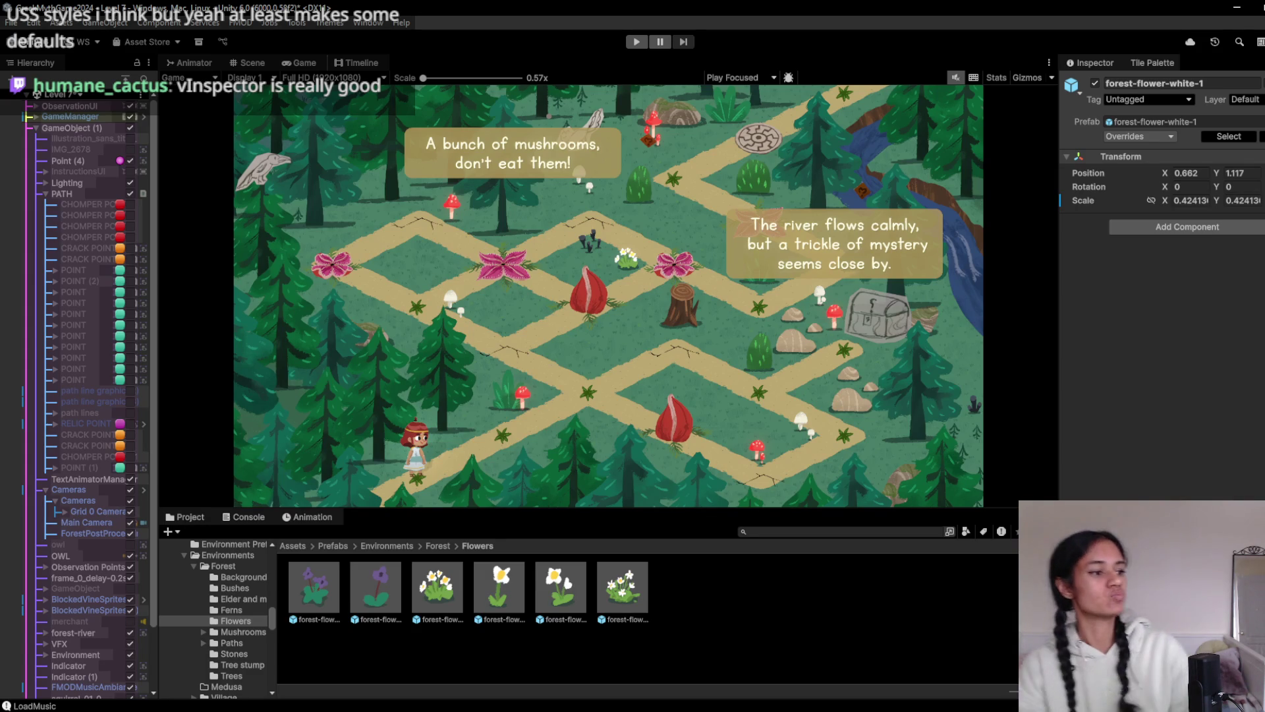
click(634, 42)
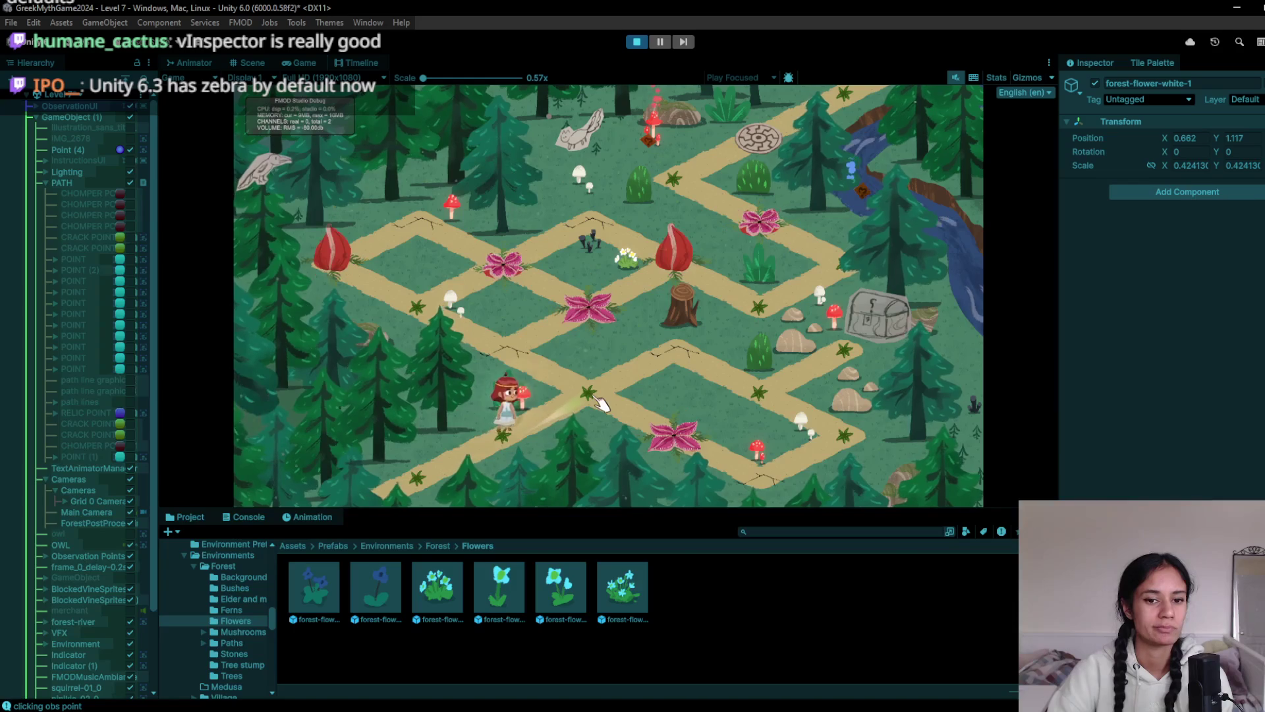
click(527, 424)
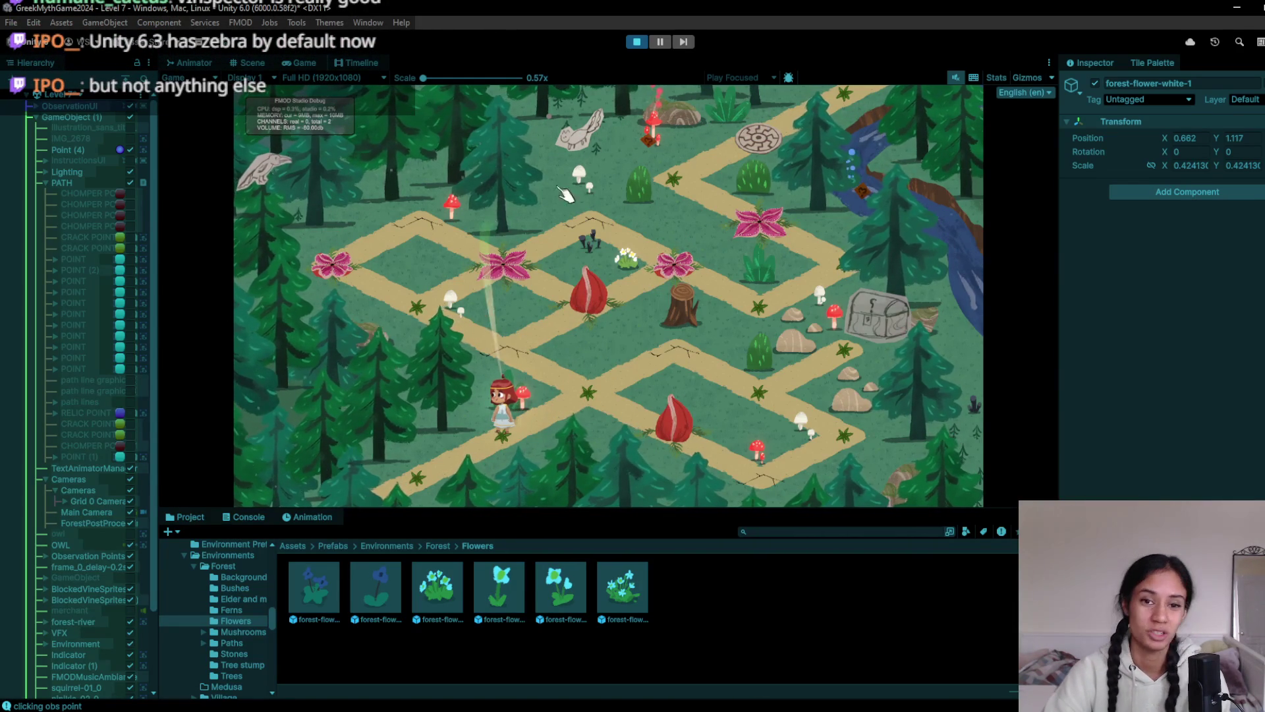
click(645, 41)
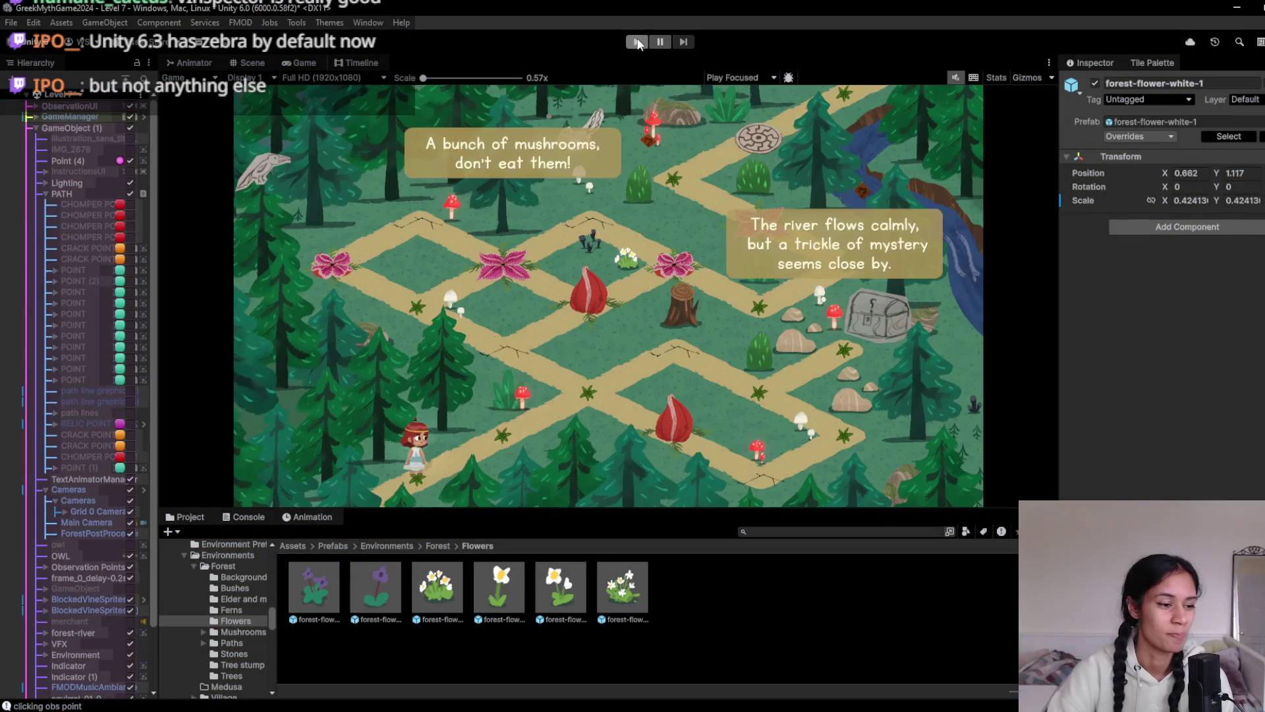
Collapse GameObject (1), briefly play-test again, and delete forest-flower-white-1 in the Scene view
click(46, 490)
click(46, 489)
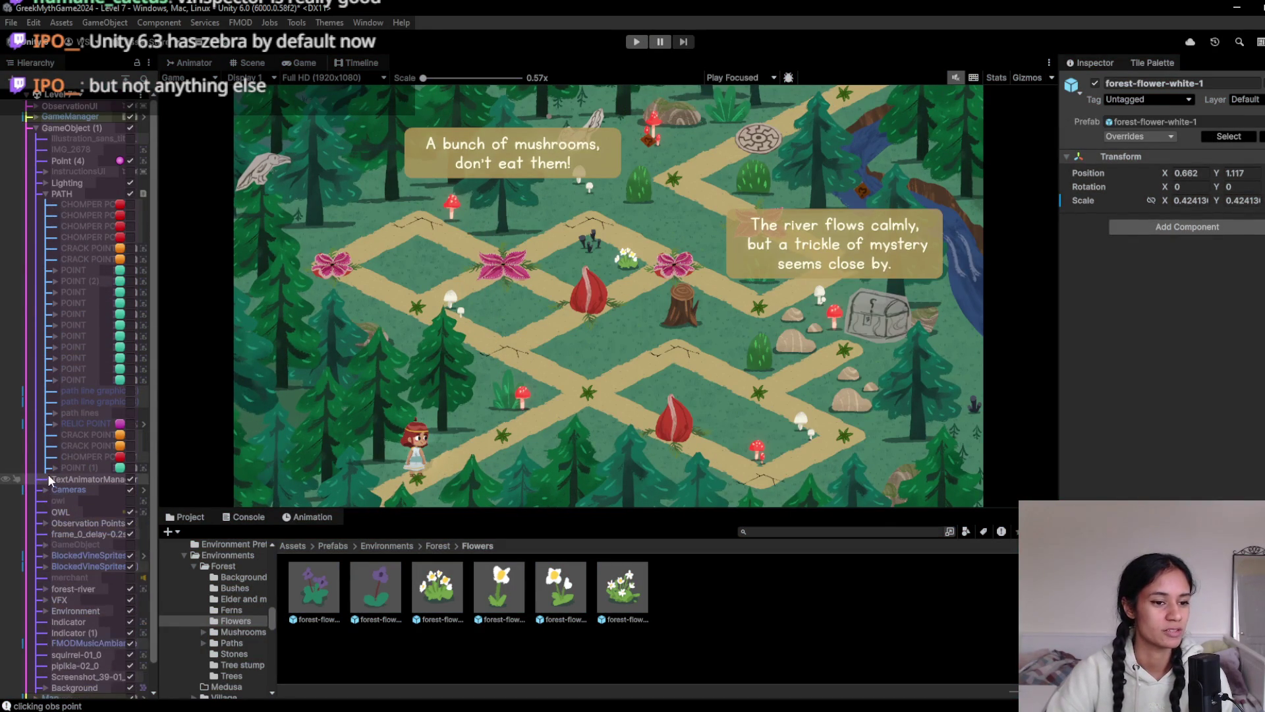
click(37, 129)
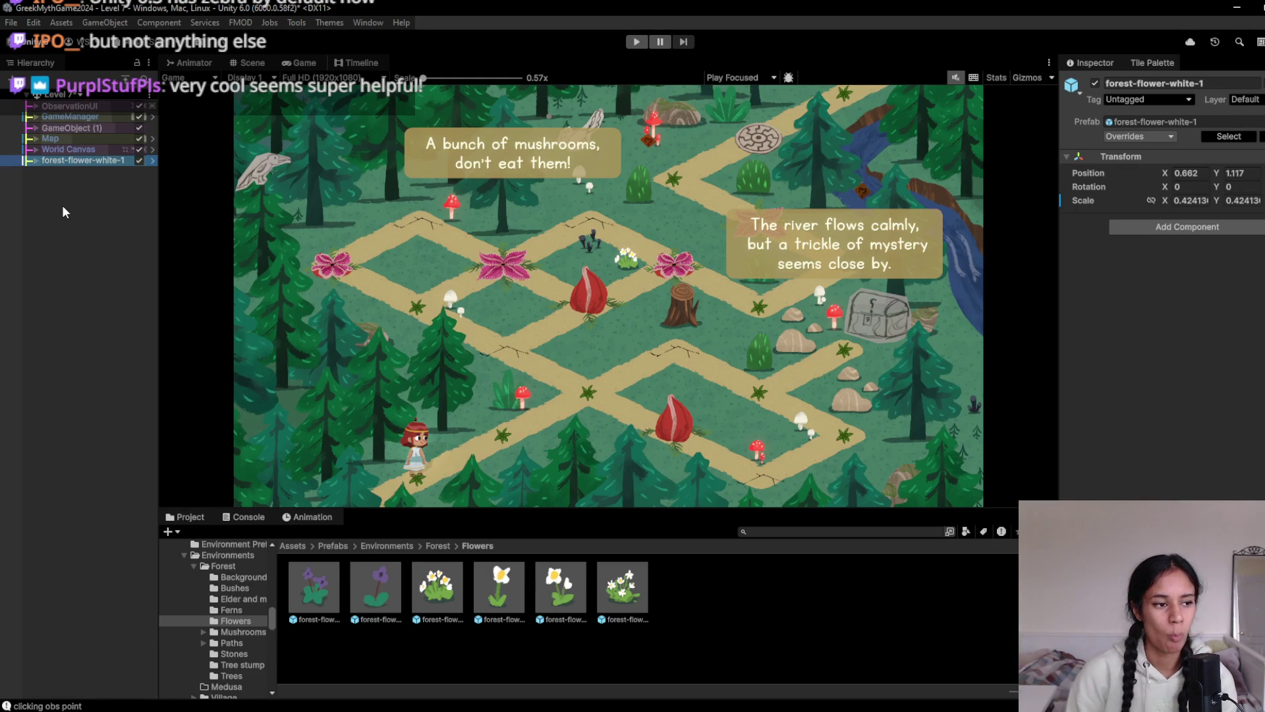
click(636, 42)
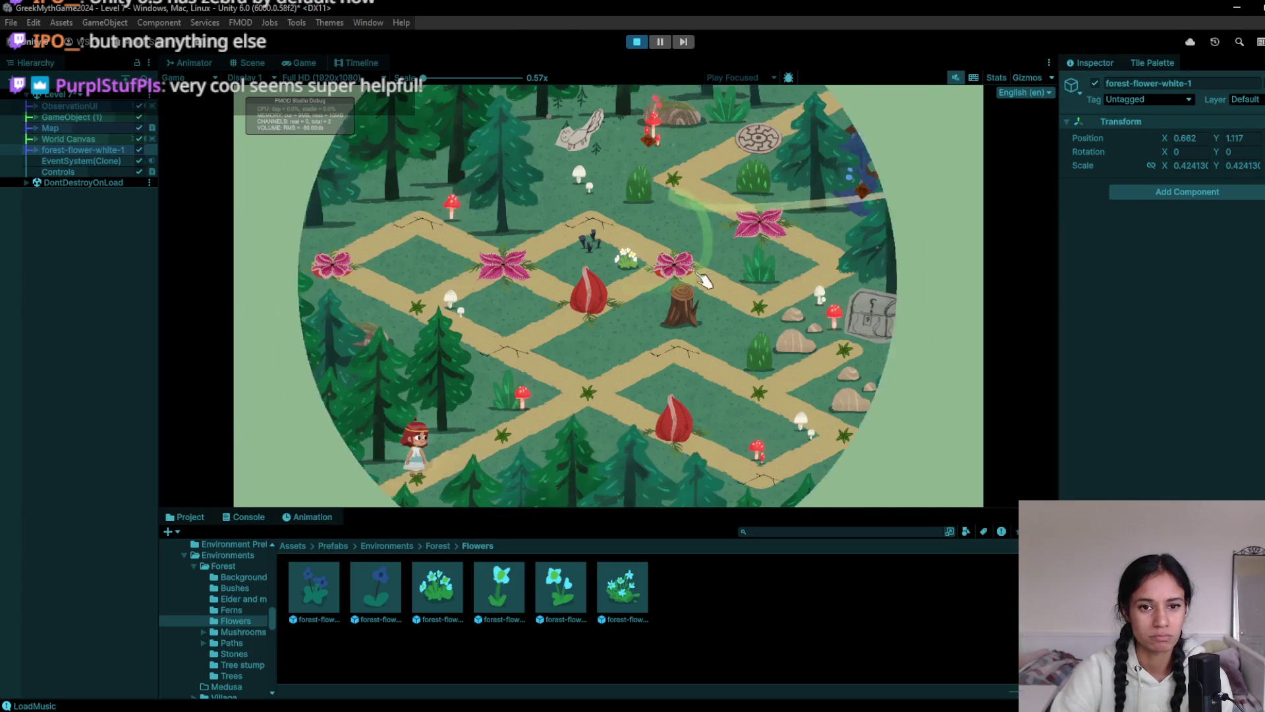
click(637, 41)
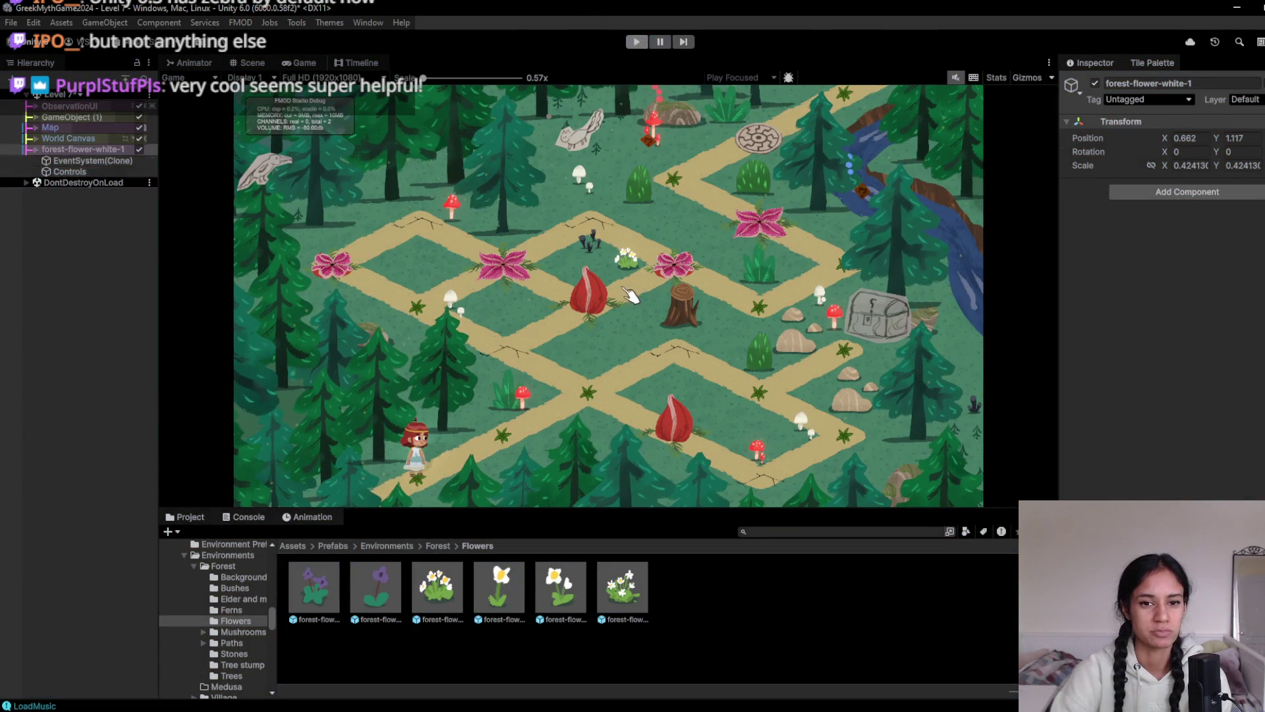
click(244, 64)
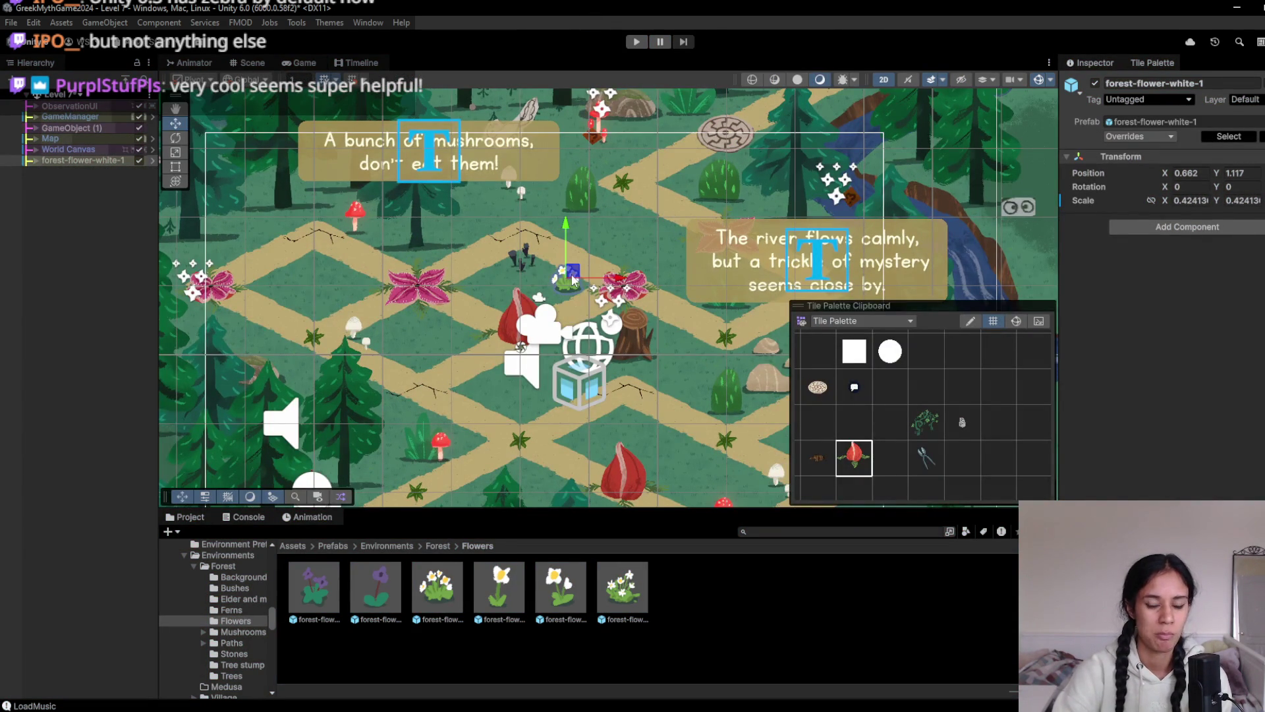
key(Delete)
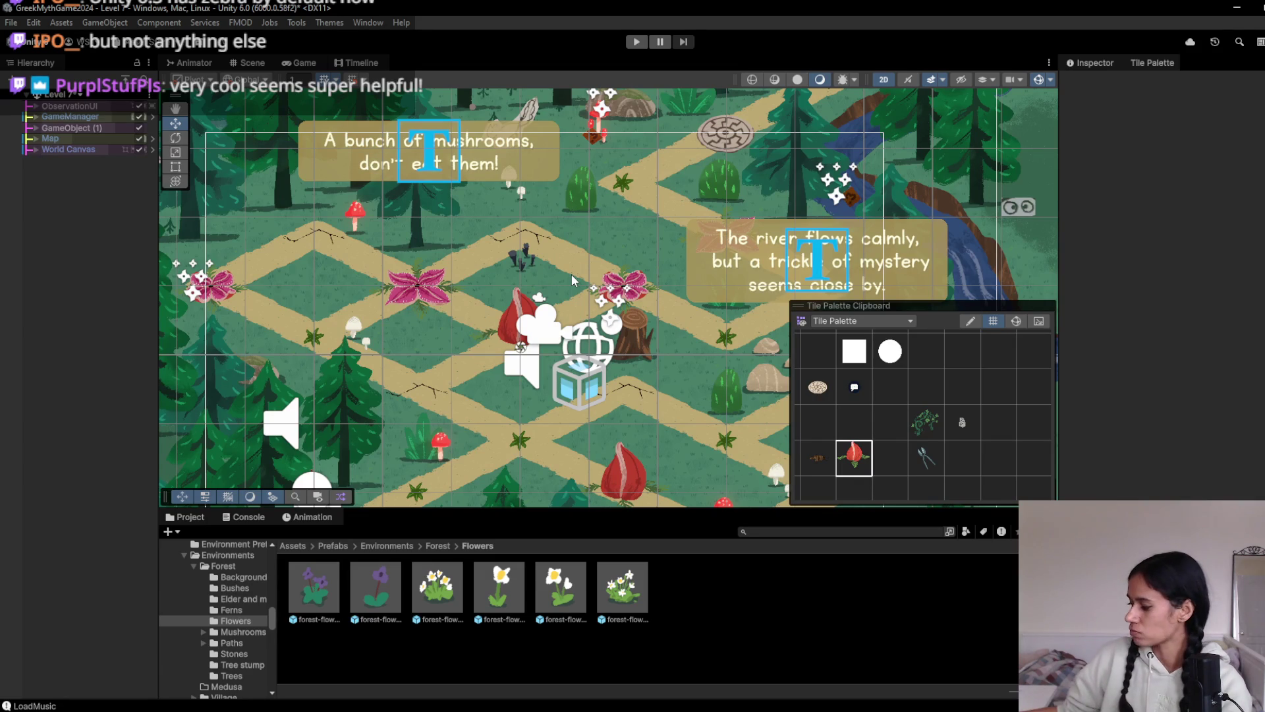
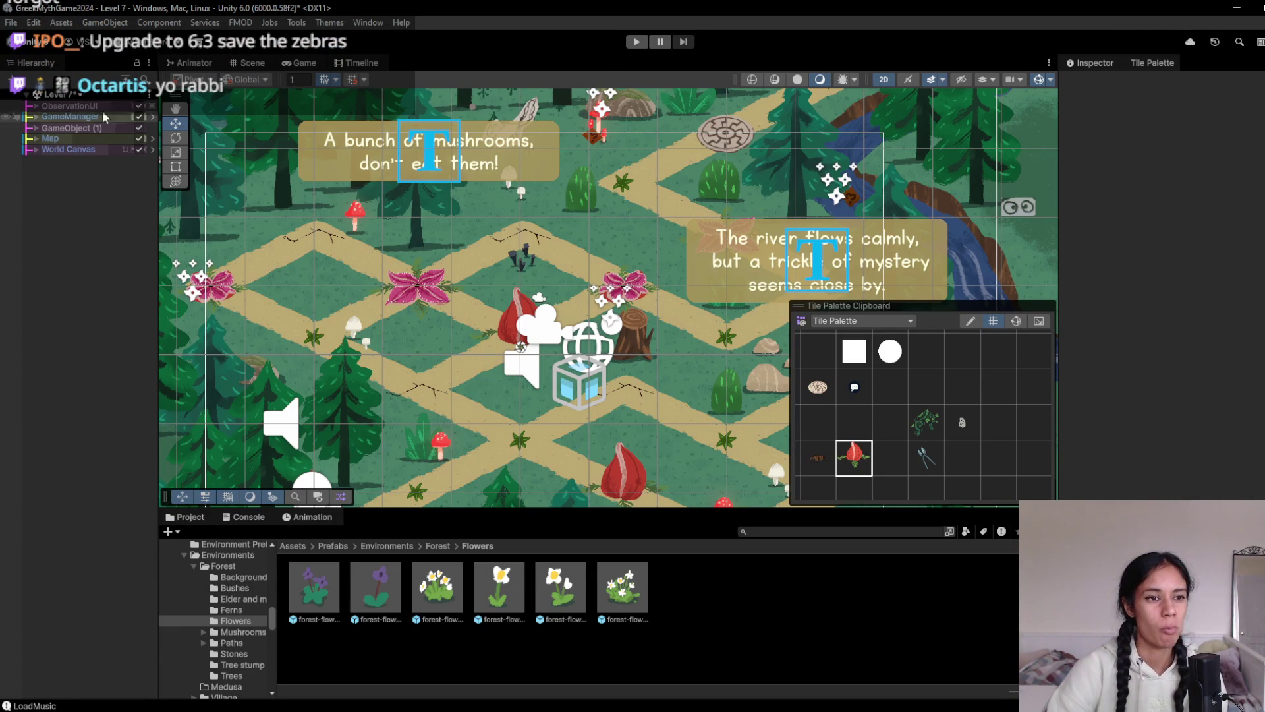
Start a playtest and walk the character right to the treasure chest, then down the lower-right path
click(637, 42)
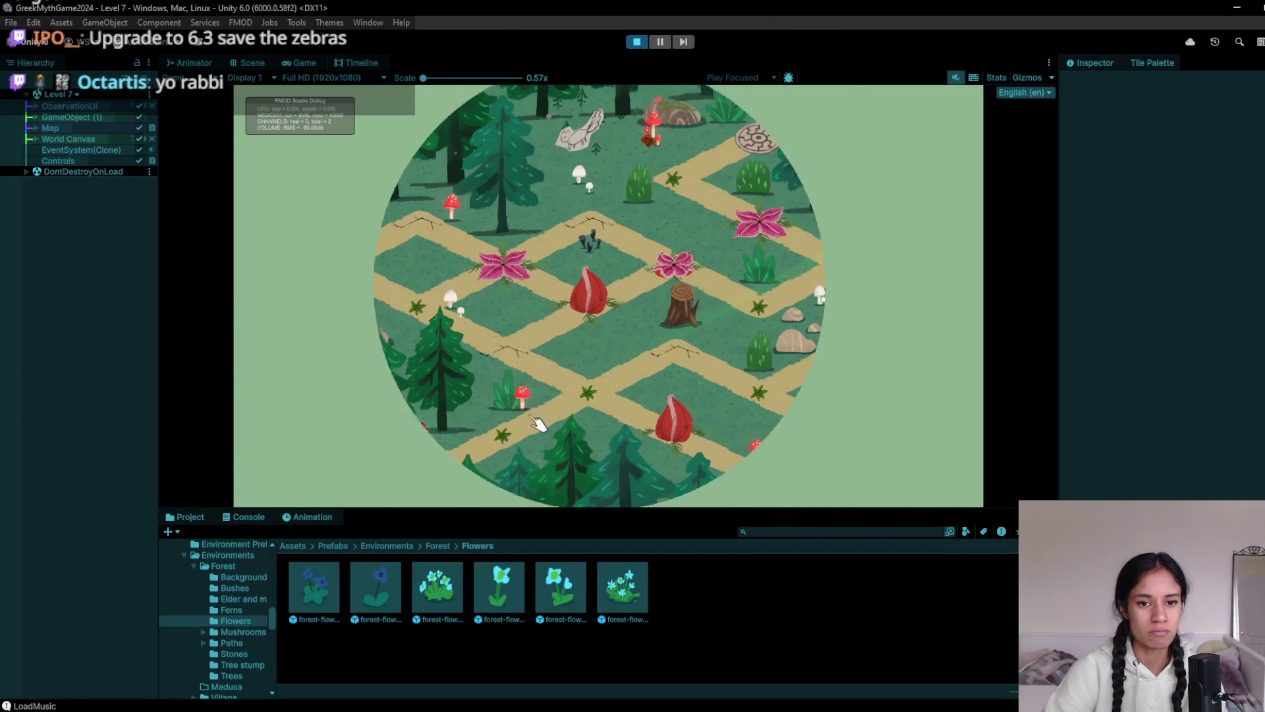
click(589, 393)
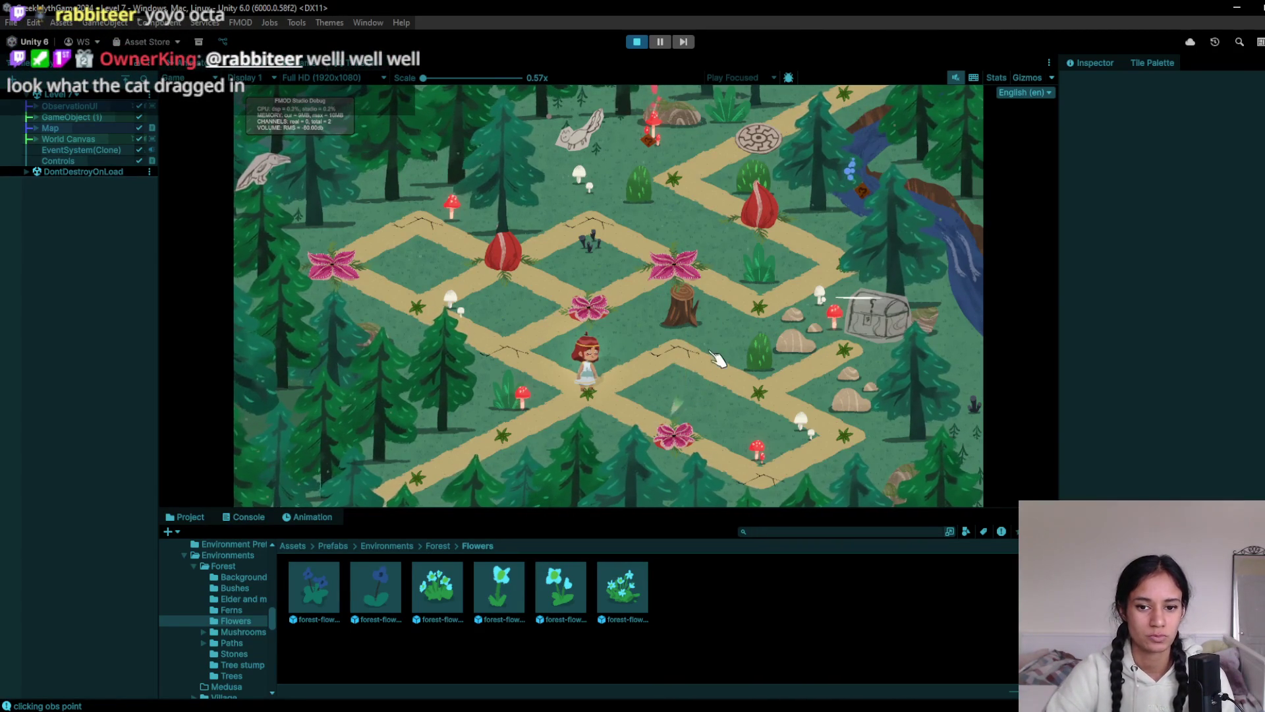
click(712, 373)
click(829, 367)
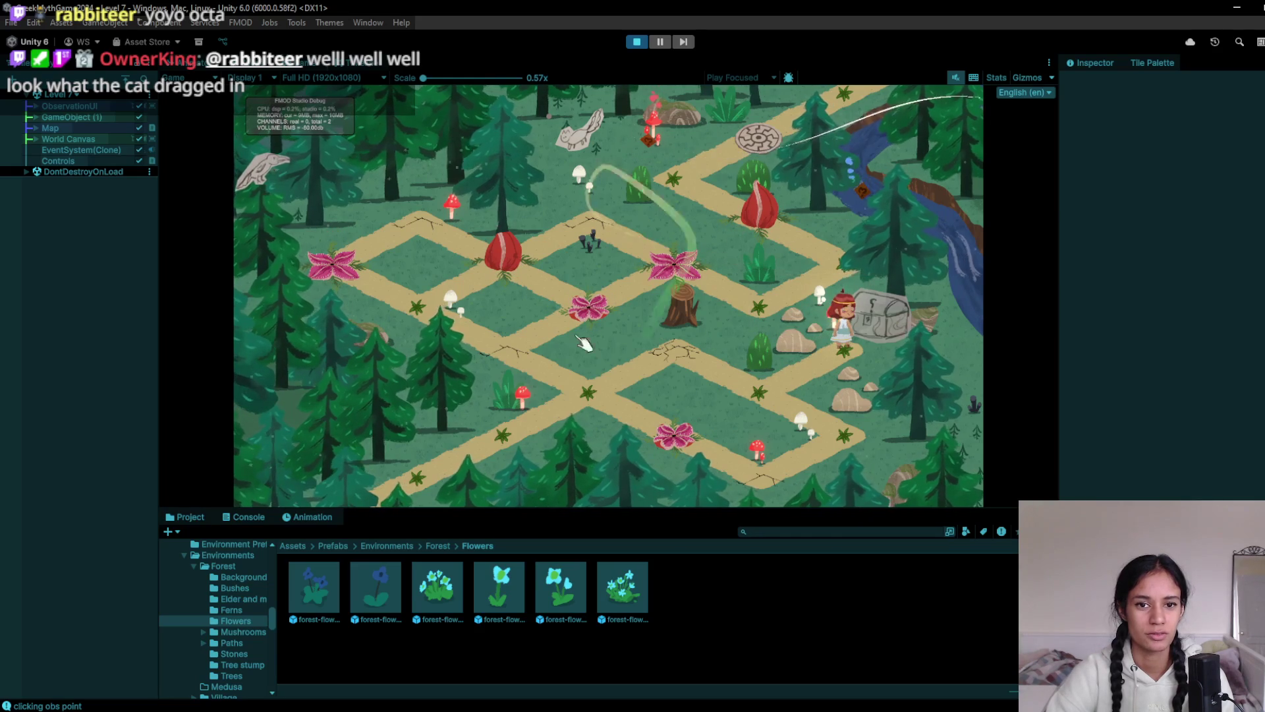
click(856, 449)
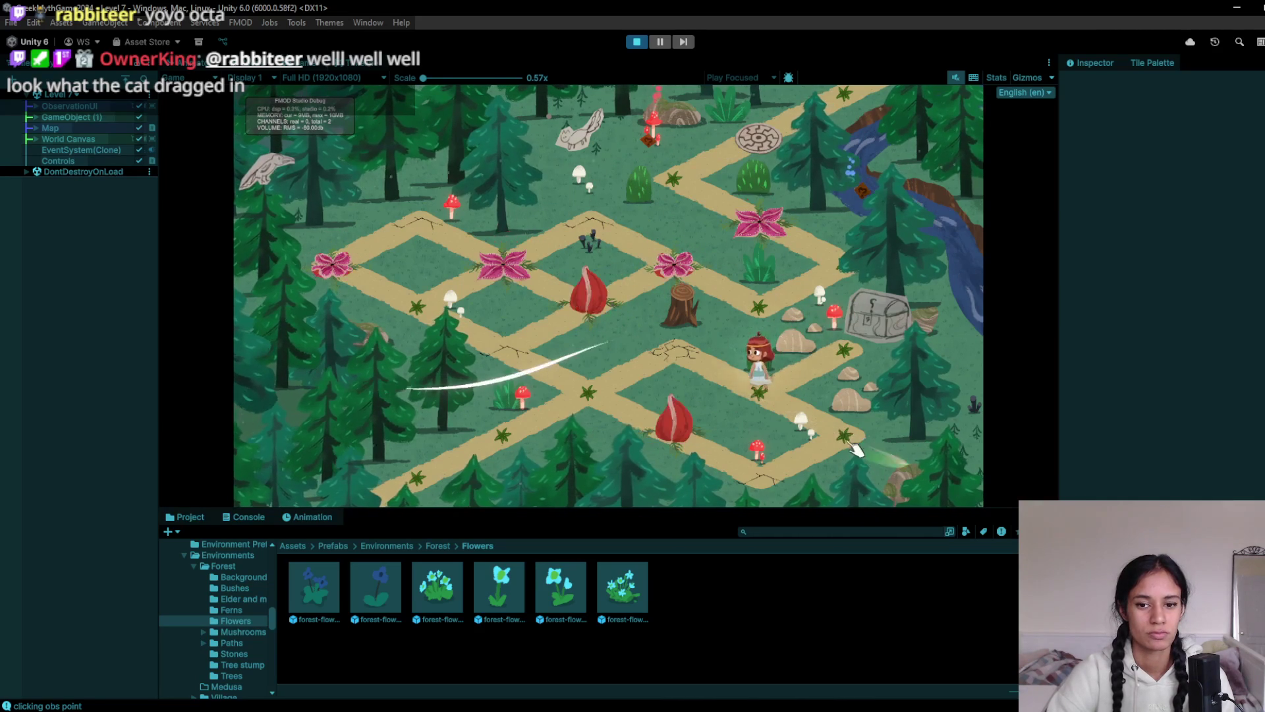
click(786, 485)
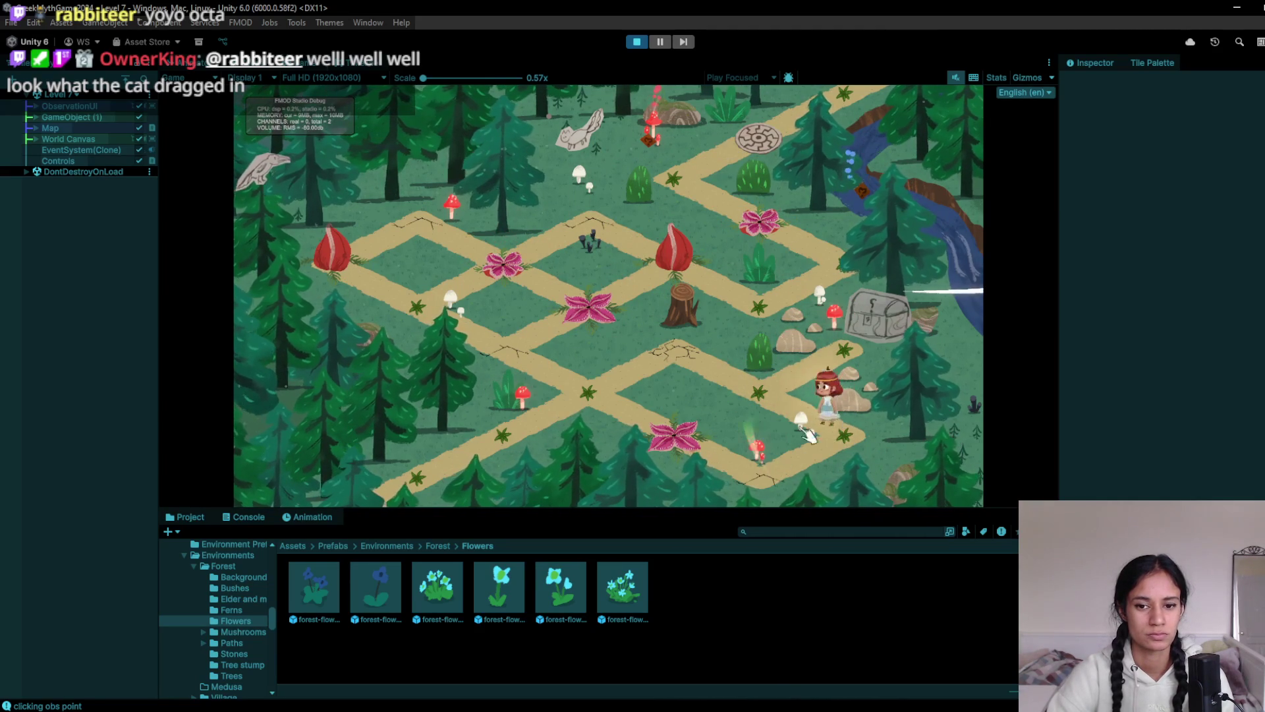
Walk the character past the stump flower and upper pink flower onto the stone circle, then pause
click(559, 368)
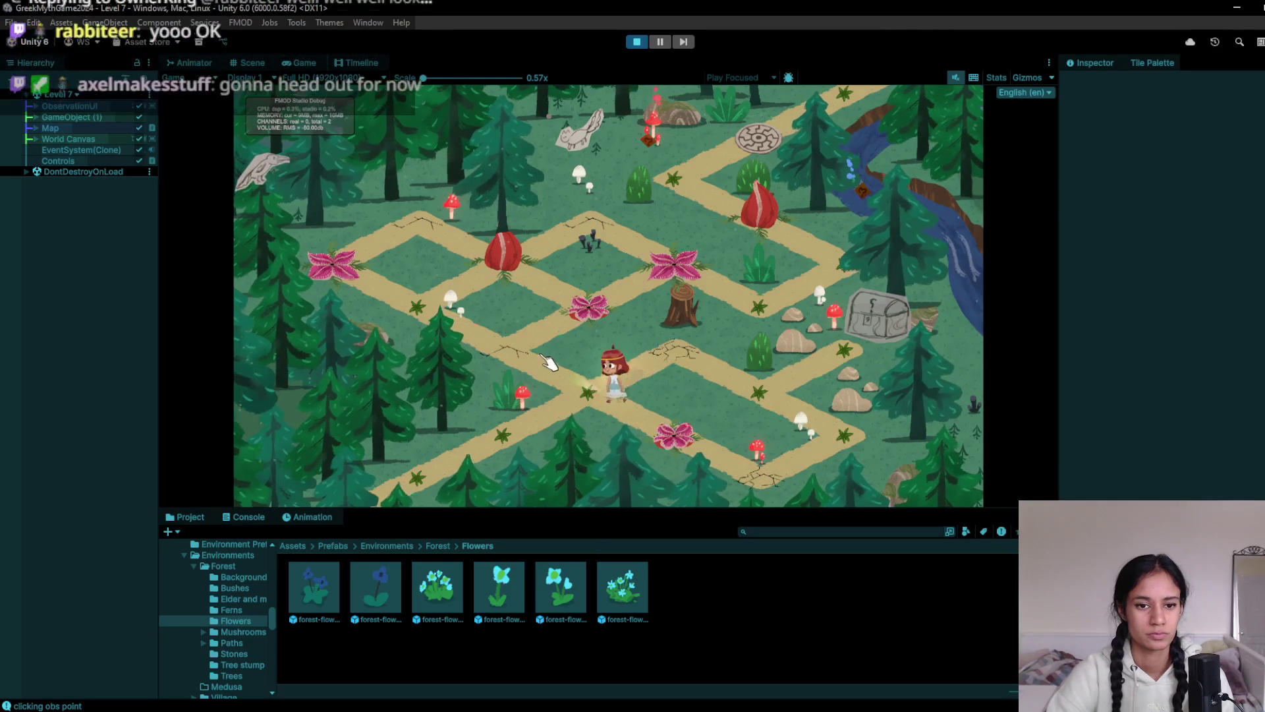
click(600, 318)
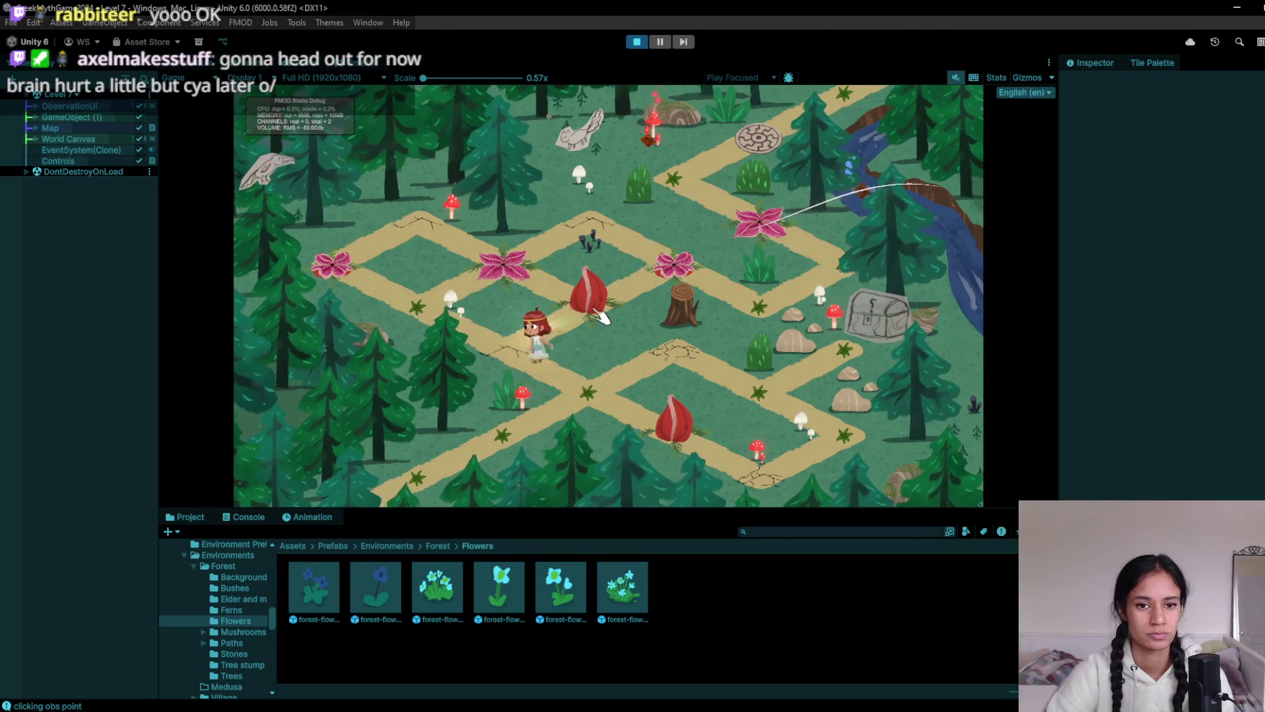
click(686, 283)
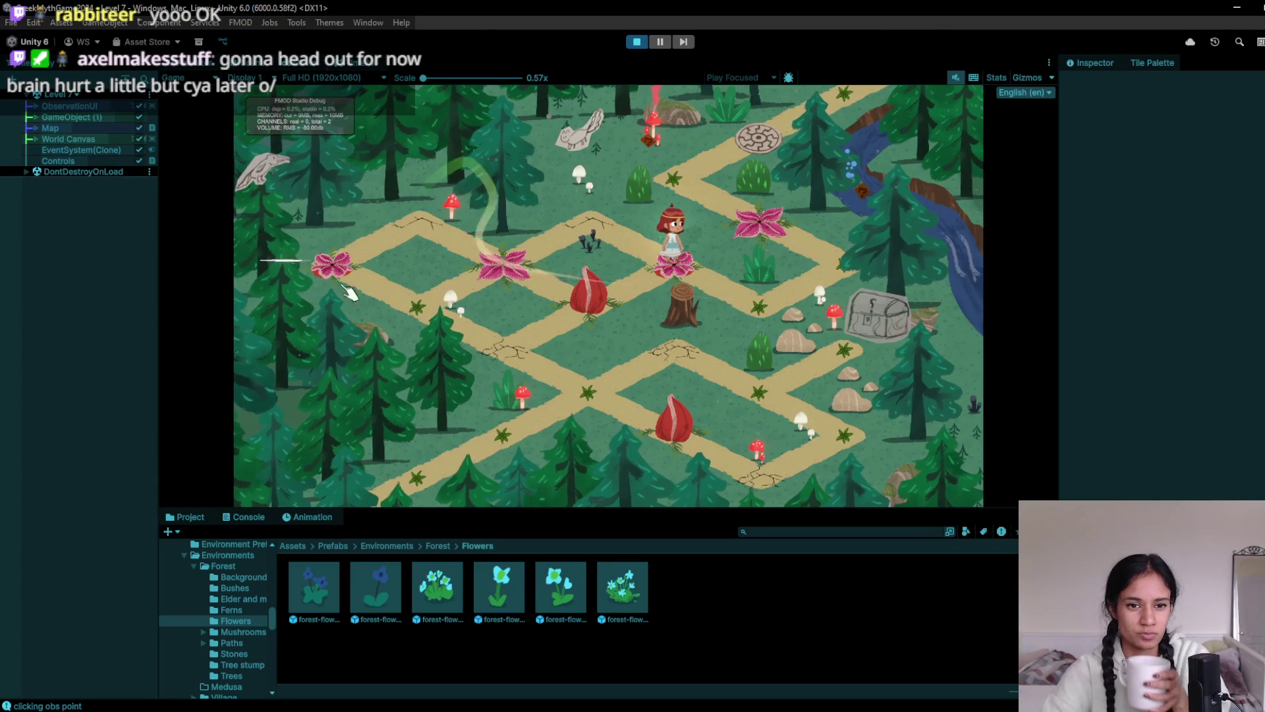
click(775, 320)
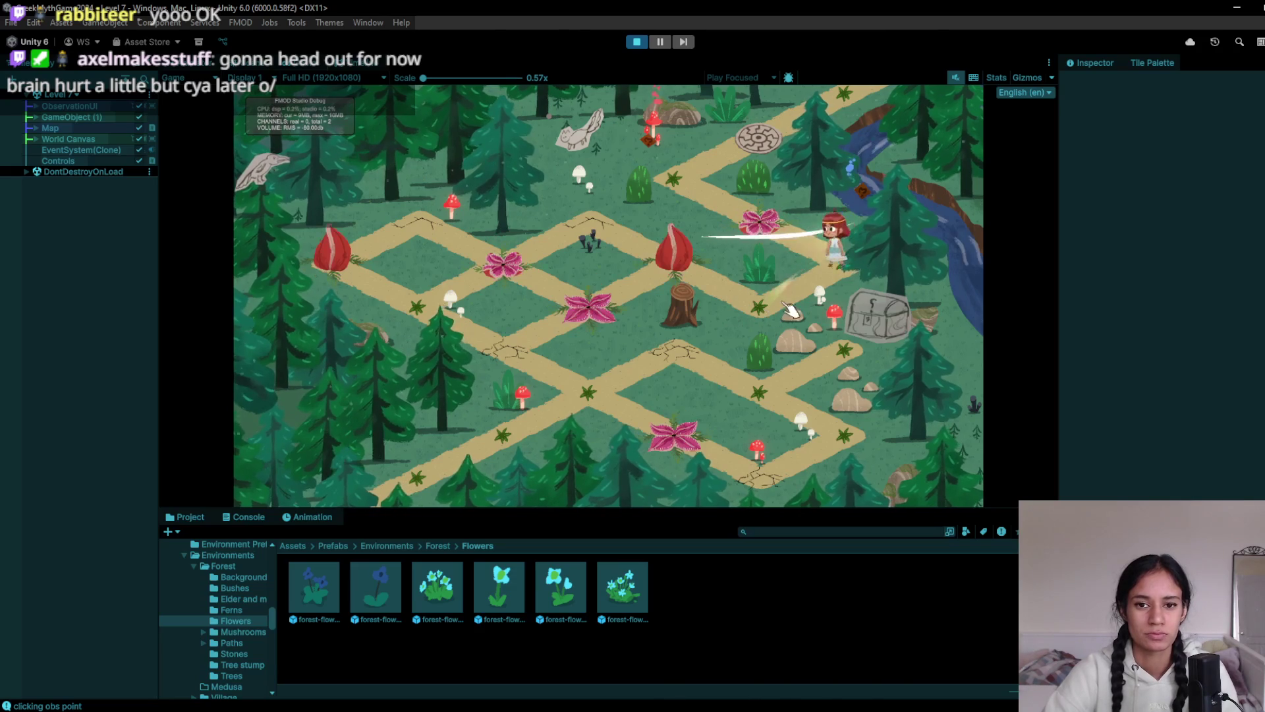
click(758, 211)
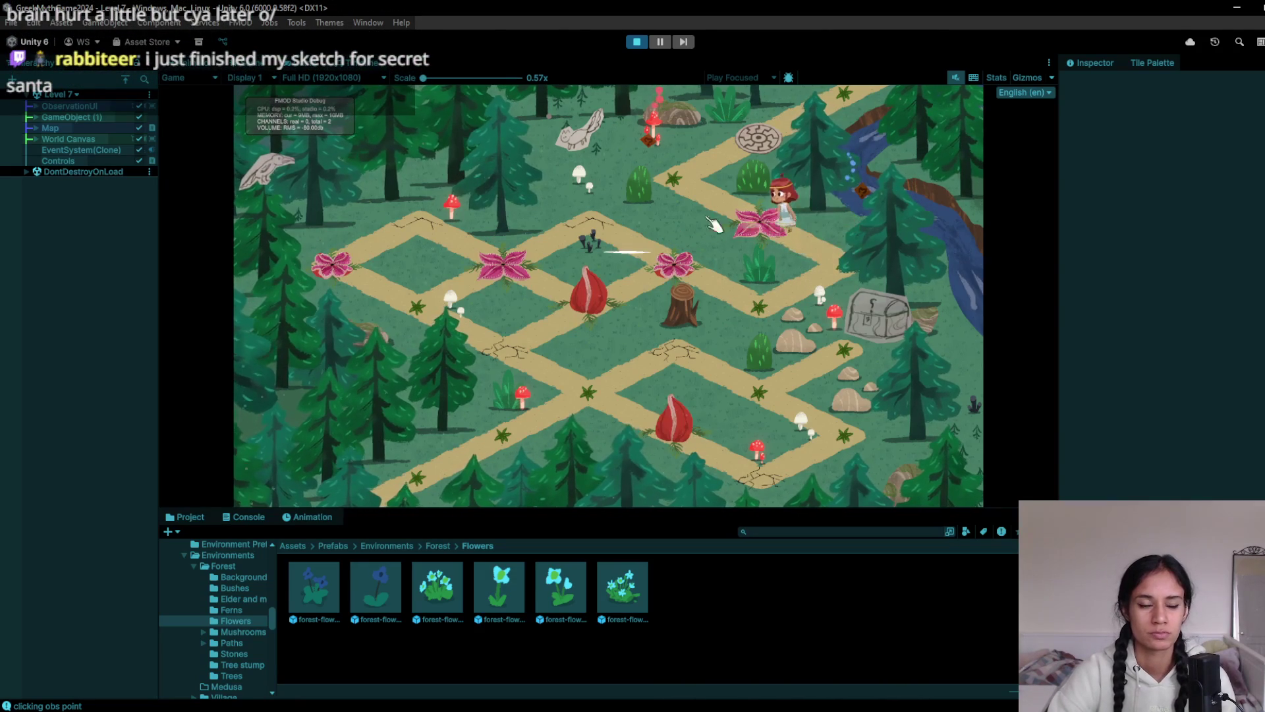
click(745, 151)
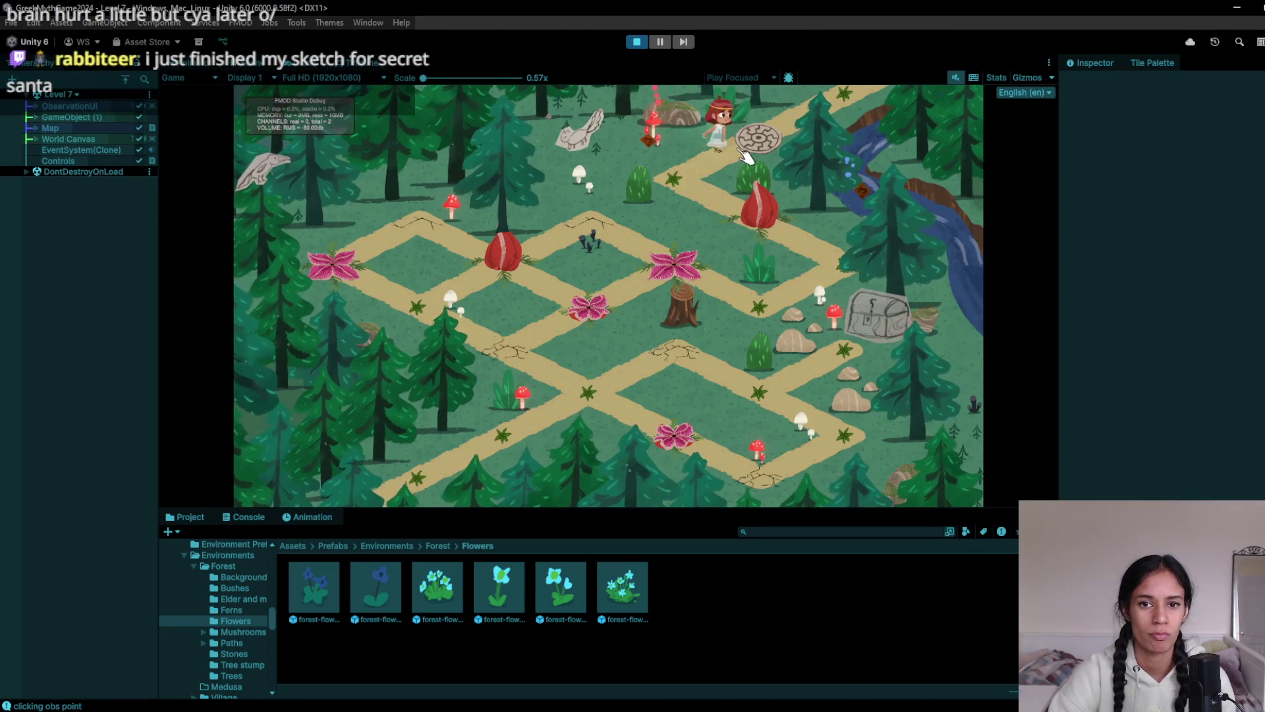
click(659, 42)
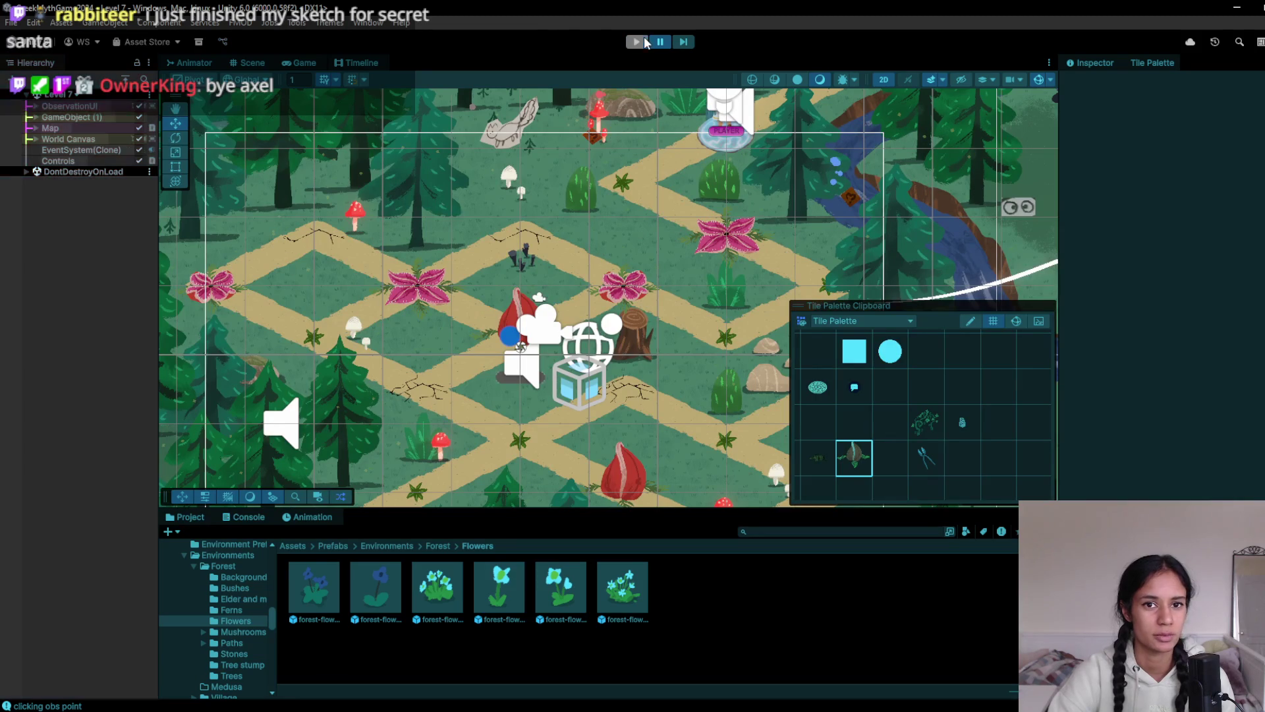
Stop the playtest, expand GameObject (1) in the Hierarchy, and select and frame PATH
click(646, 43)
click(33, 117)
click(30, 117)
click(30, 128)
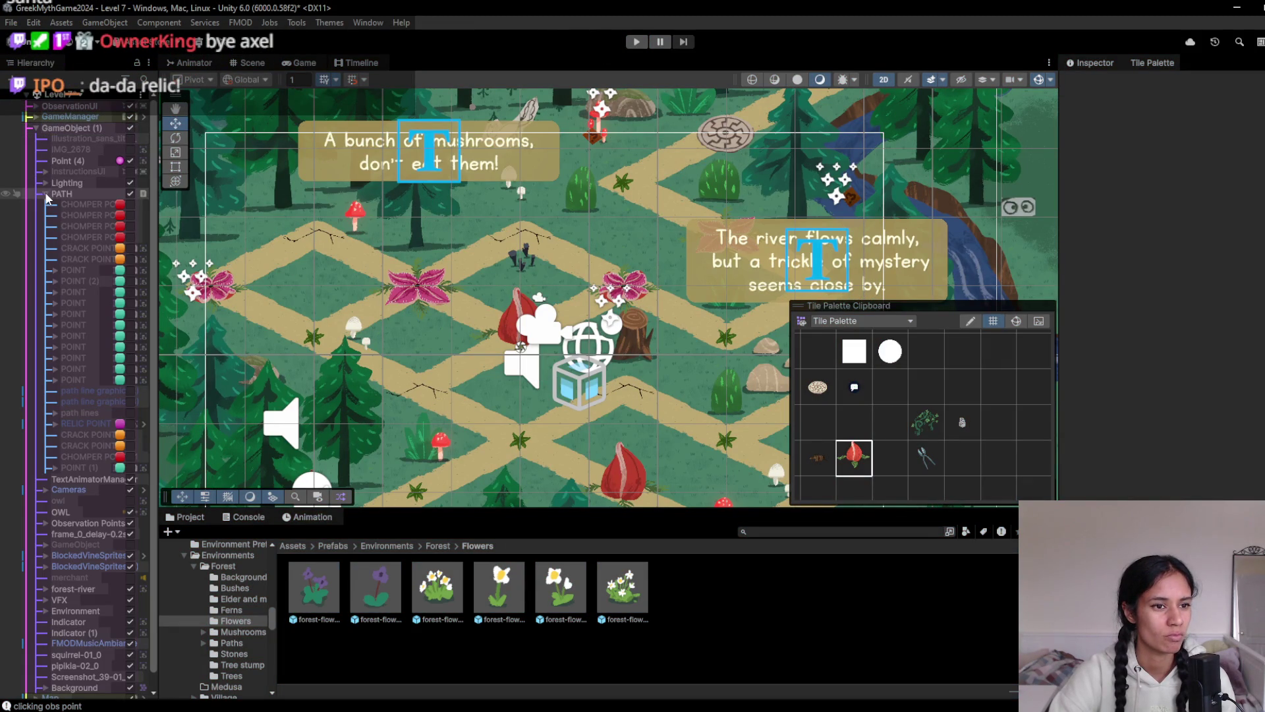
double_click(66, 193)
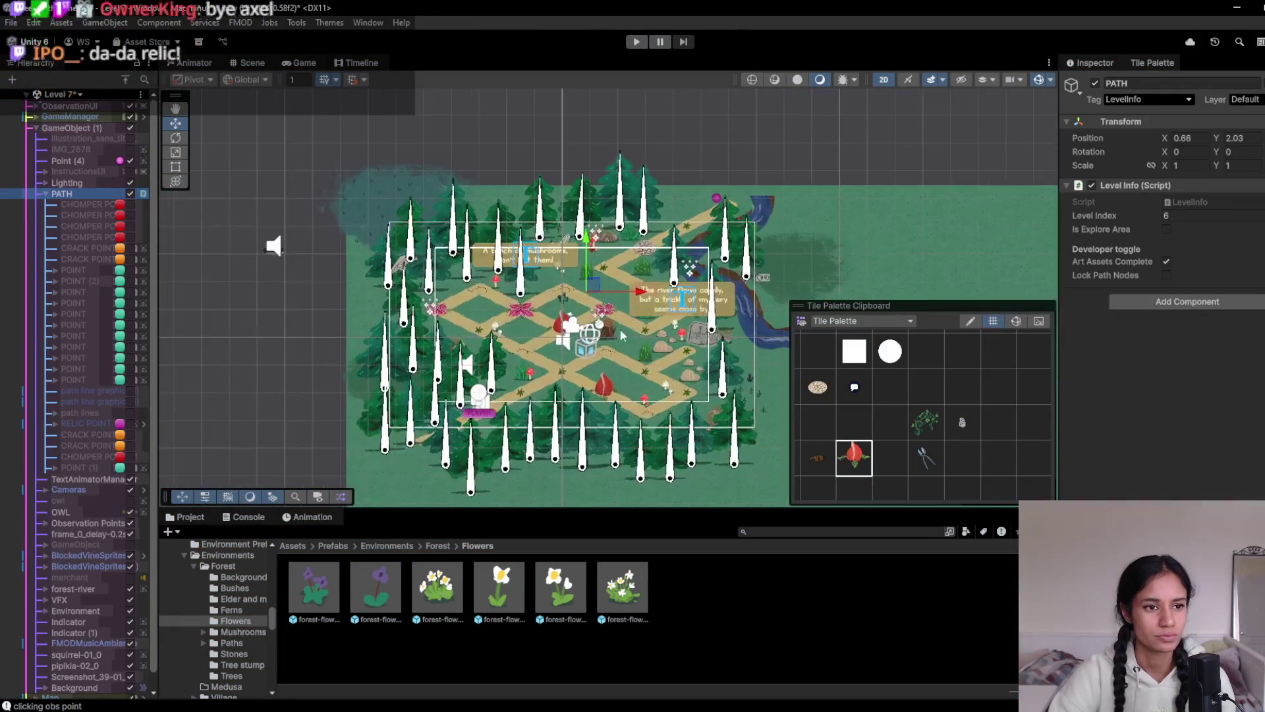
Expand the Cameras group, select the Cameras object, and centre the forest map in the Scene view
click(72, 479)
click(45, 489)
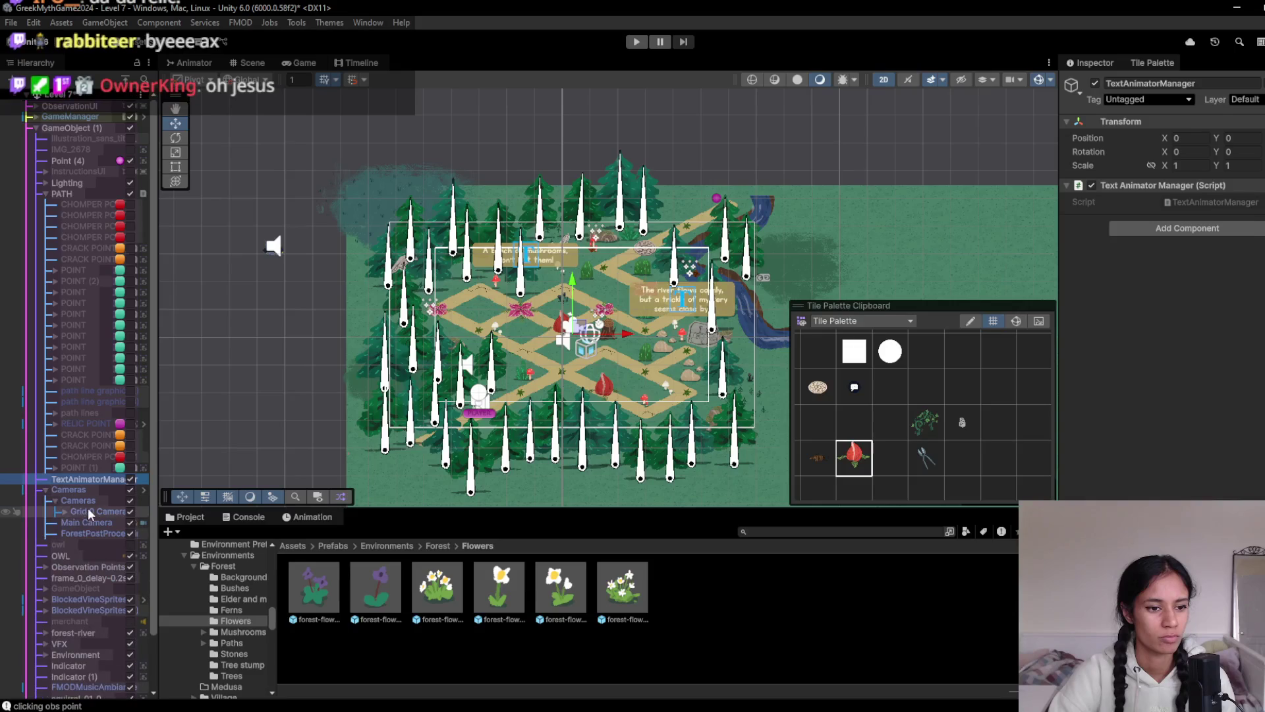
click(85, 497)
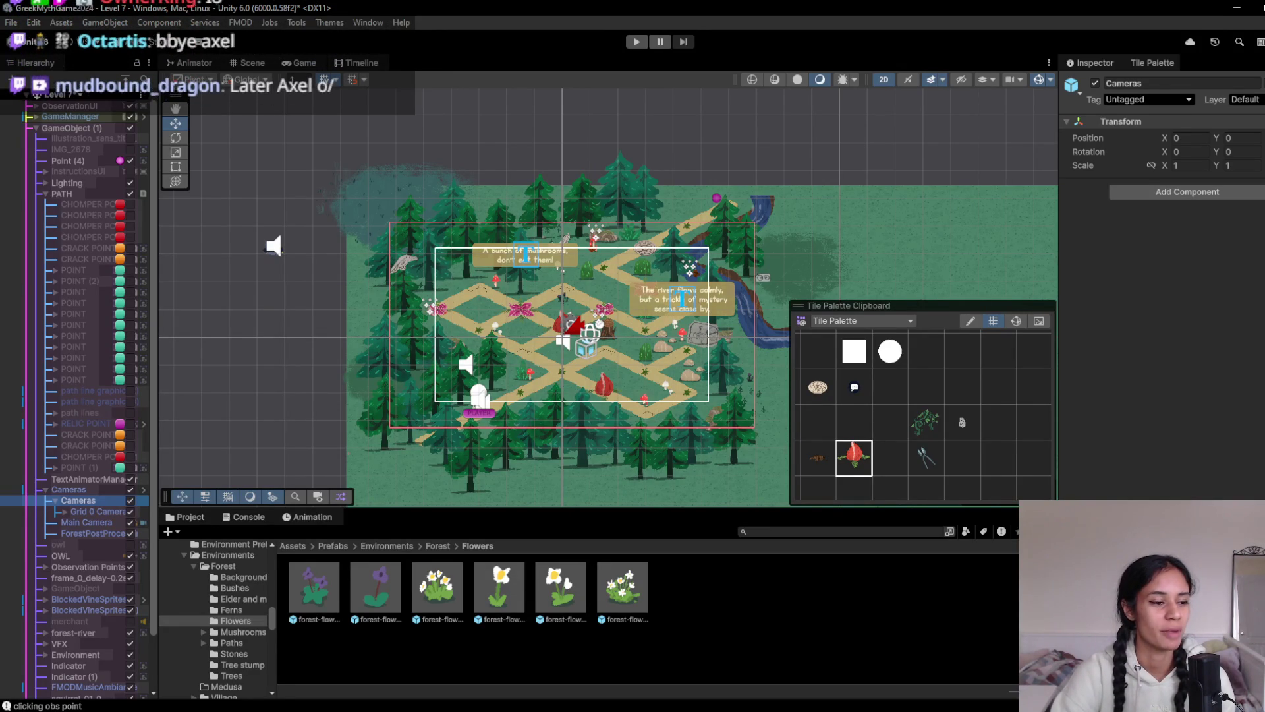
scroll(576, 290, up, 1)
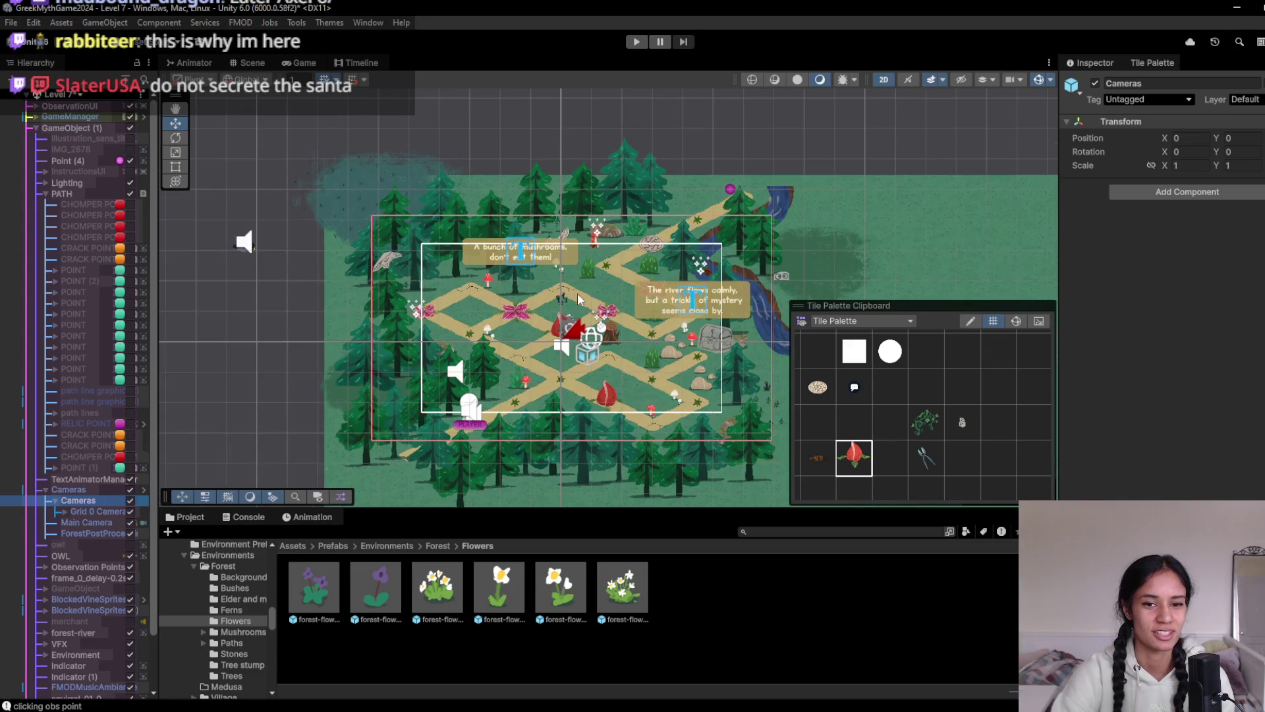
drag(576, 290, 553, 265)
scroll(553, 264, up, 2)
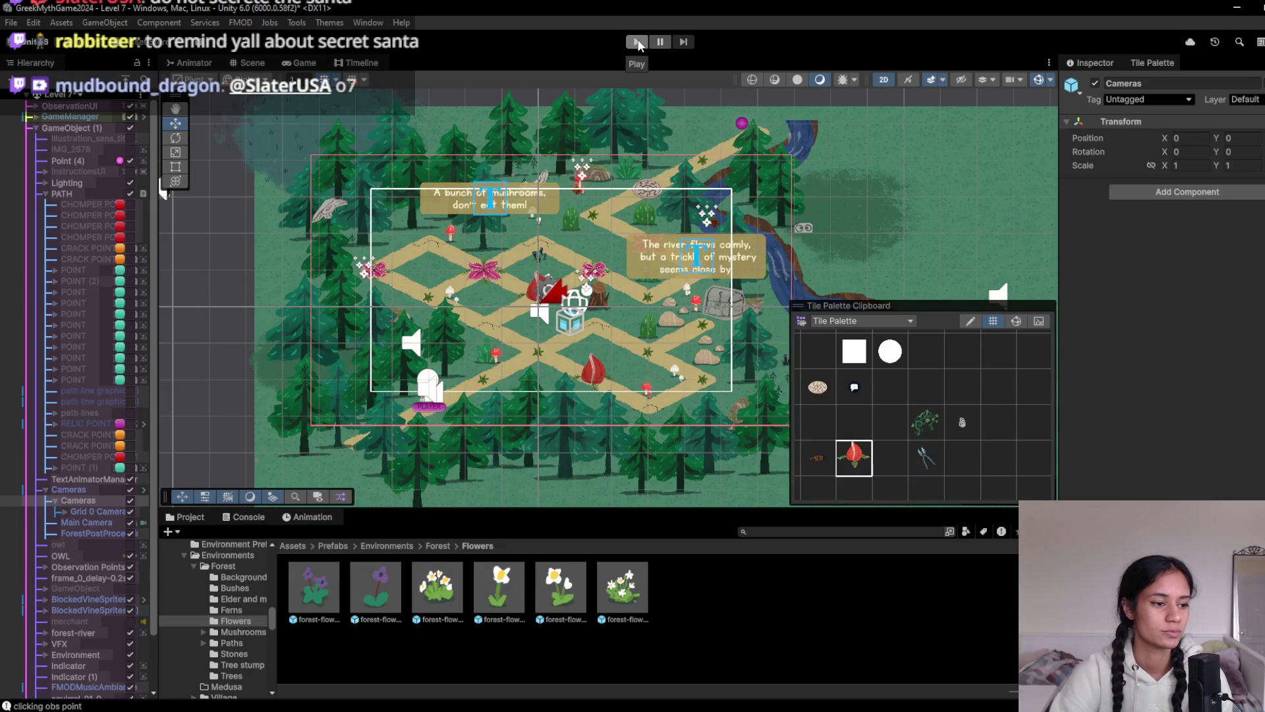
After a quick playtest, drag Grid 0 Camera up to Y -0.32 and play again
click(636, 42)
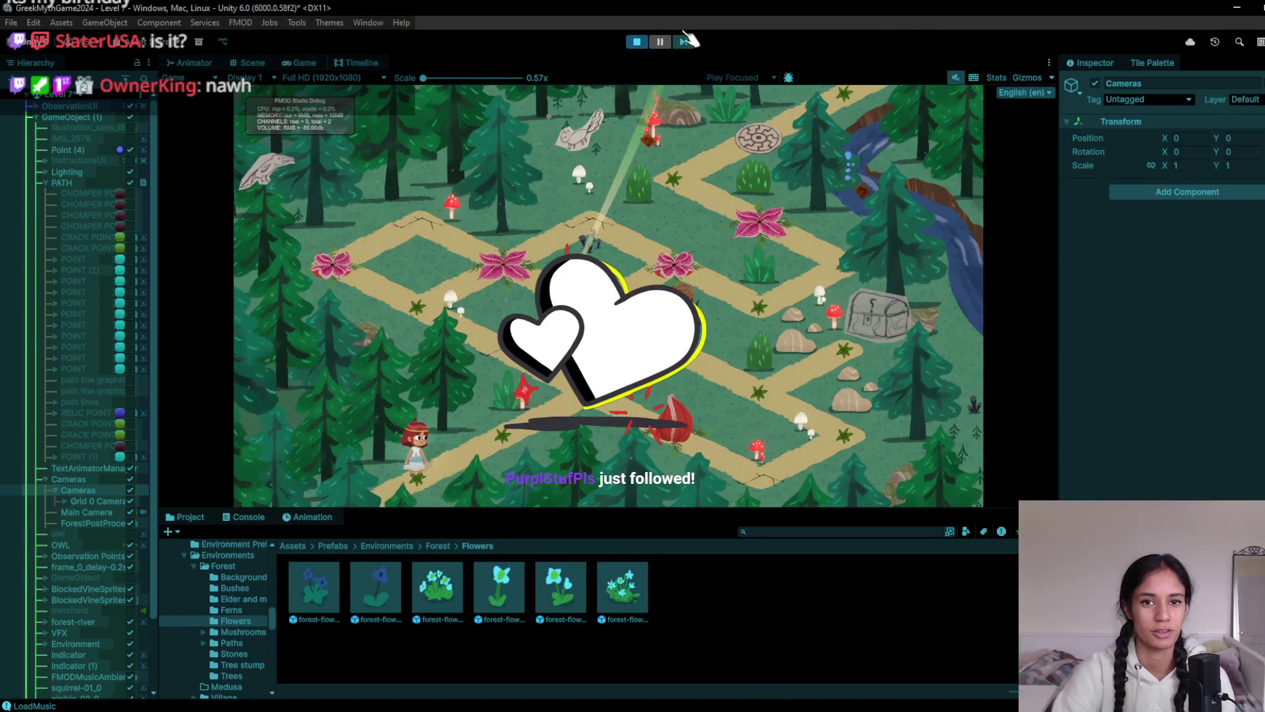
click(637, 42)
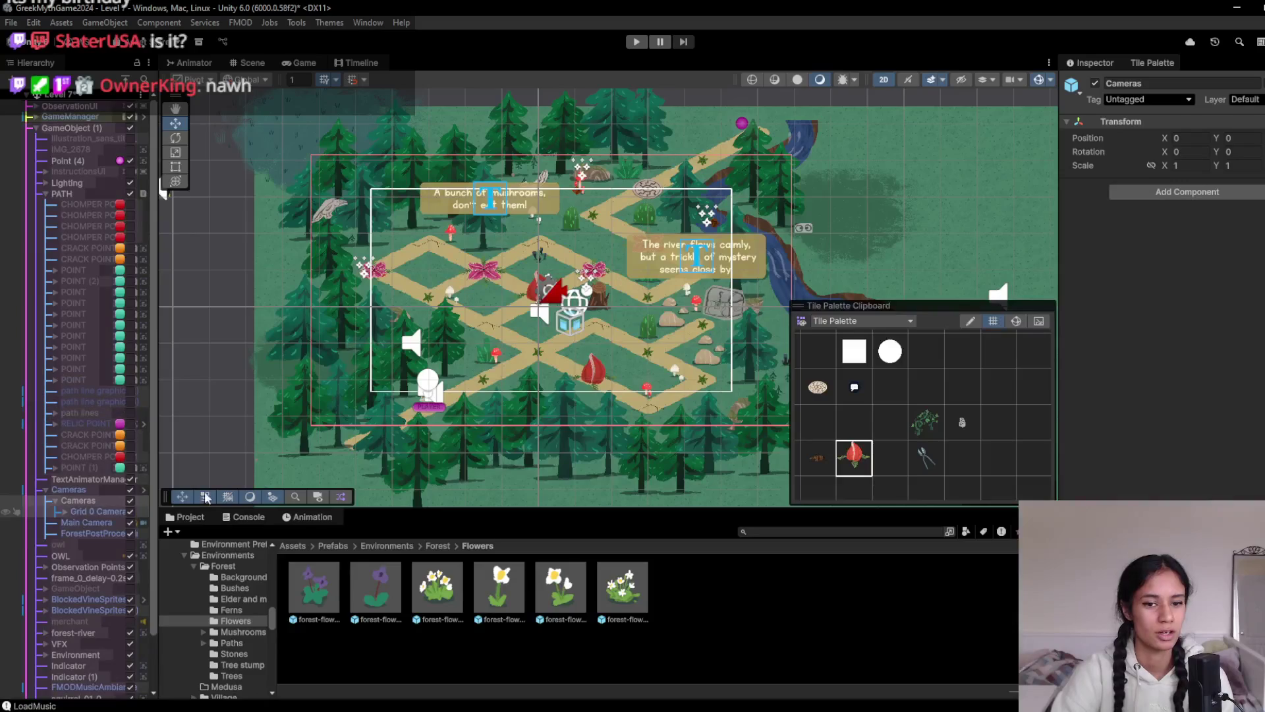
click(105, 510)
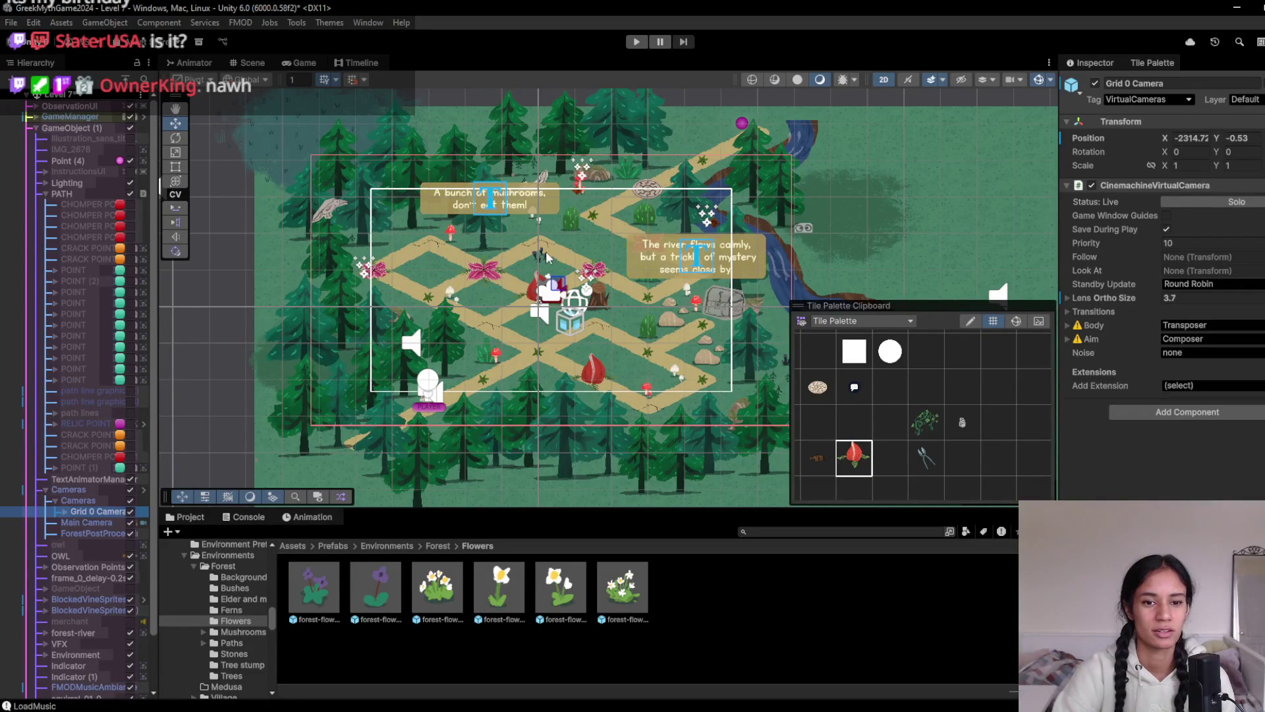
scroll(546, 257, down, 3)
drag(553, 230, 575, 221)
click(634, 43)
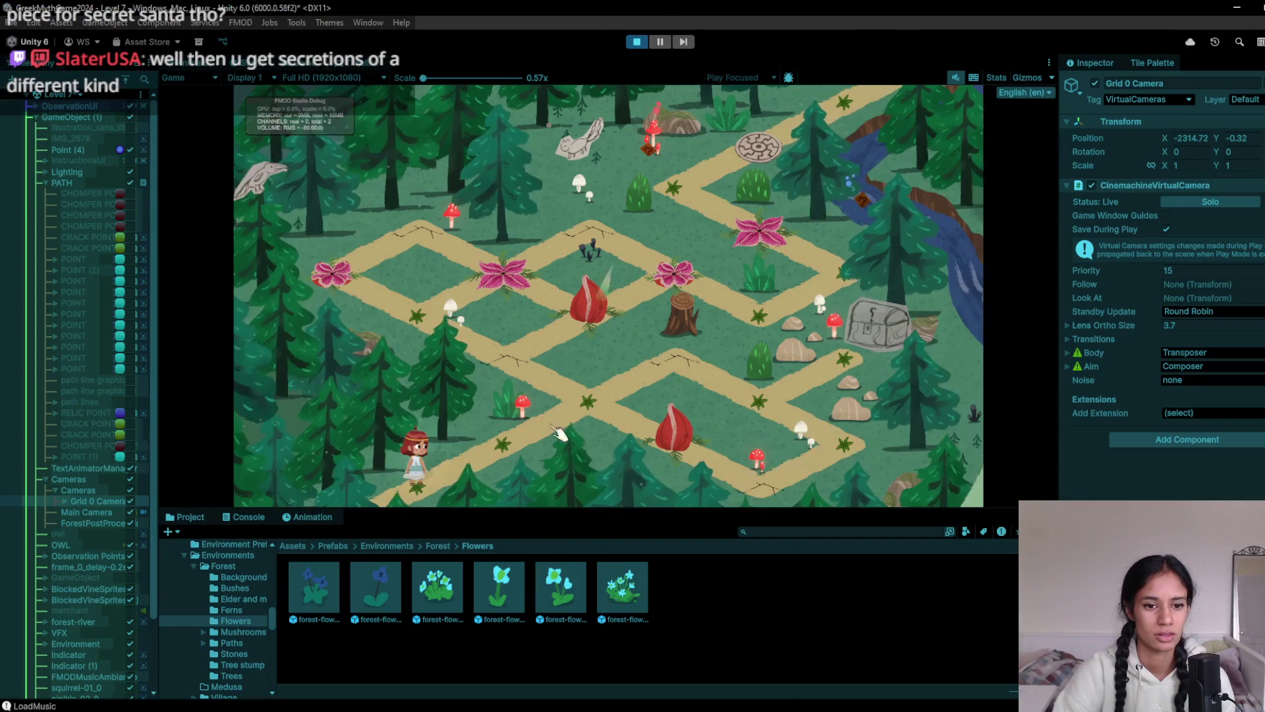
Walk the character up through the central junction and cracked path point, then stop
click(508, 455)
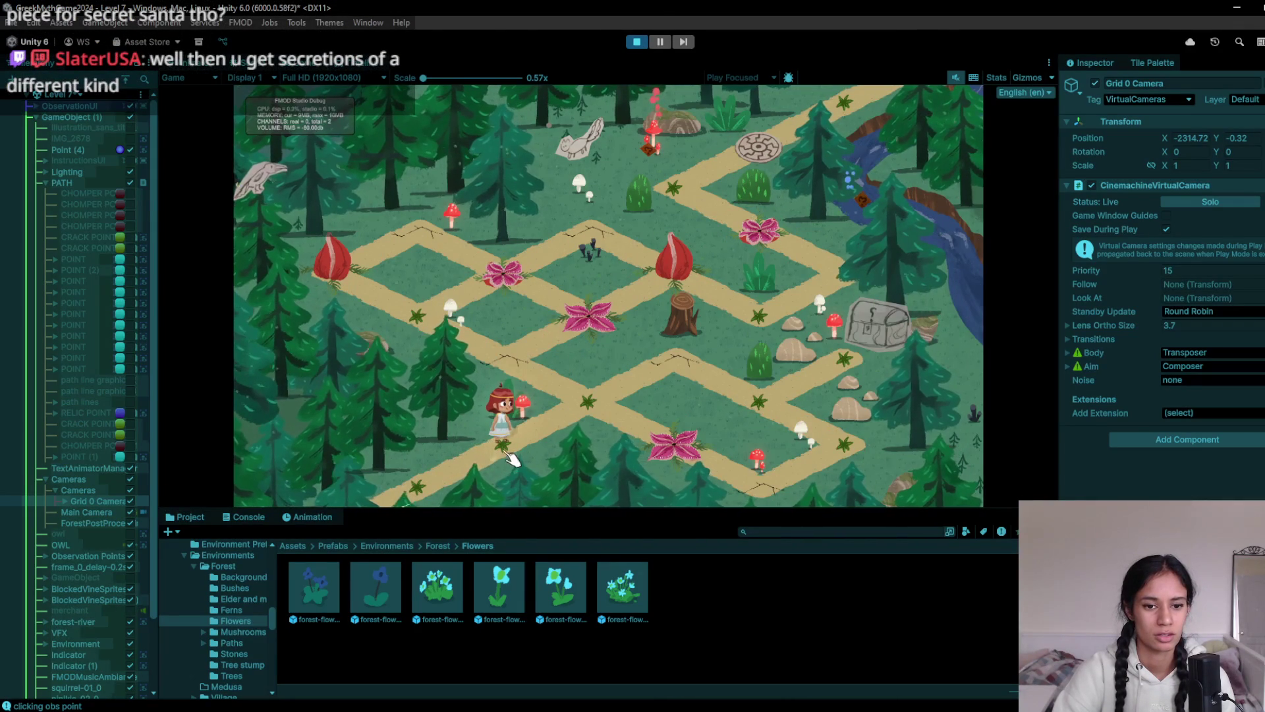
click(591, 414)
click(554, 377)
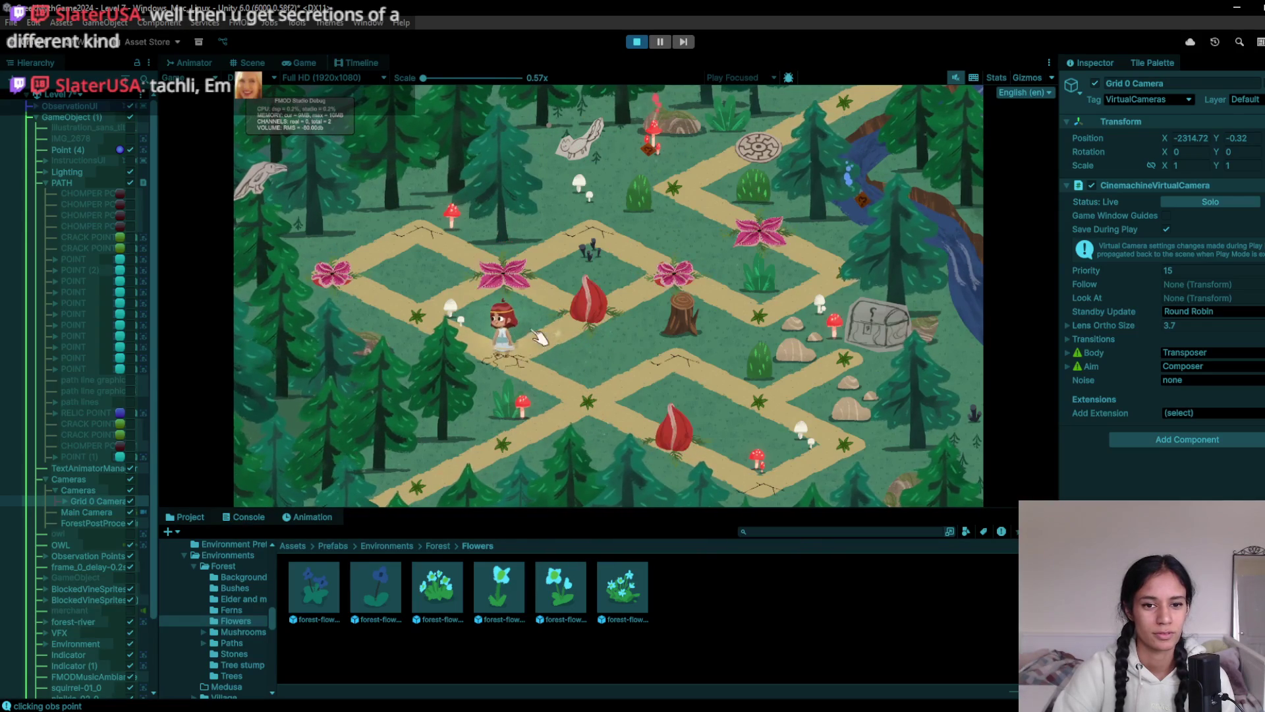
click(484, 309)
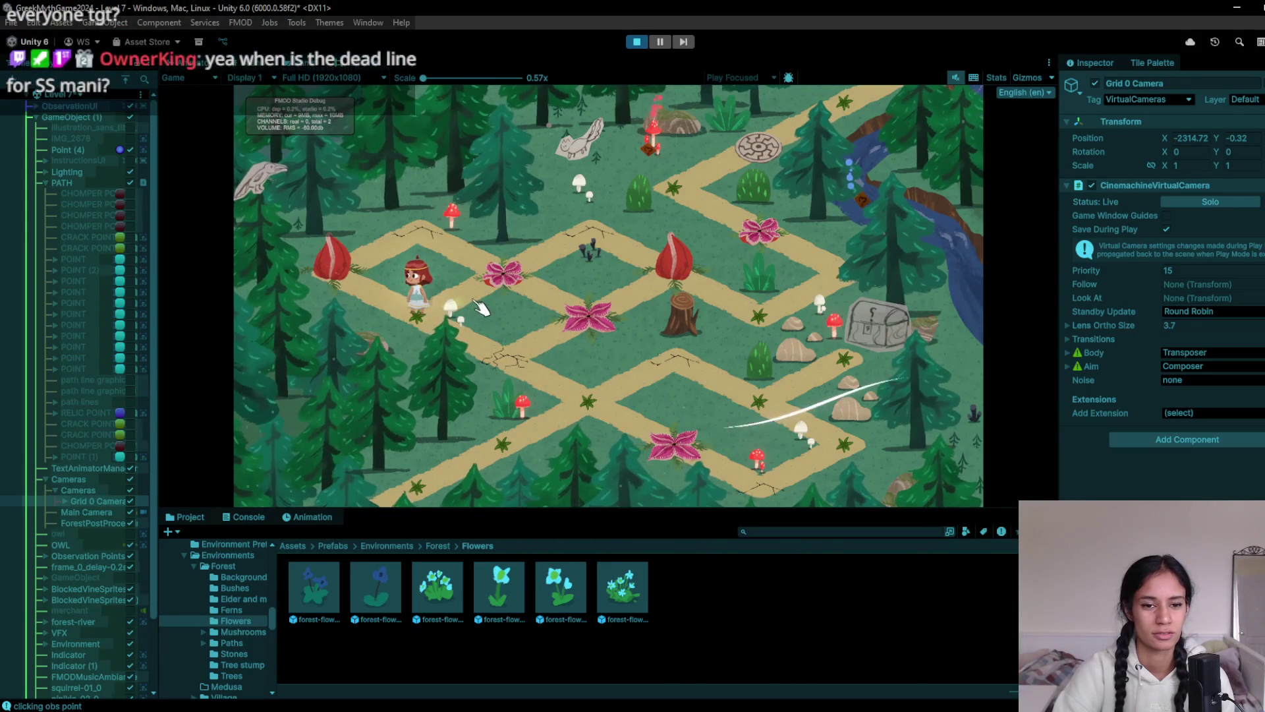
click(638, 41)
Restart the playtest, step the character tile by tile up-left along the path, then stop
click(638, 42)
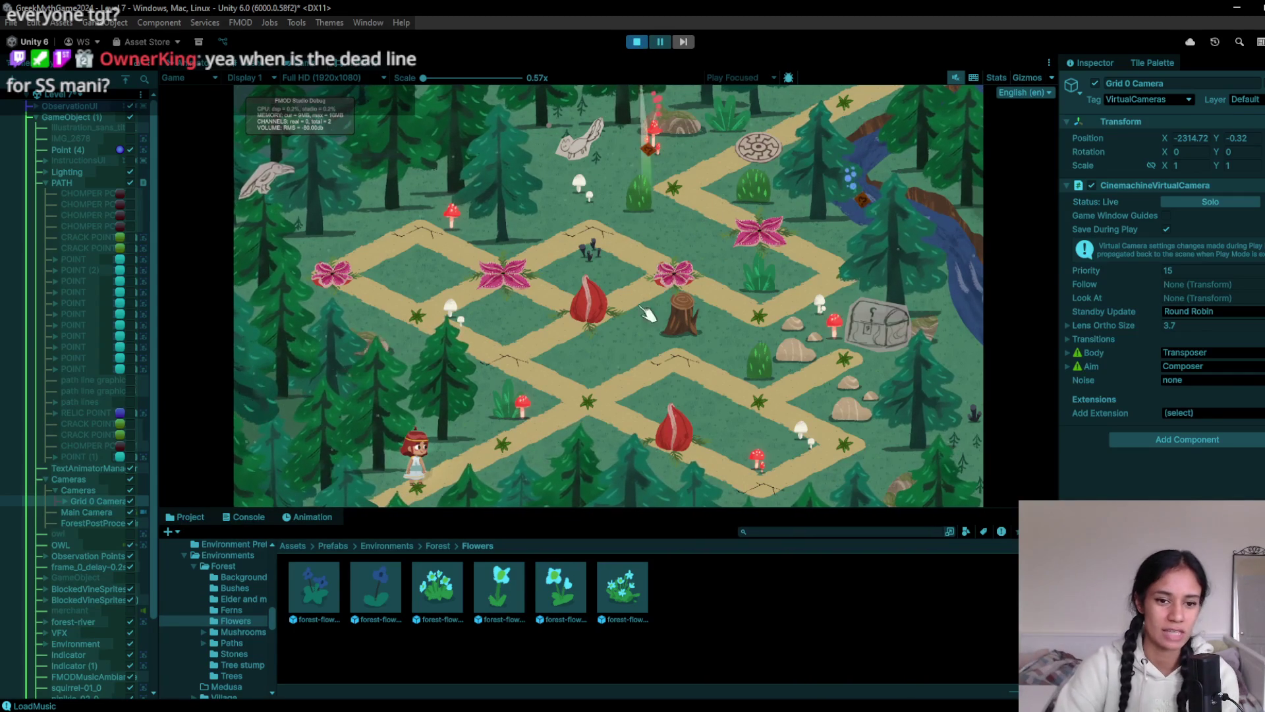
click(521, 455)
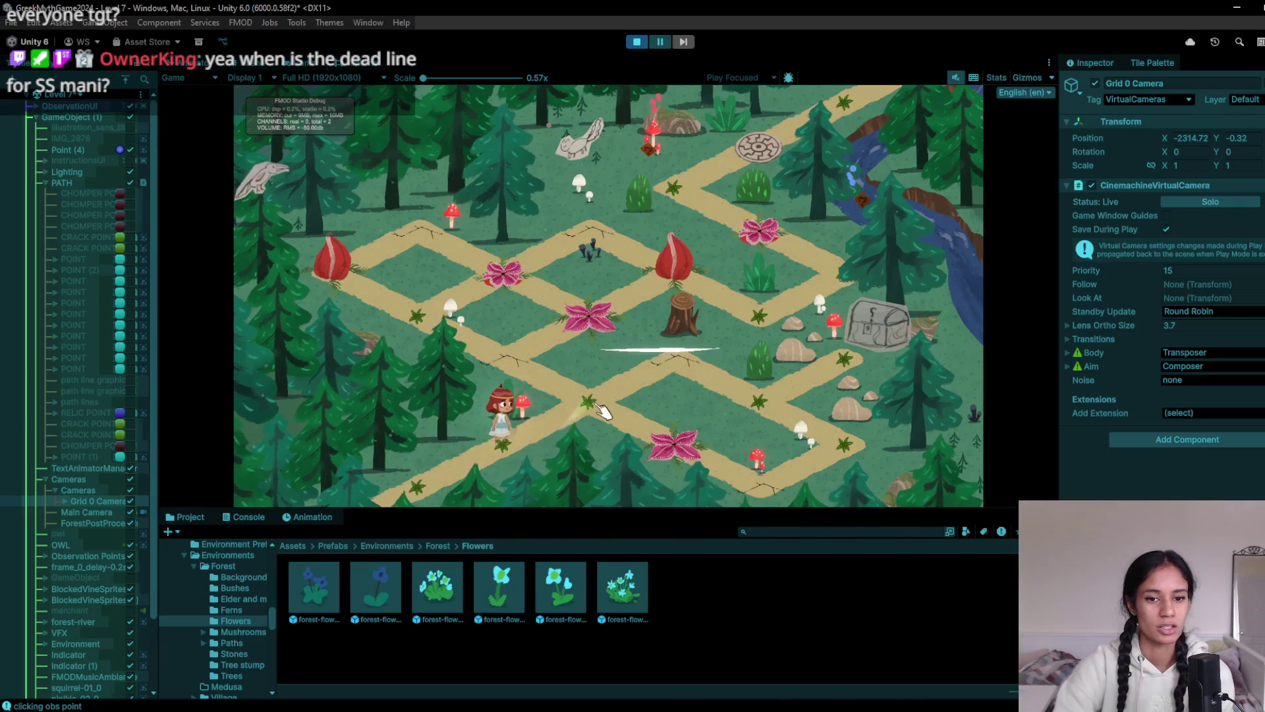
click(591, 403)
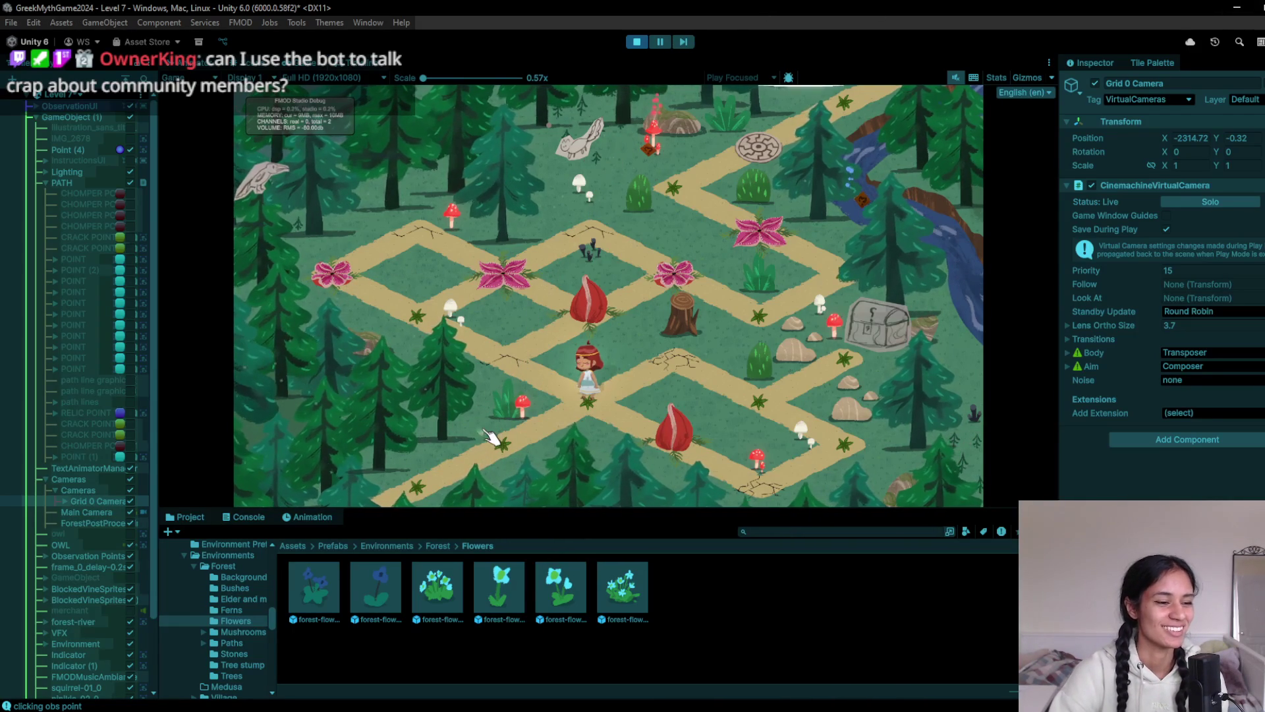
click(495, 412)
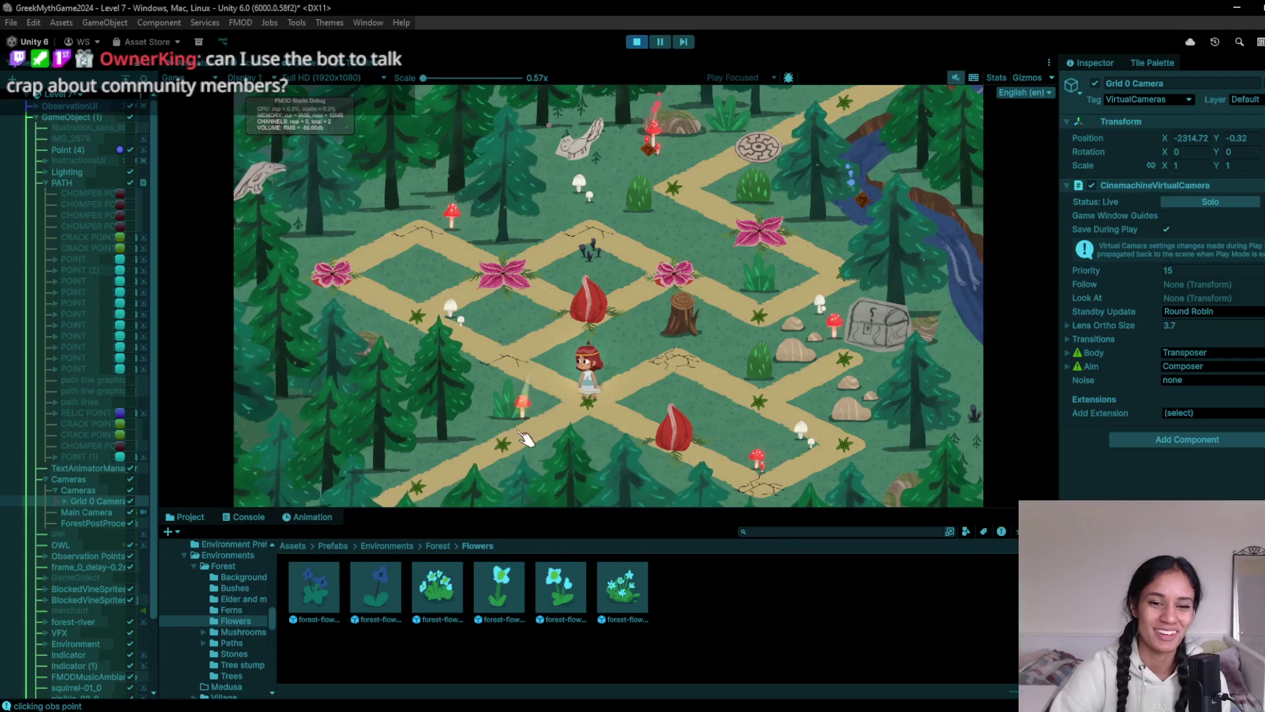
click(597, 407)
click(523, 459)
click(583, 408)
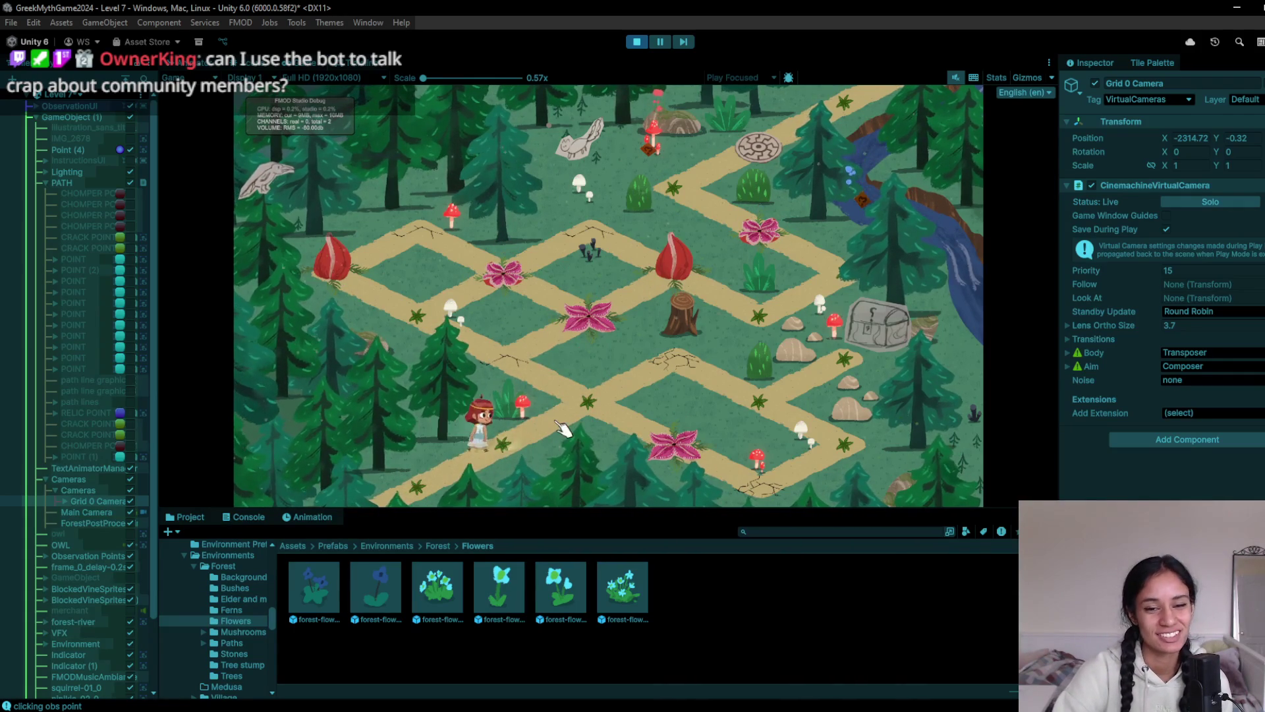
click(506, 359)
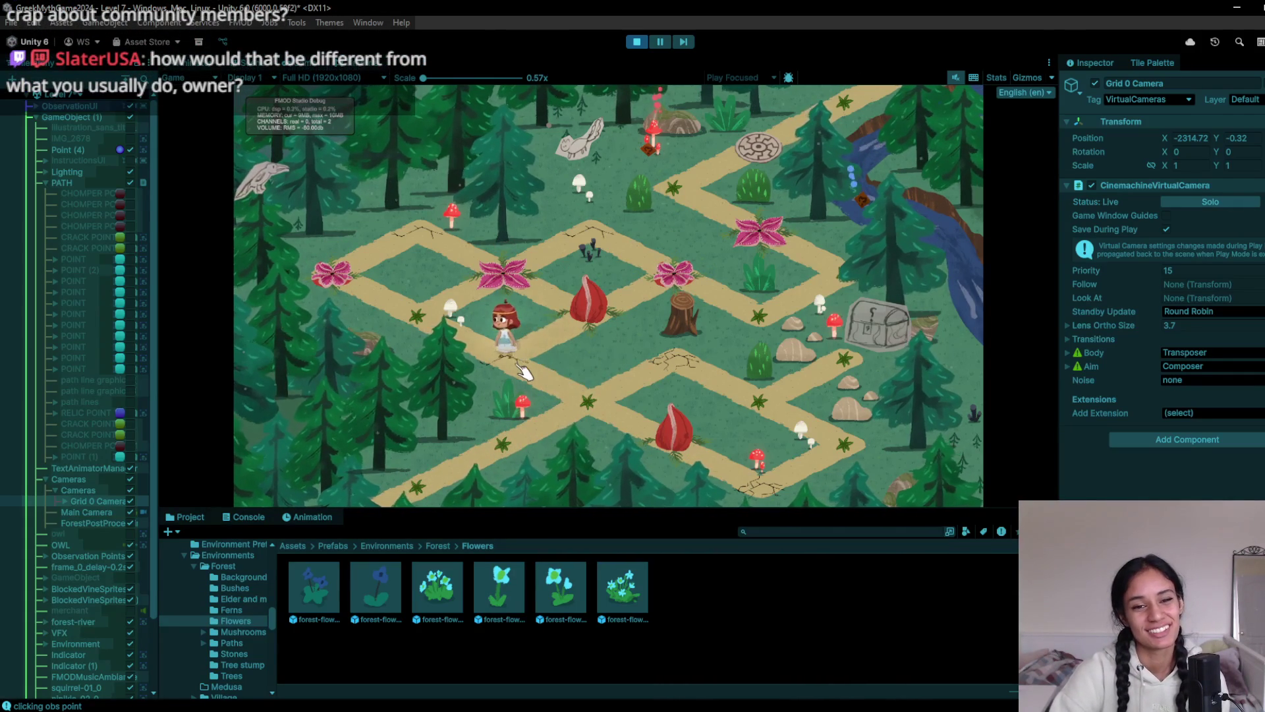
click(431, 323)
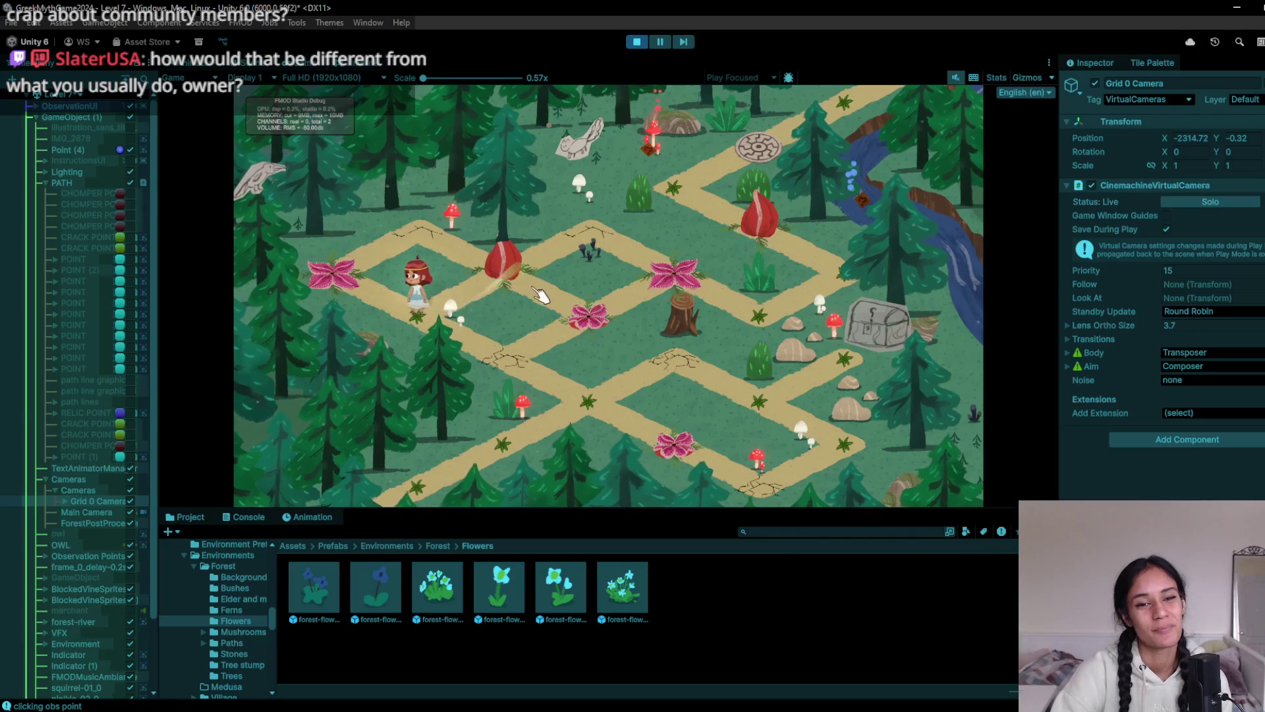
click(636, 42)
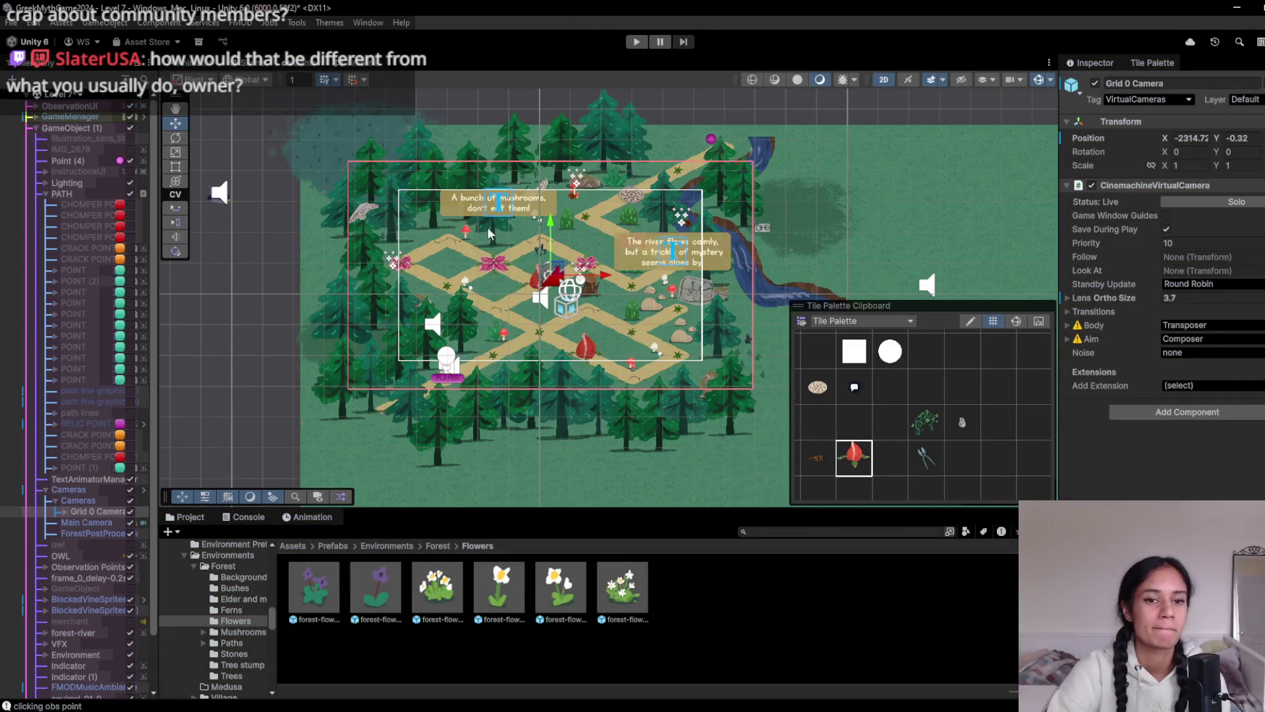
Inspect a forest tree's Order in Layer, then start and restart a fresh playtest
click(496, 222)
click(496, 222)
click(1234, 344)
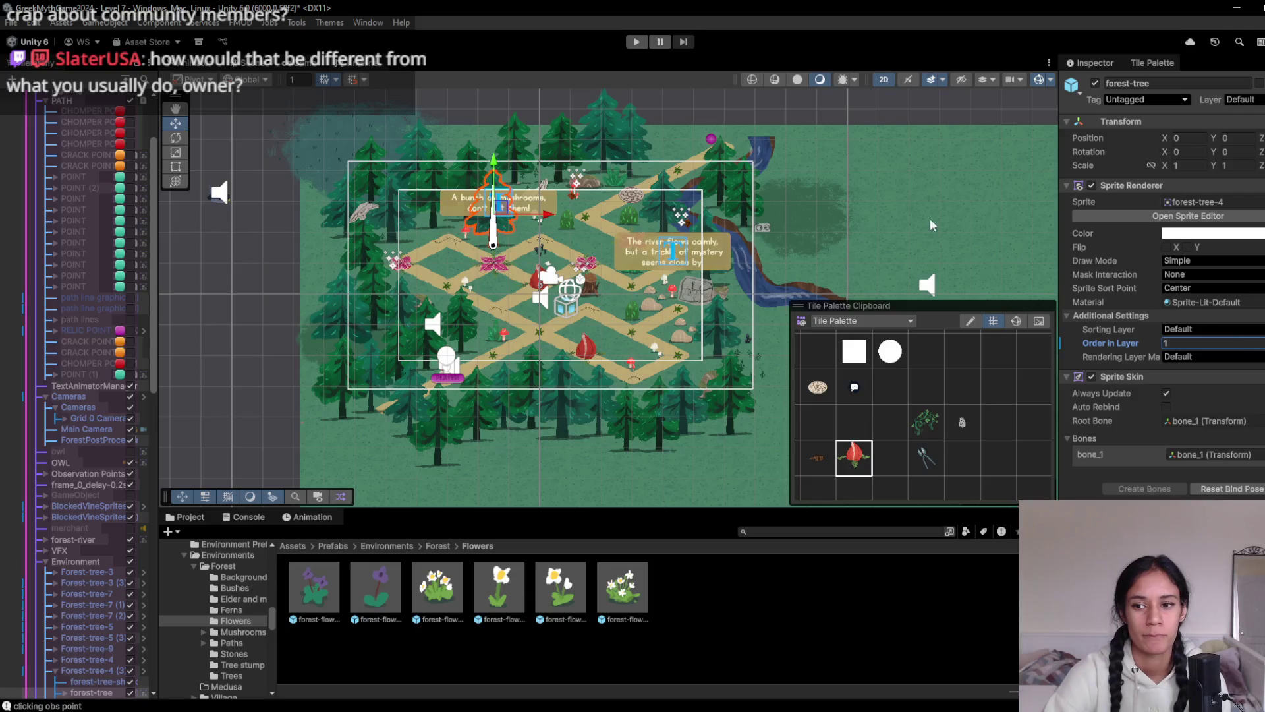
click(634, 41)
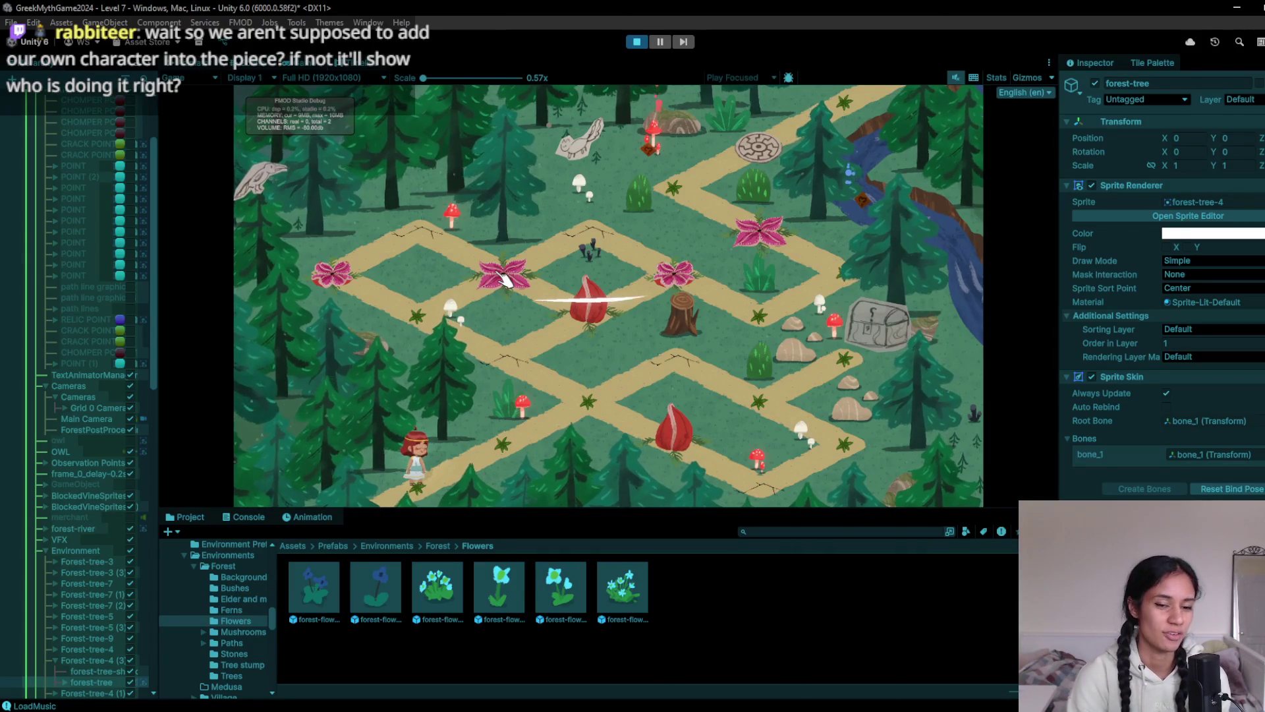
click(638, 42)
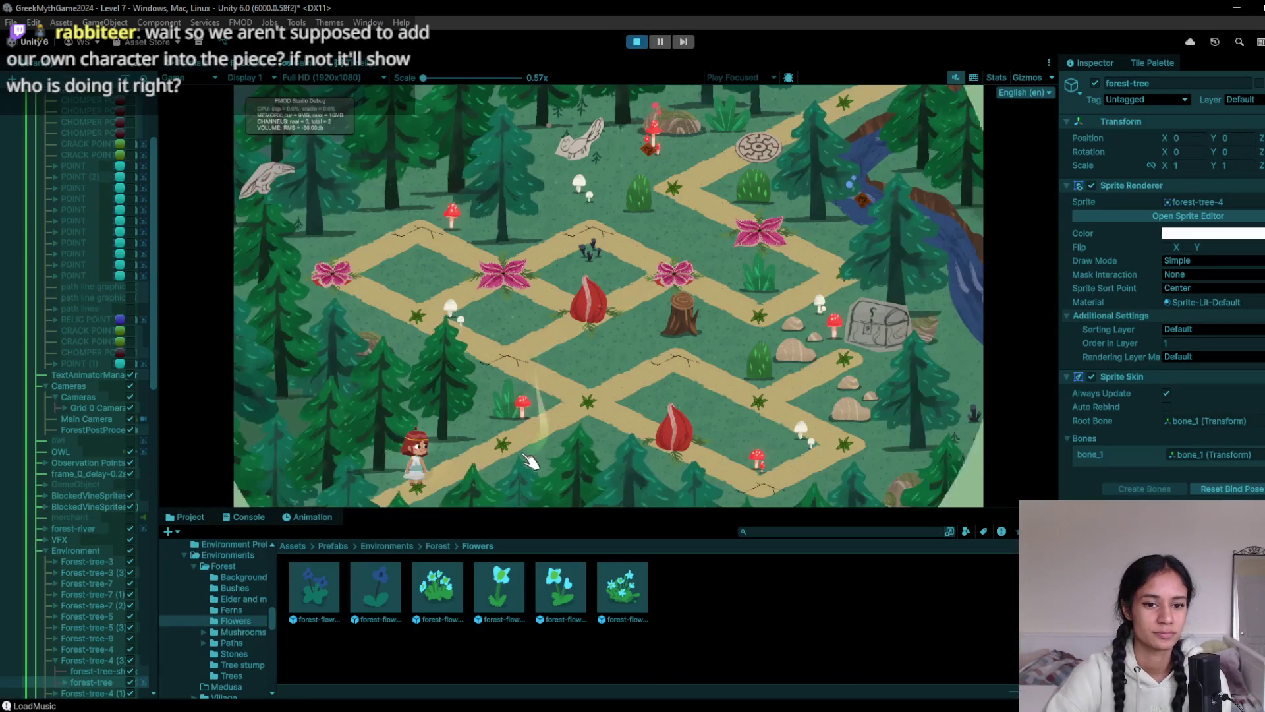
Walk the character past the flytraps and pink flower onto the glowing stone disk, then stop
click(584, 414)
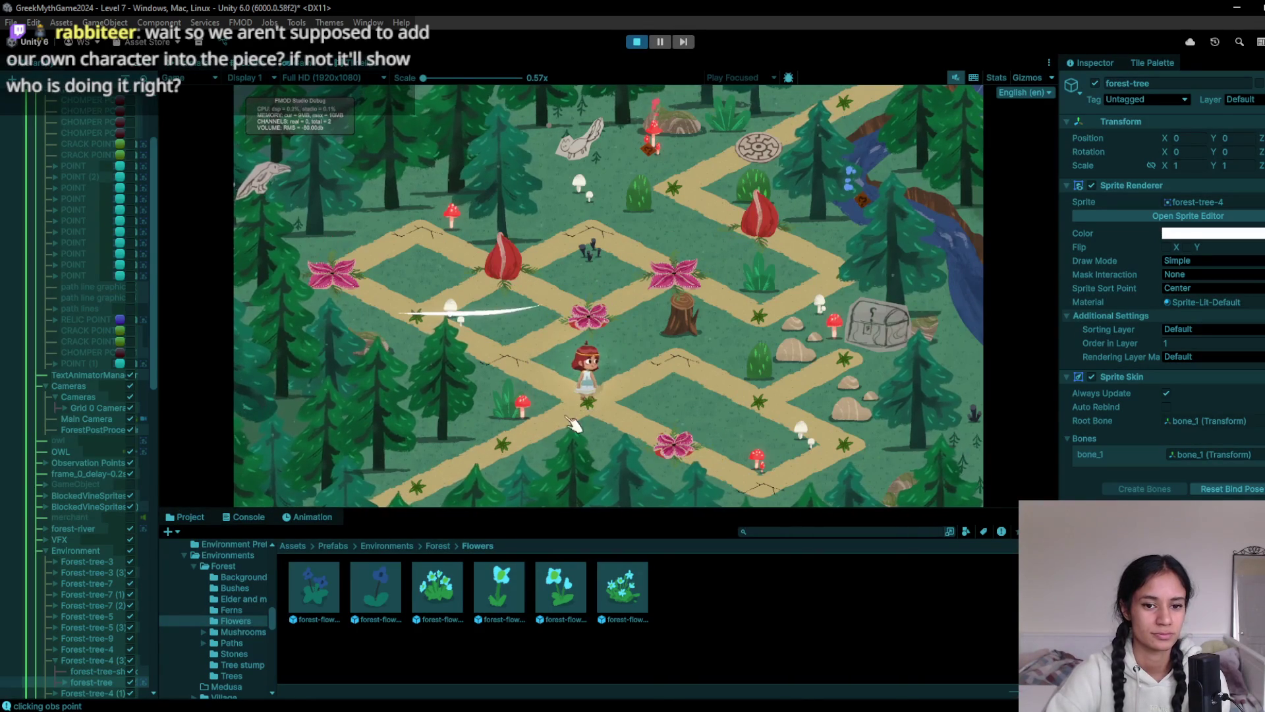
click(548, 392)
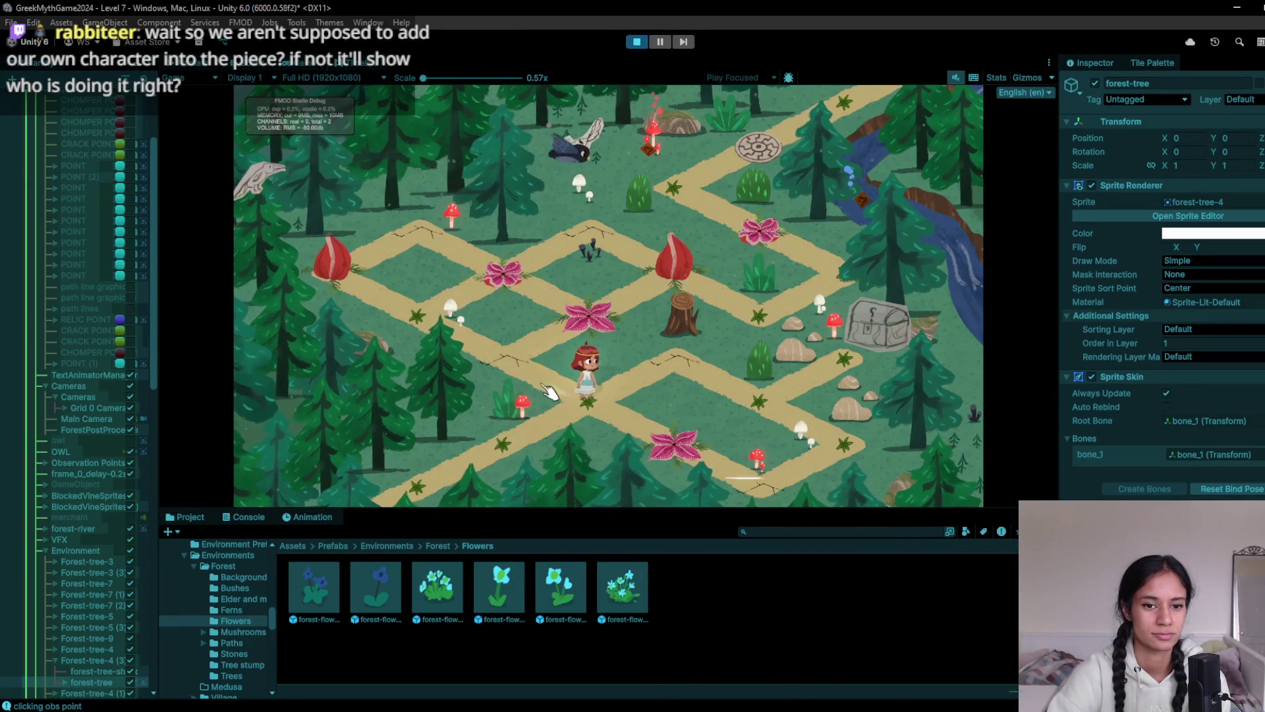
click(638, 426)
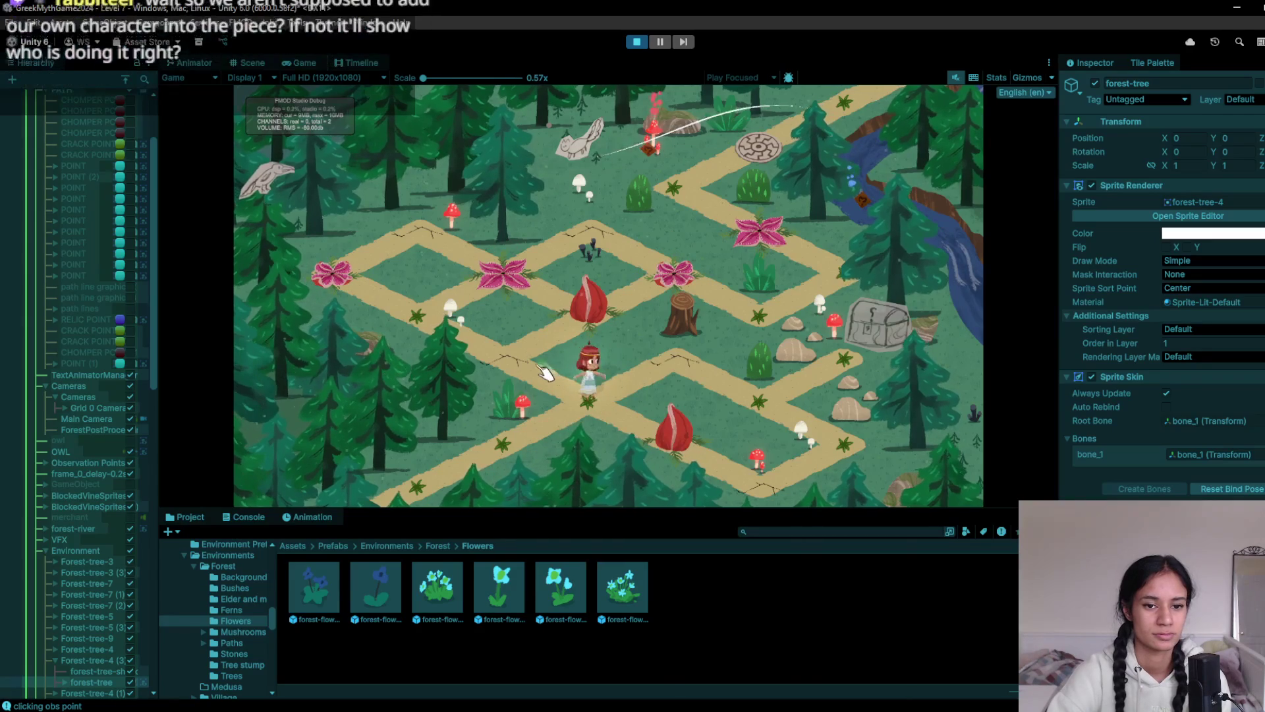
click(605, 312)
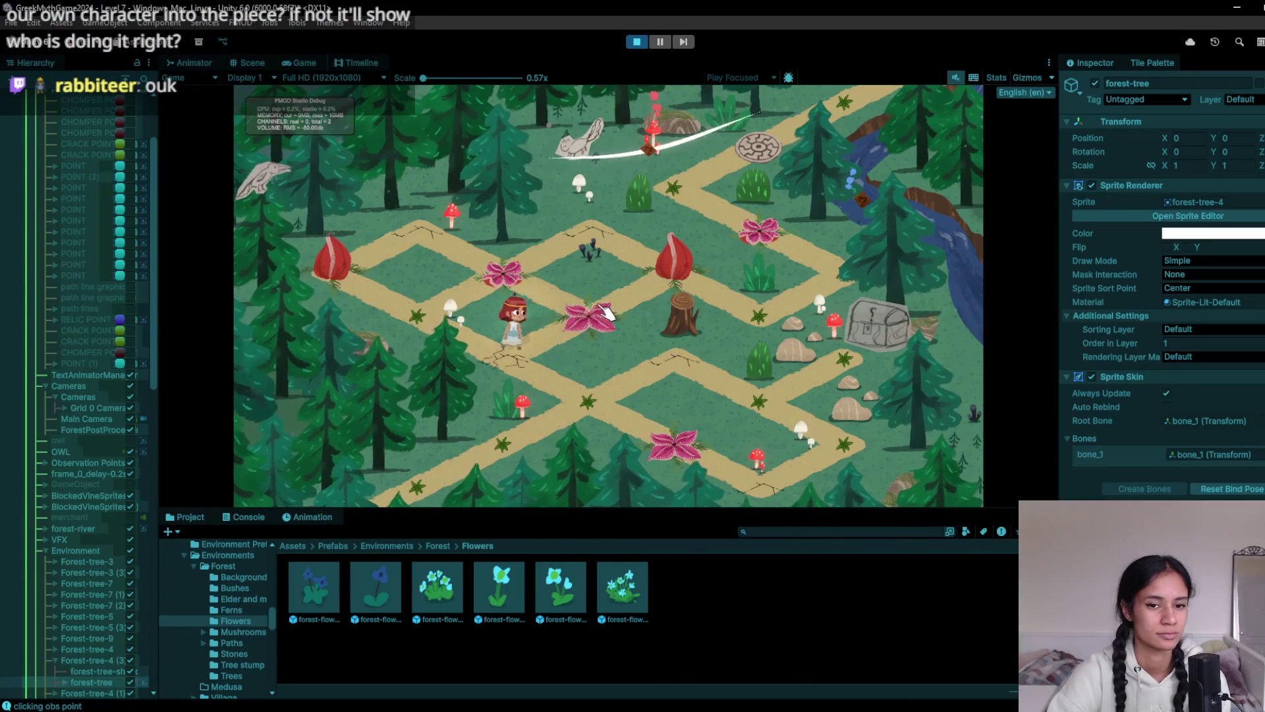
click(756, 325)
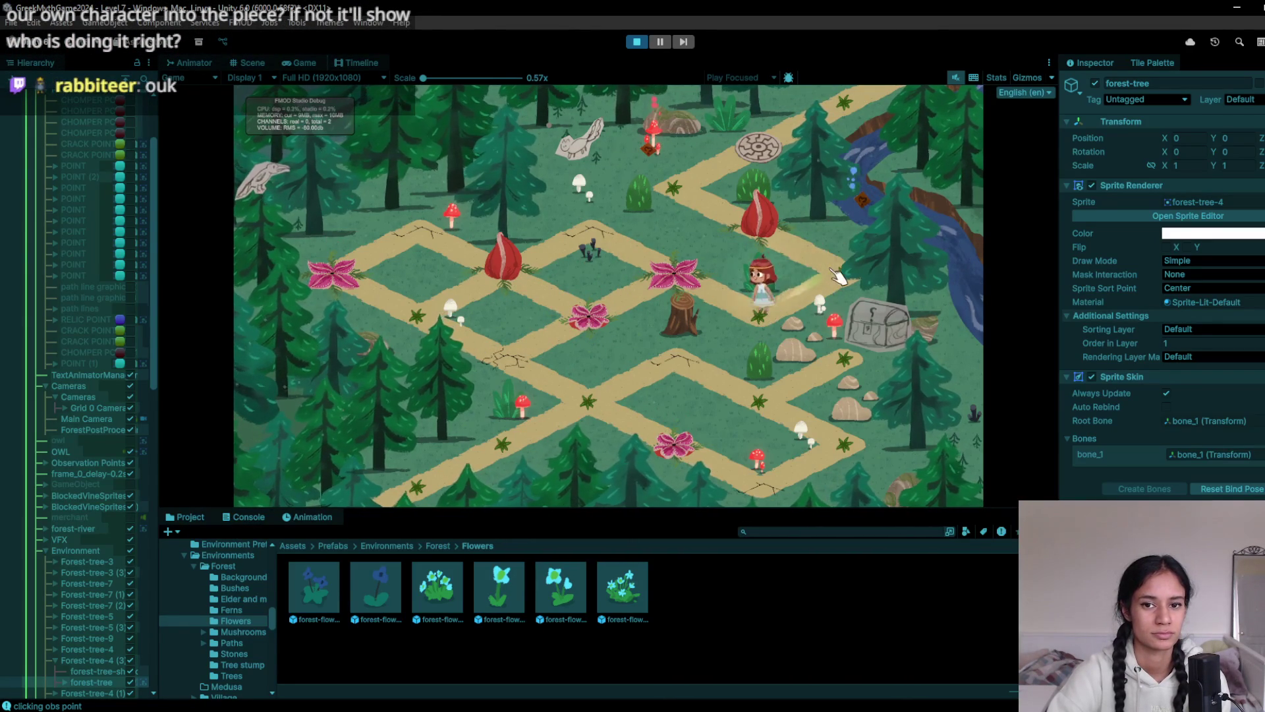
click(705, 210)
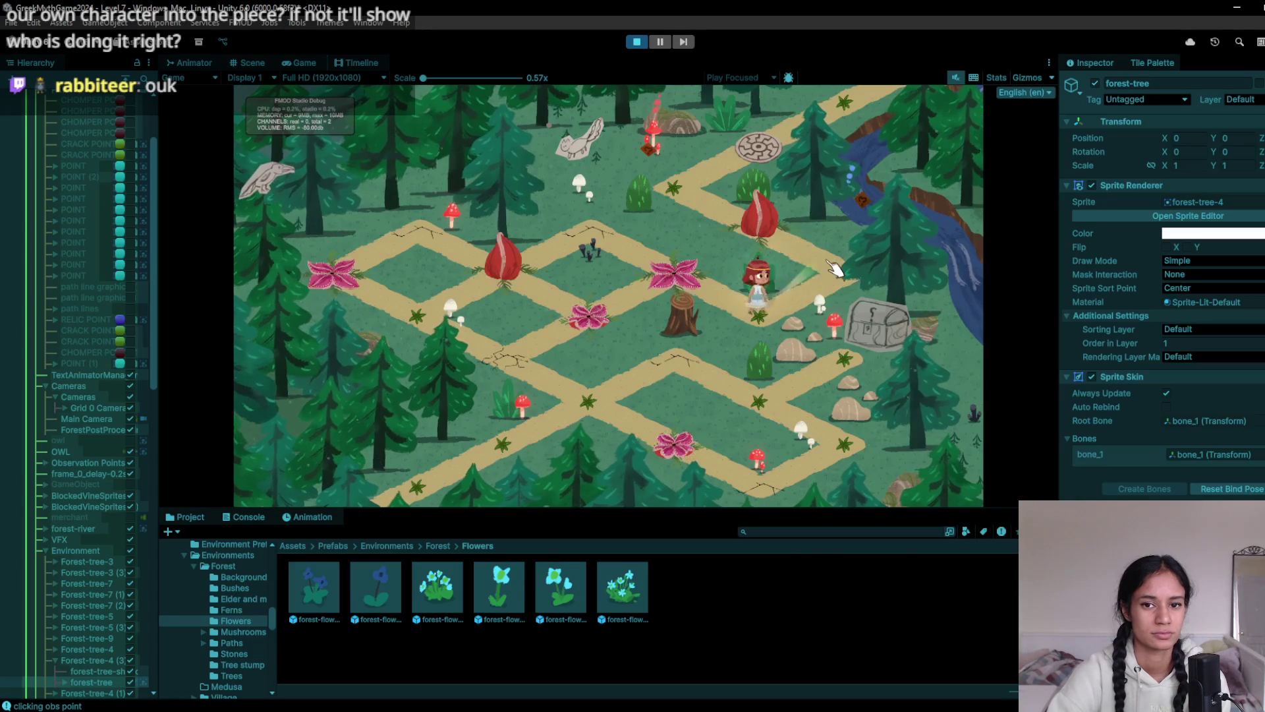
click(762, 155)
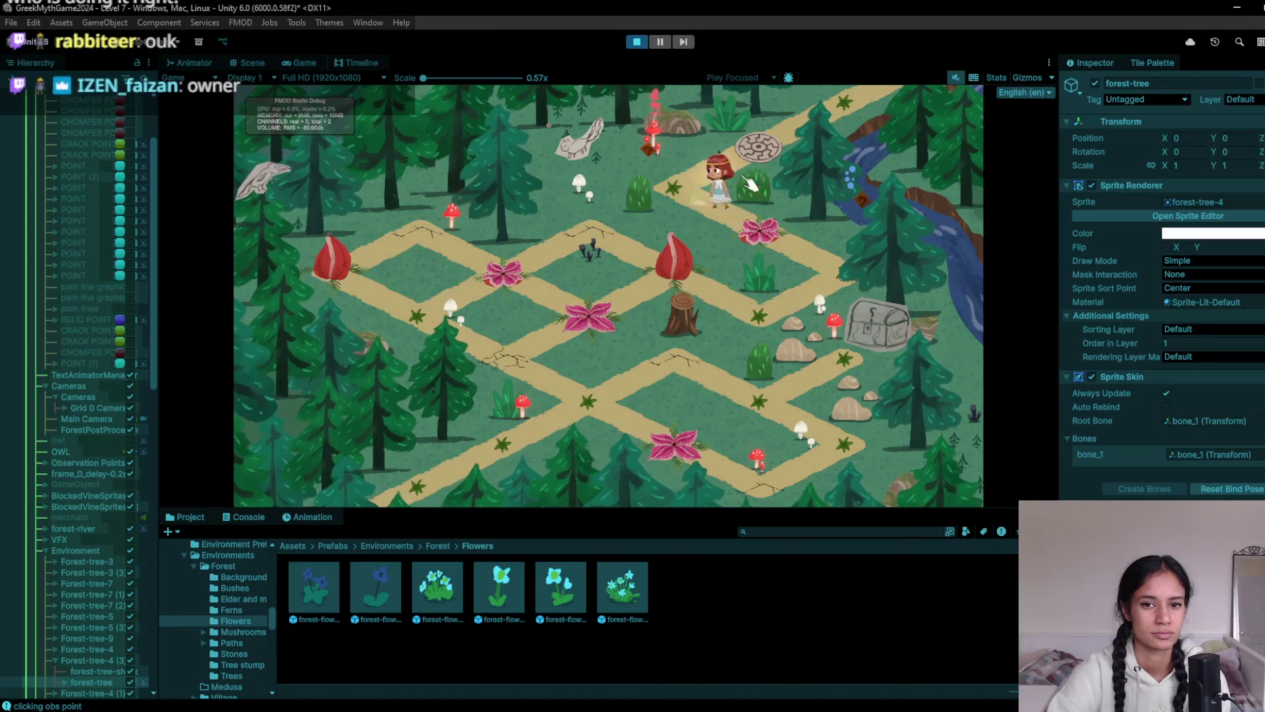
click(847, 117)
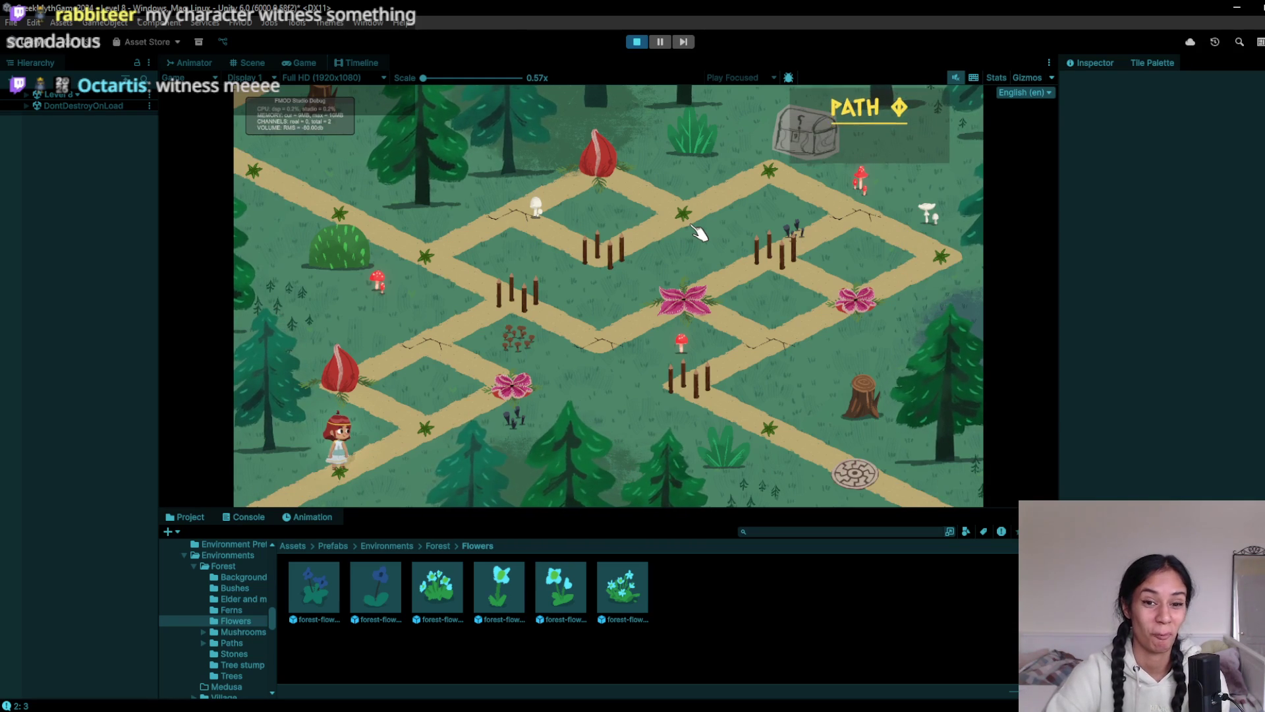
click(637, 42)
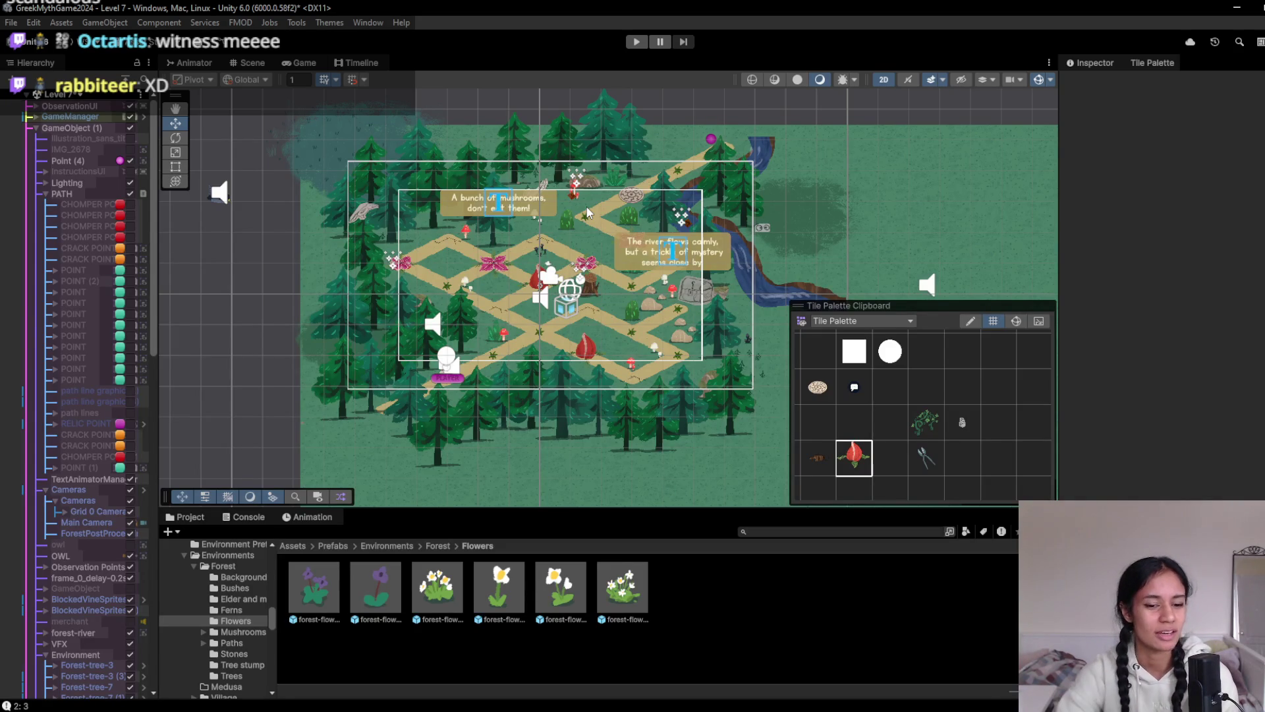
Switch to the Milanote board, scroll to Path 8, delete the RELIC #2 card, and return to Unity
mouse_move(382, 708)
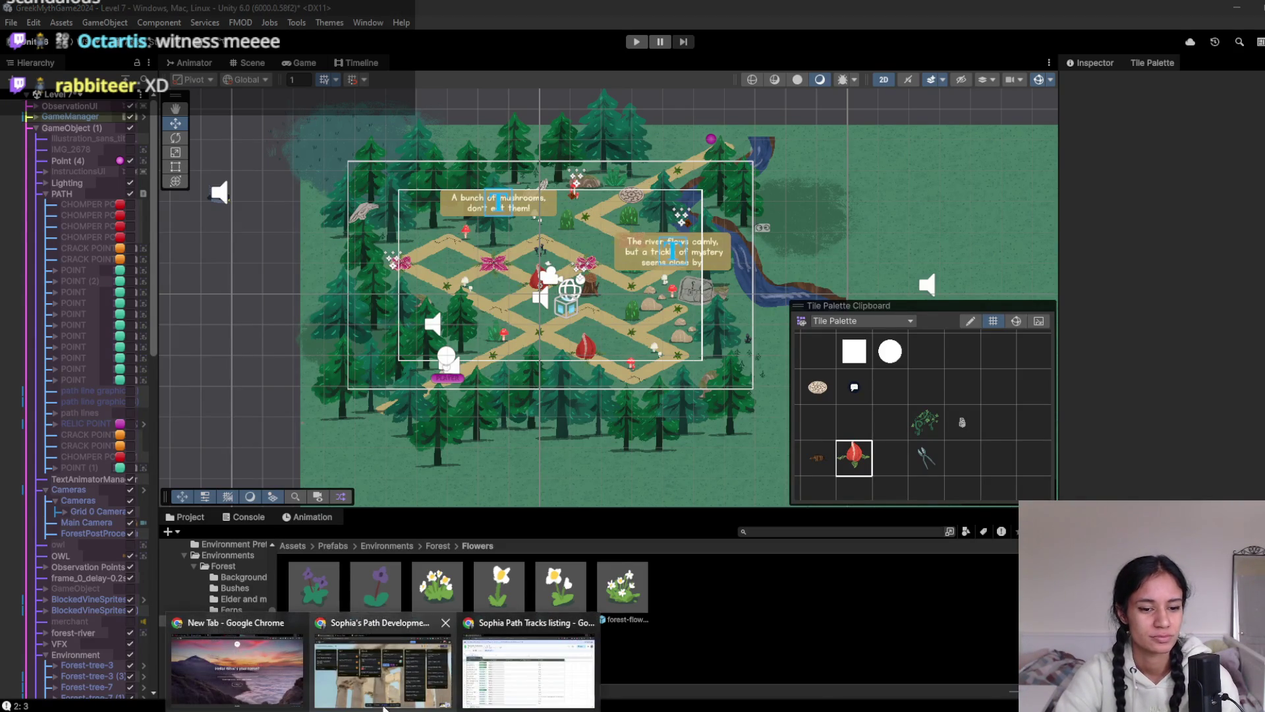
click(382, 656)
scroll(497, 393, up, 2)
scroll(549, 362, left, 2)
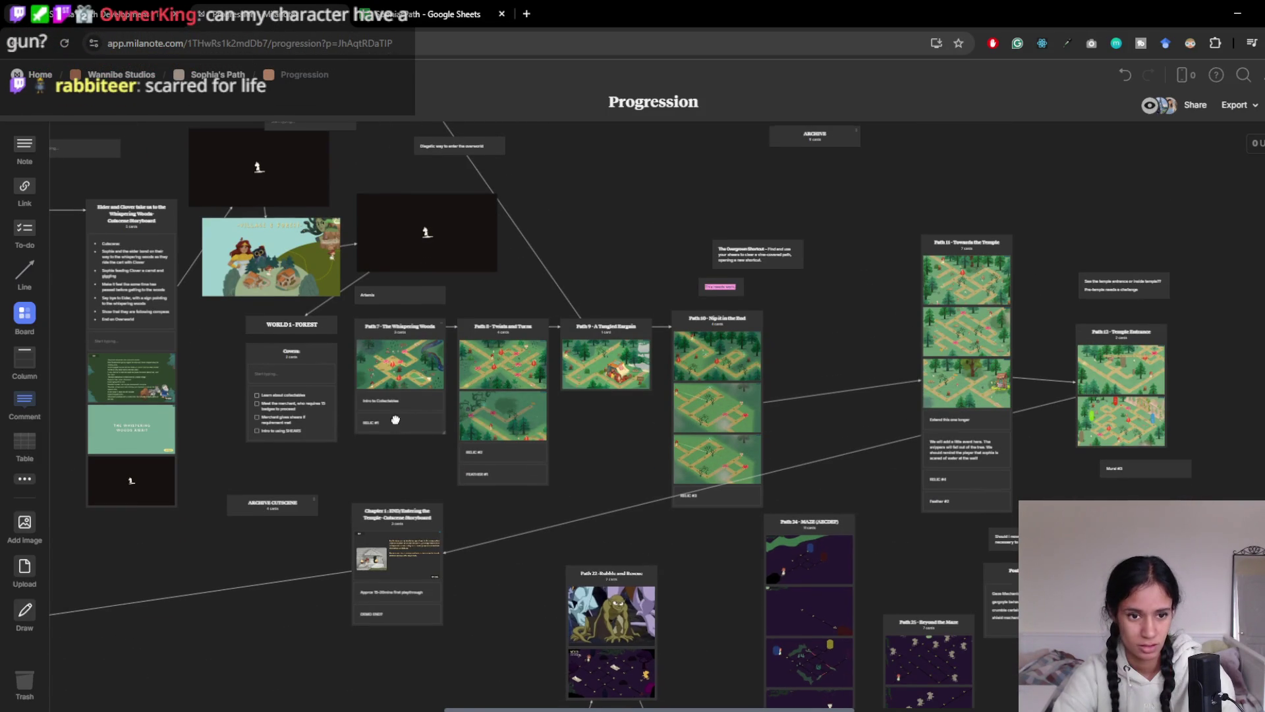
scroll(393, 419, left, 3)
scroll(623, 432, up, 2)
scroll(646, 576, up, 3)
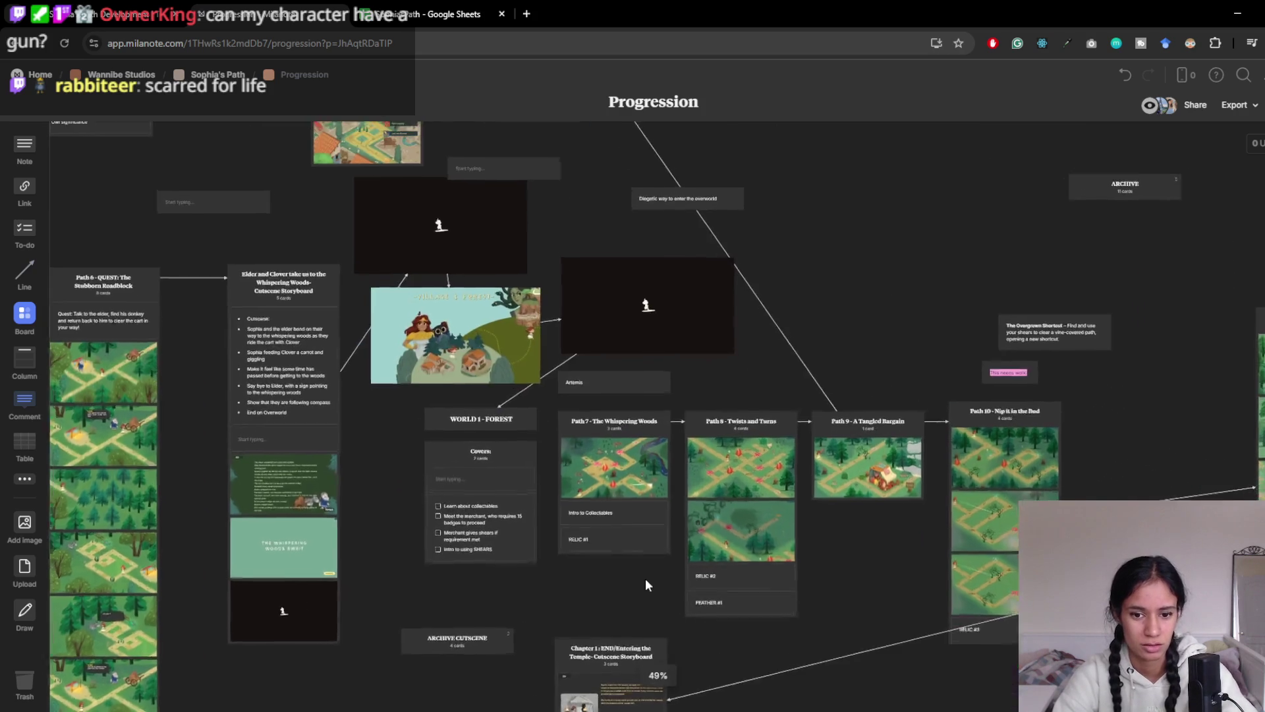
scroll(644, 596, up, 1)
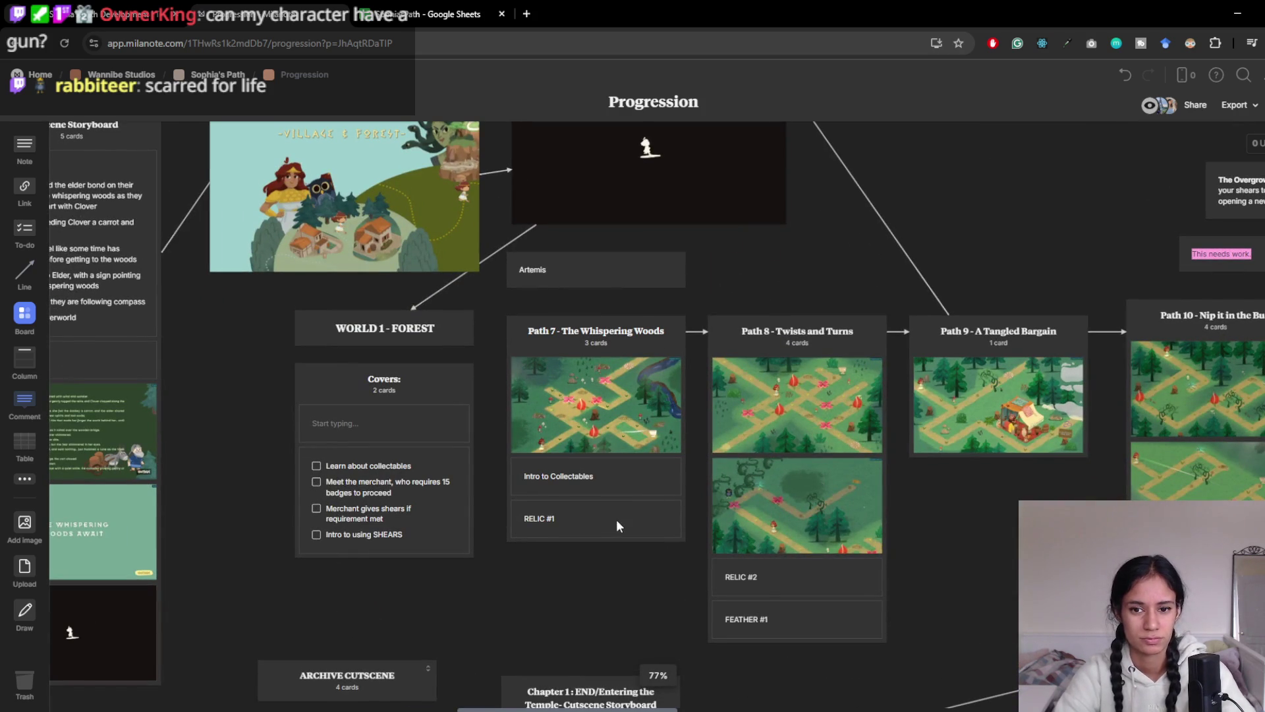
click(784, 573)
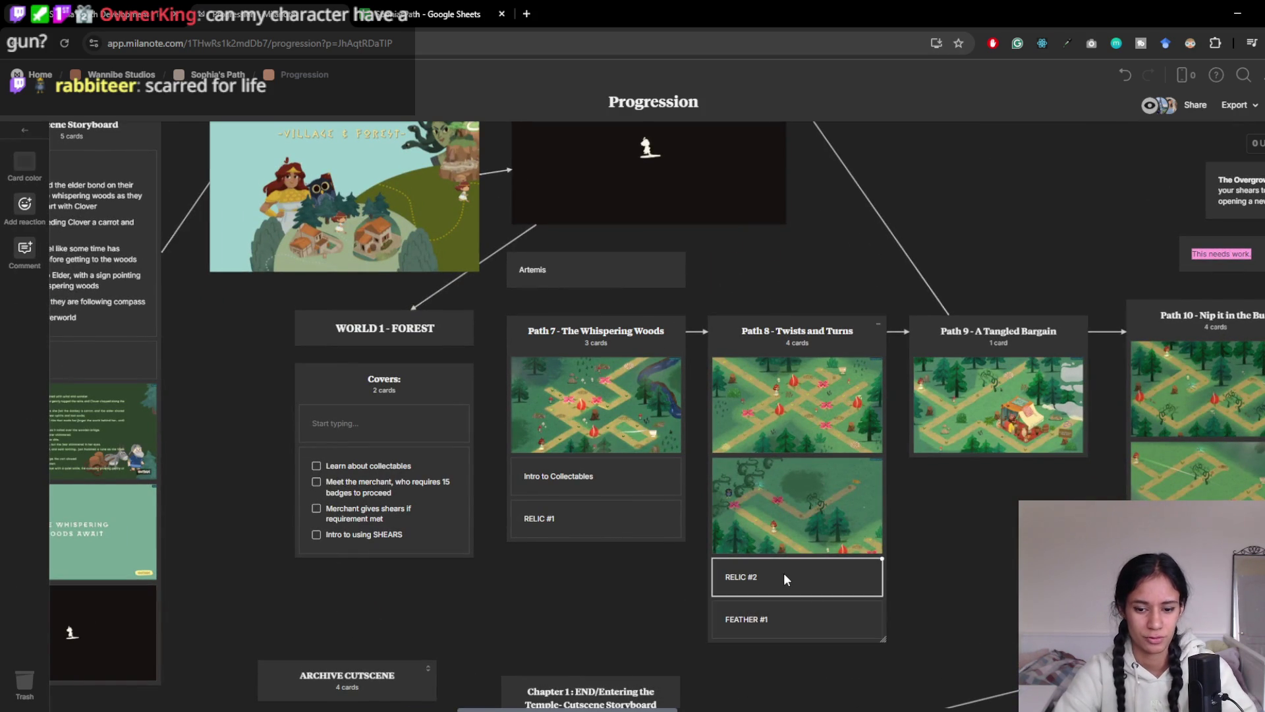
key(Delete)
click(1237, 14)
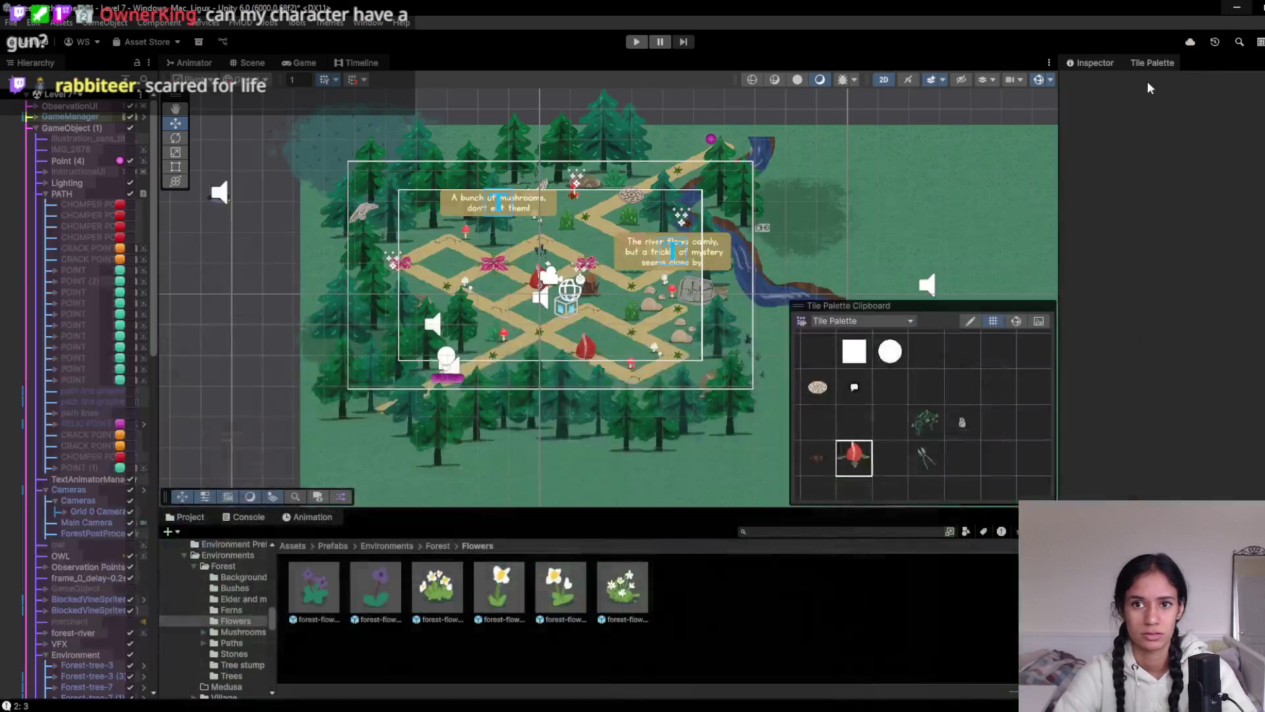
Playtest the level, walking the character to the central junction, then stop
scroll(162, 196, up, 3)
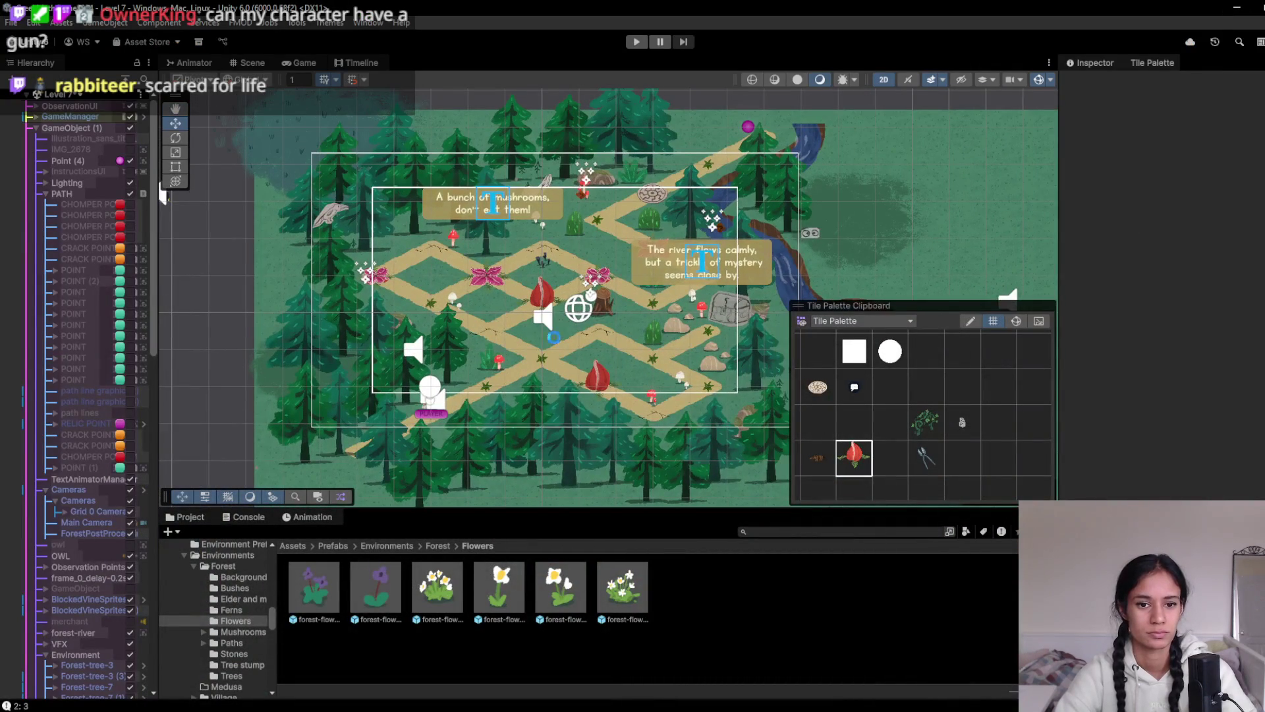
click(637, 41)
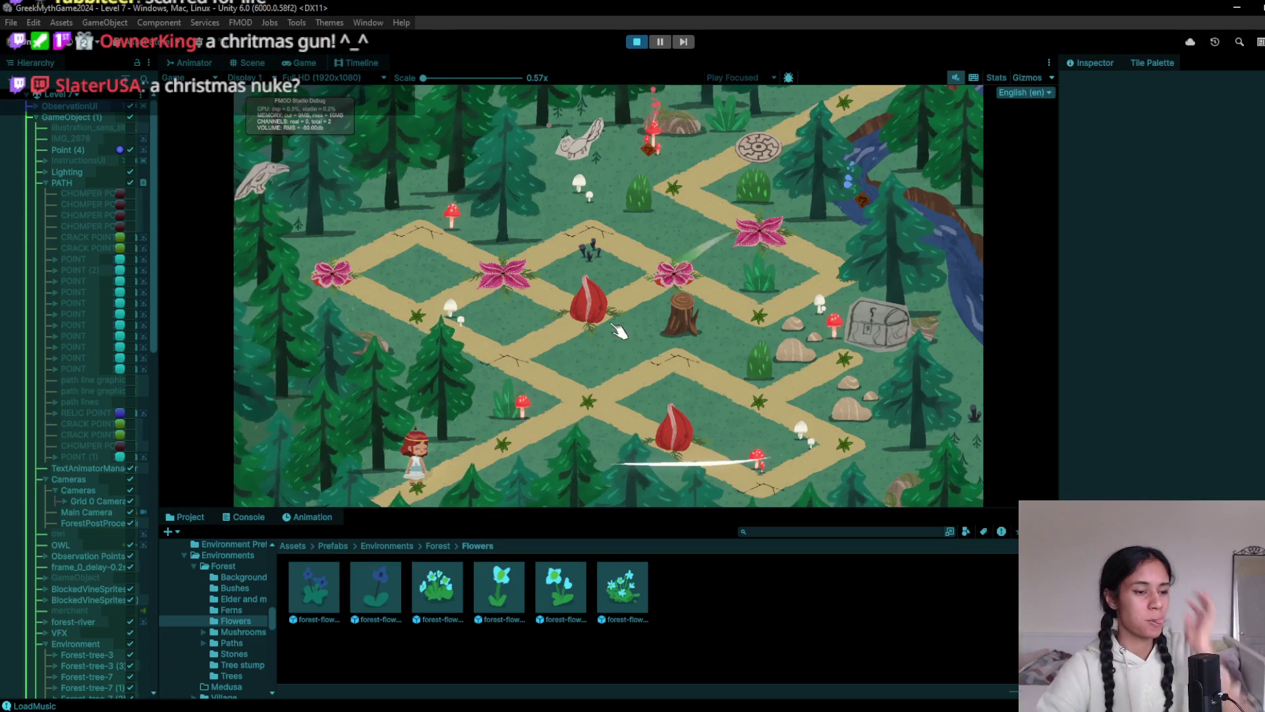
click(537, 435)
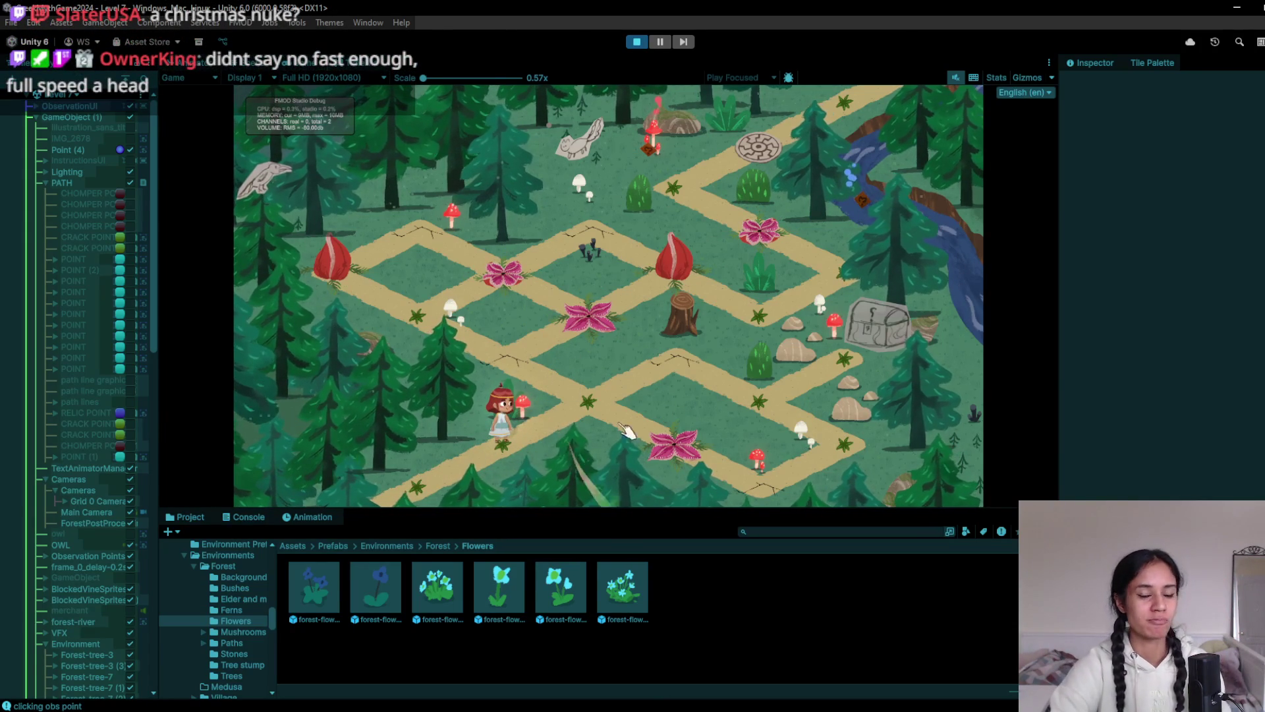
click(557, 381)
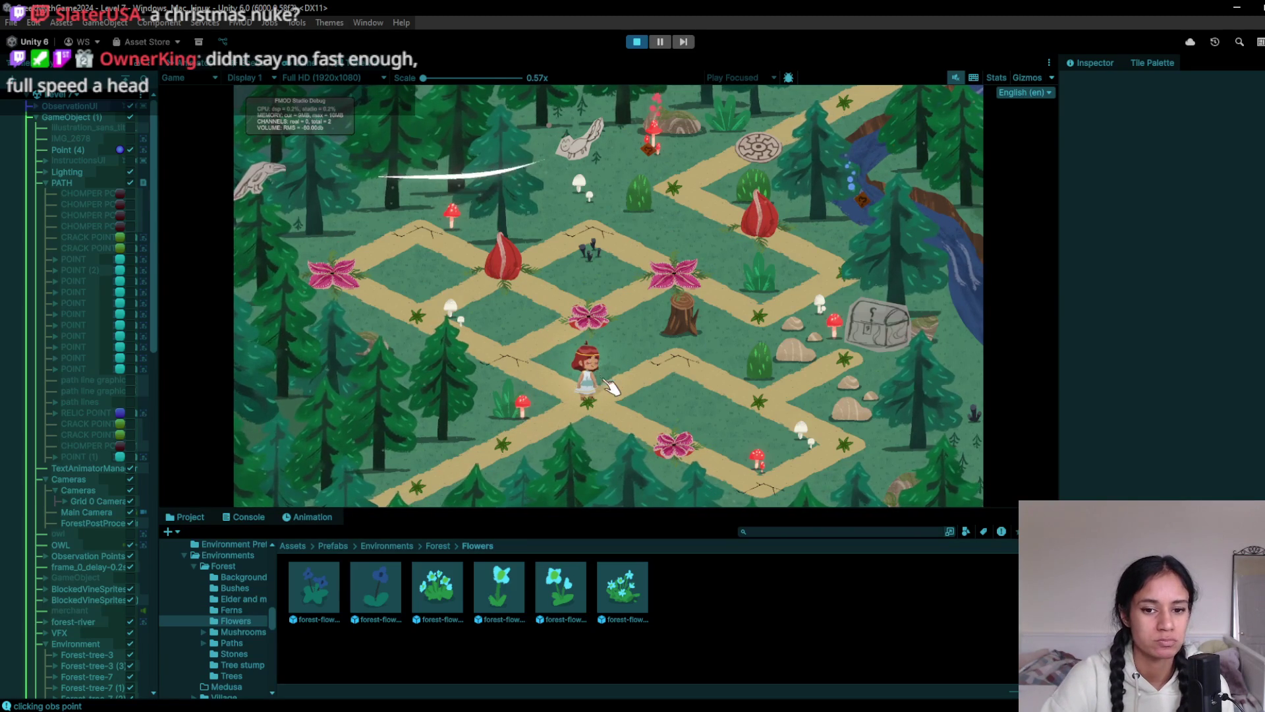
click(636, 42)
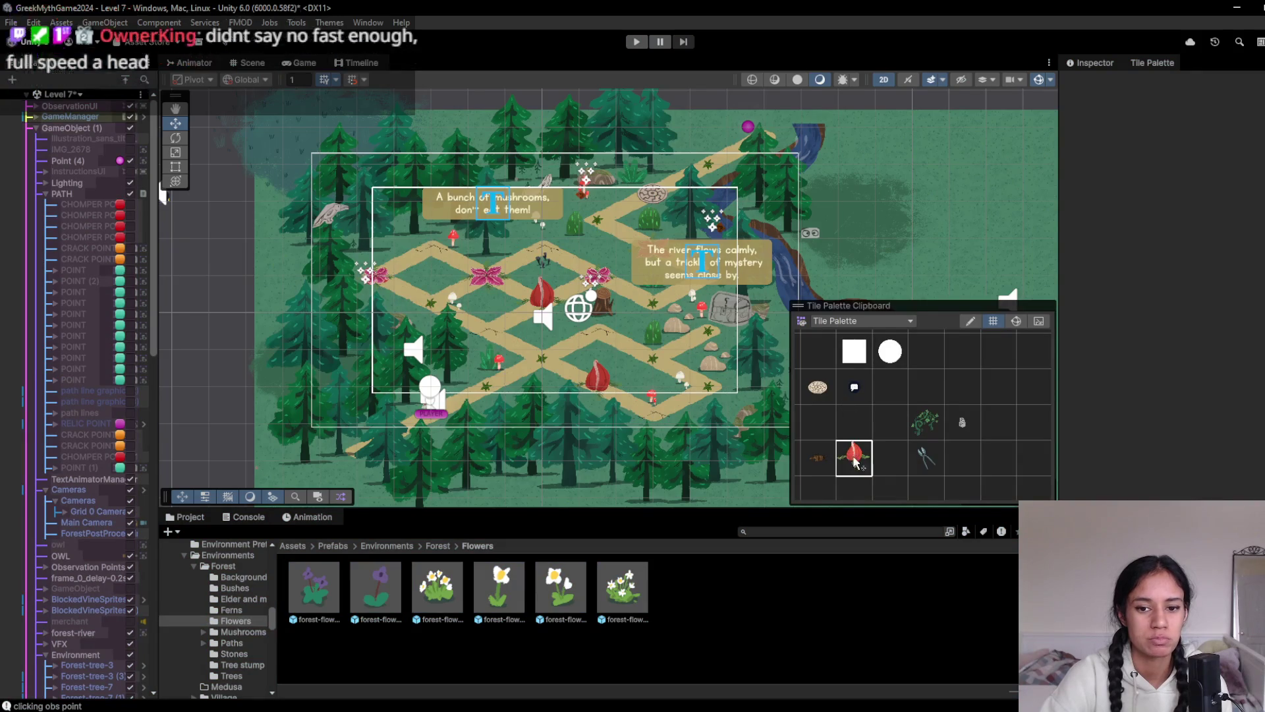
Replay via the right-hand path back to the cracked spot, then paint a flytrap on the path and replay
scroll(477, 346, up, 4)
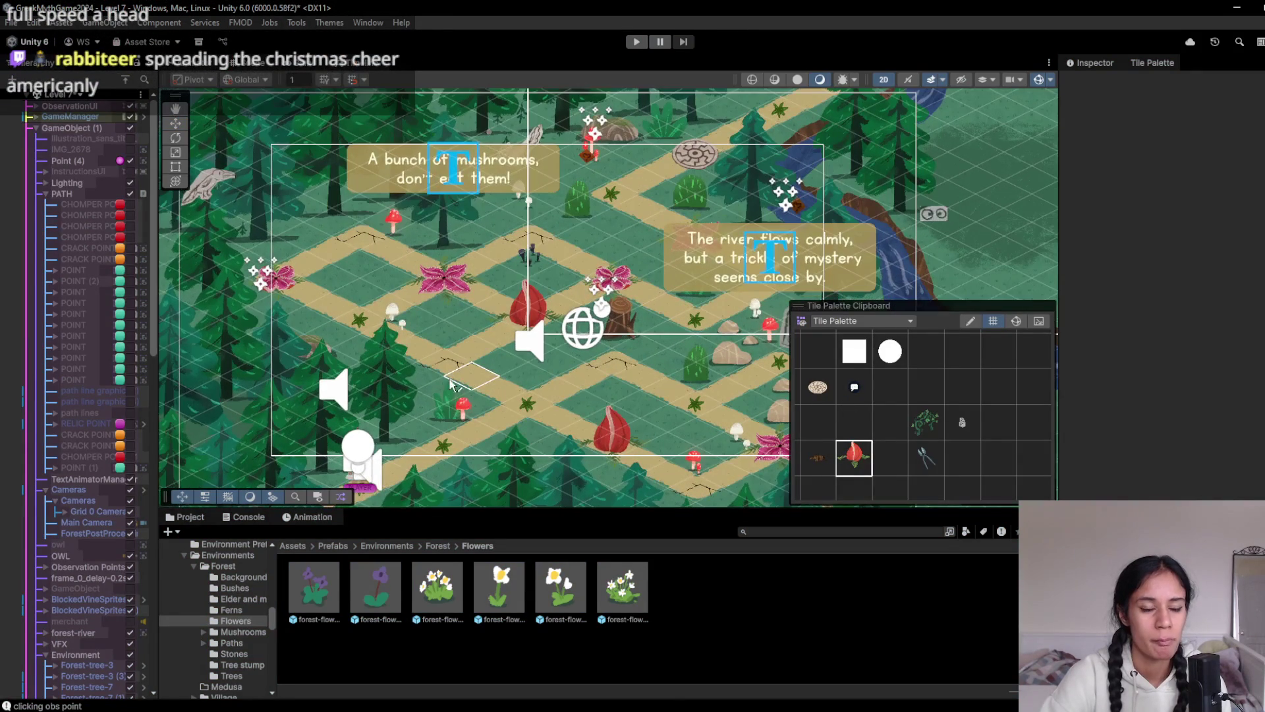
click(636, 42)
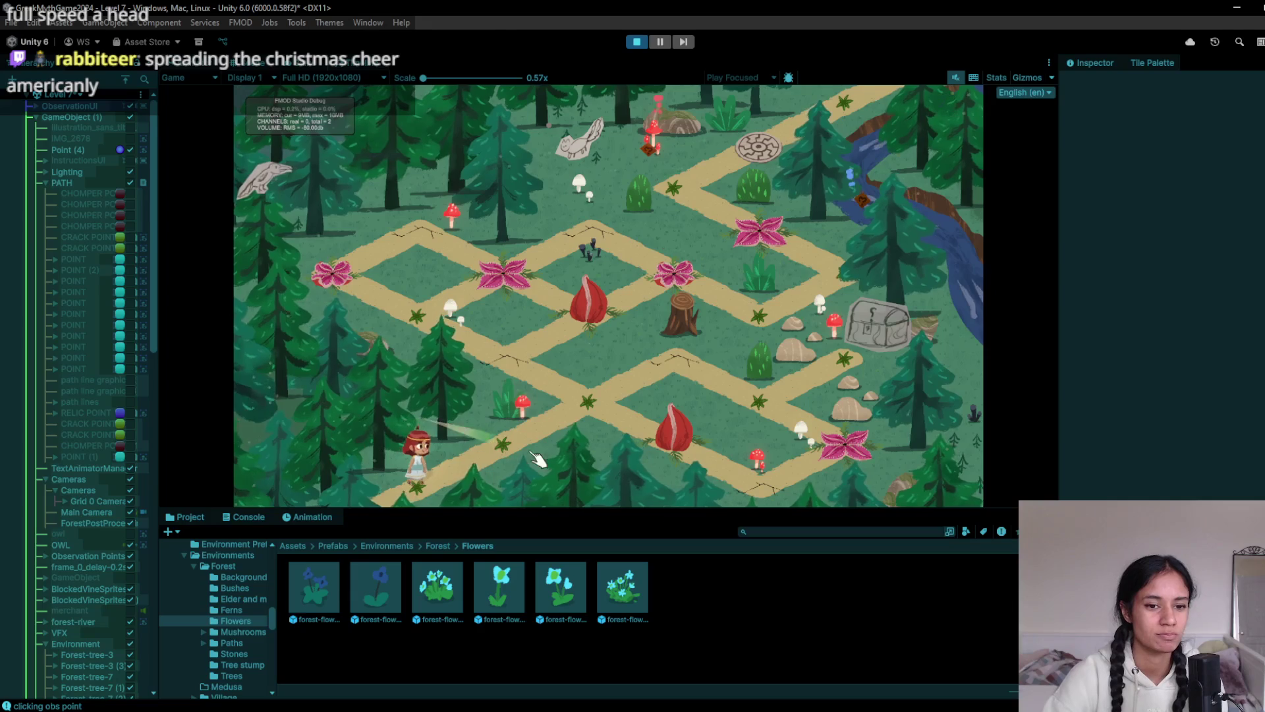
click(593, 435)
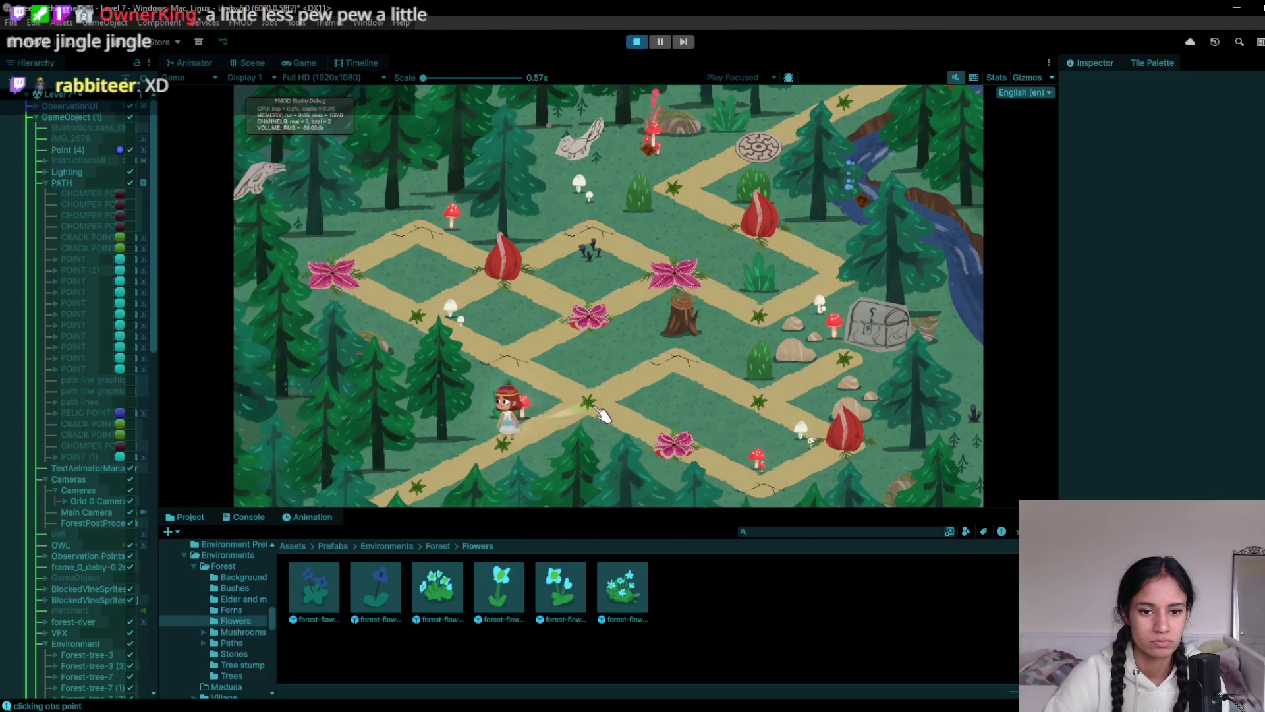
click(672, 447)
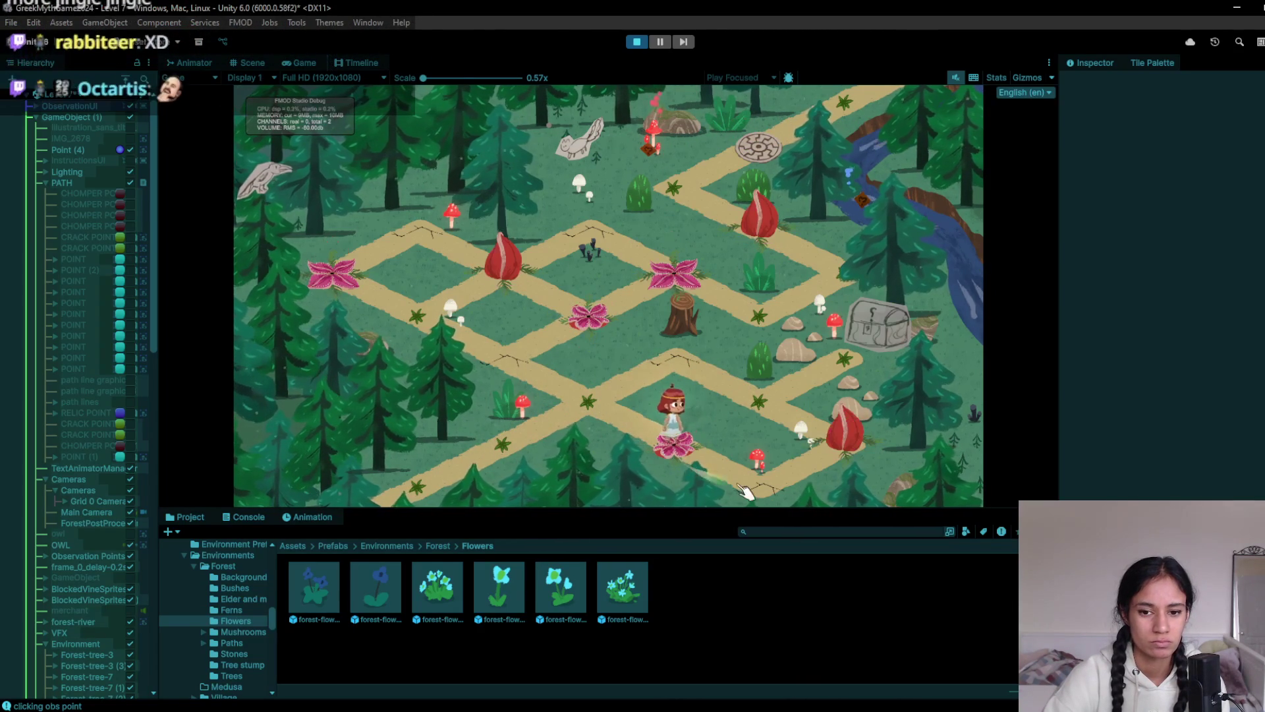
click(856, 386)
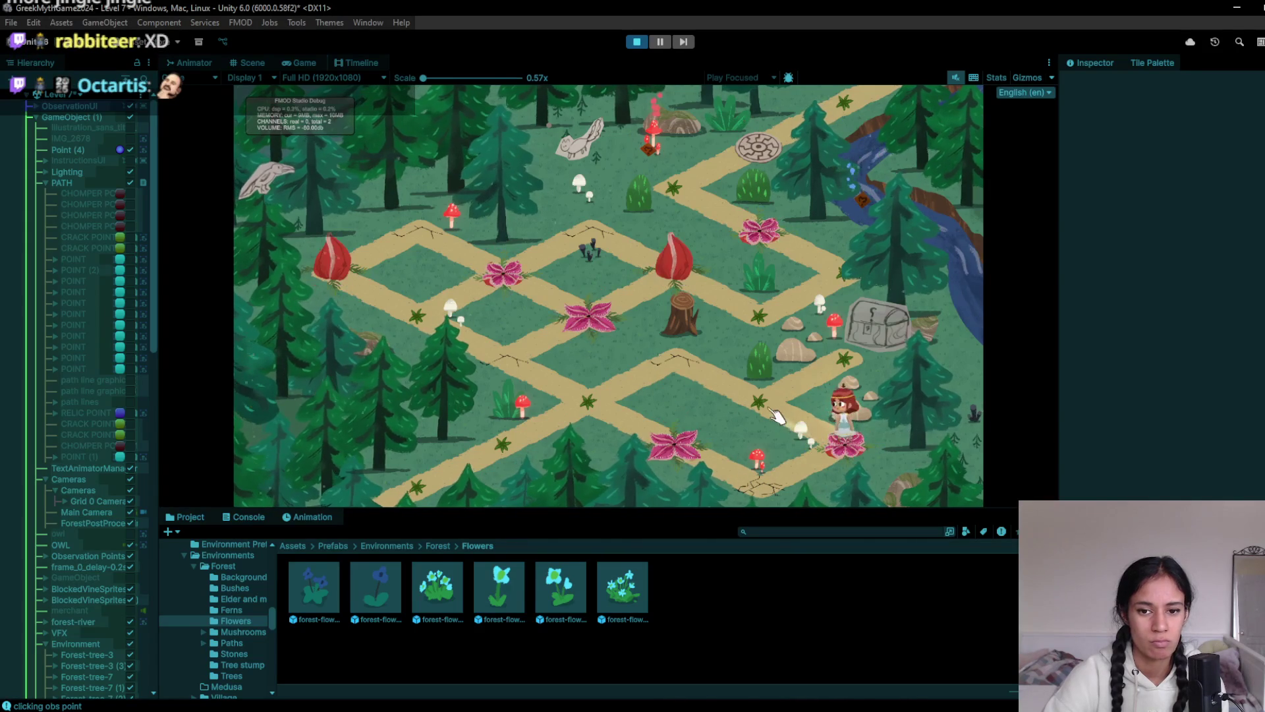
click(613, 399)
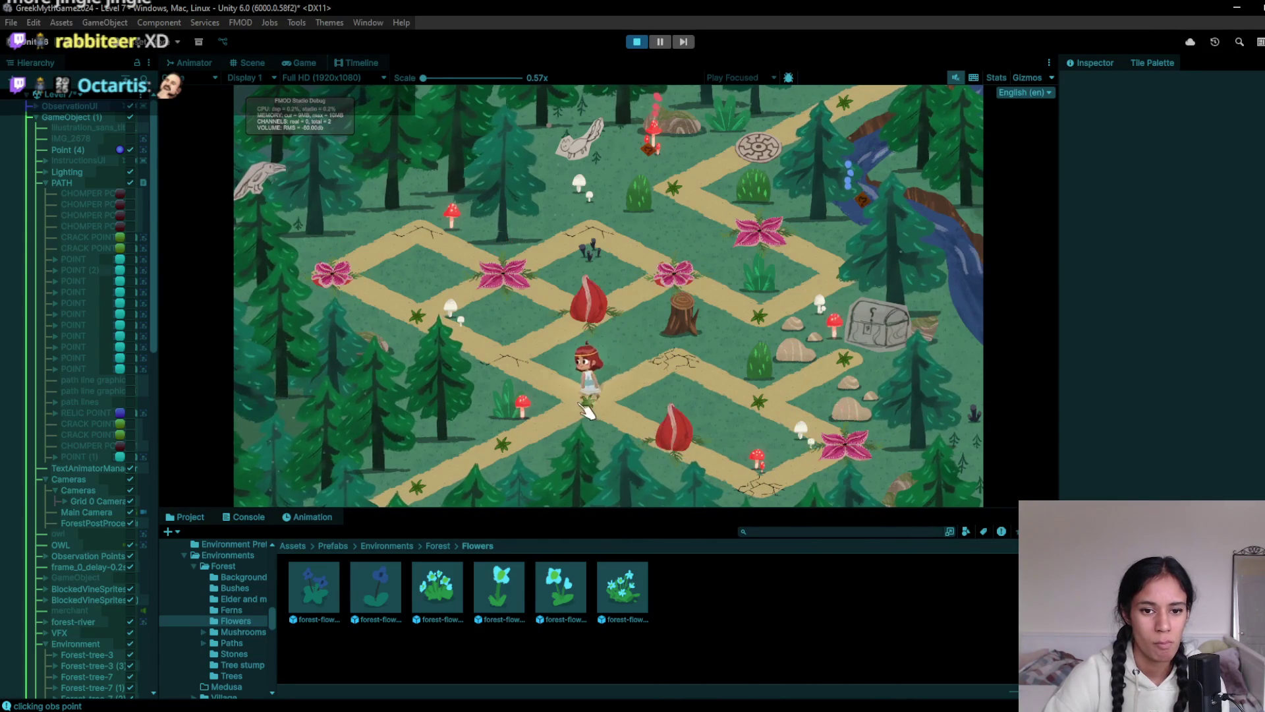
click(545, 369)
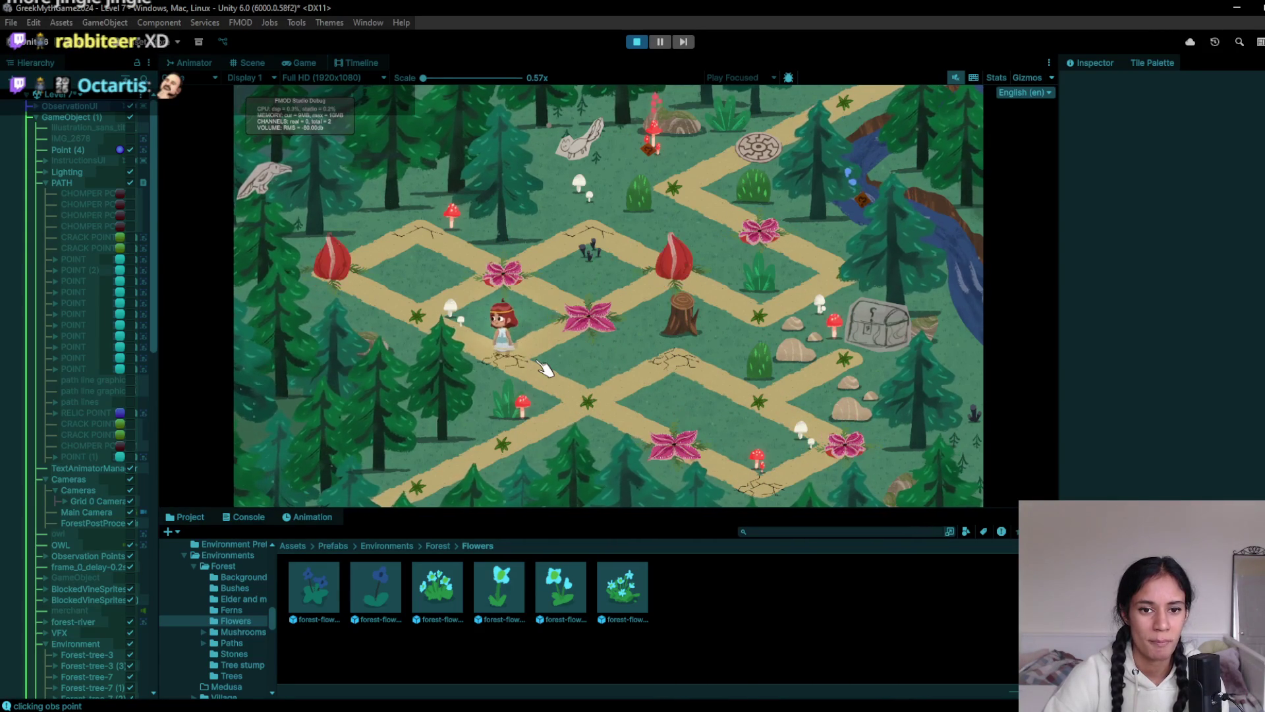
click(637, 42)
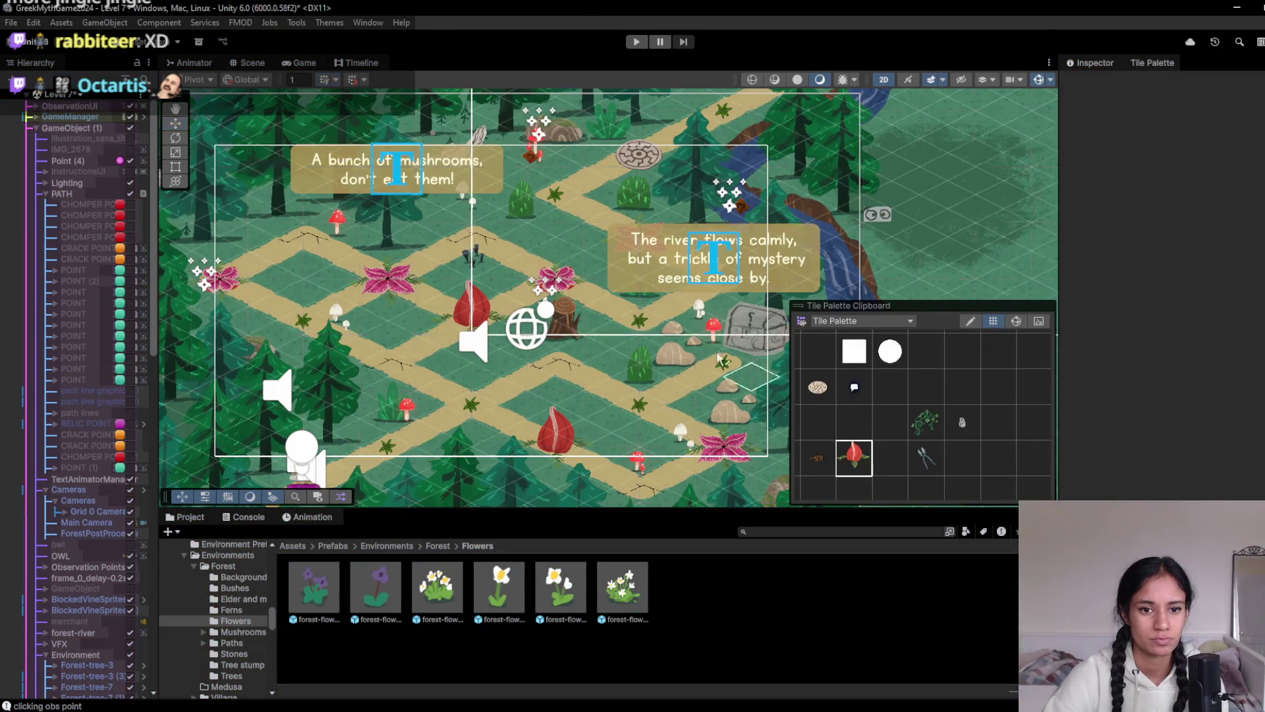
click(544, 283)
click(636, 43)
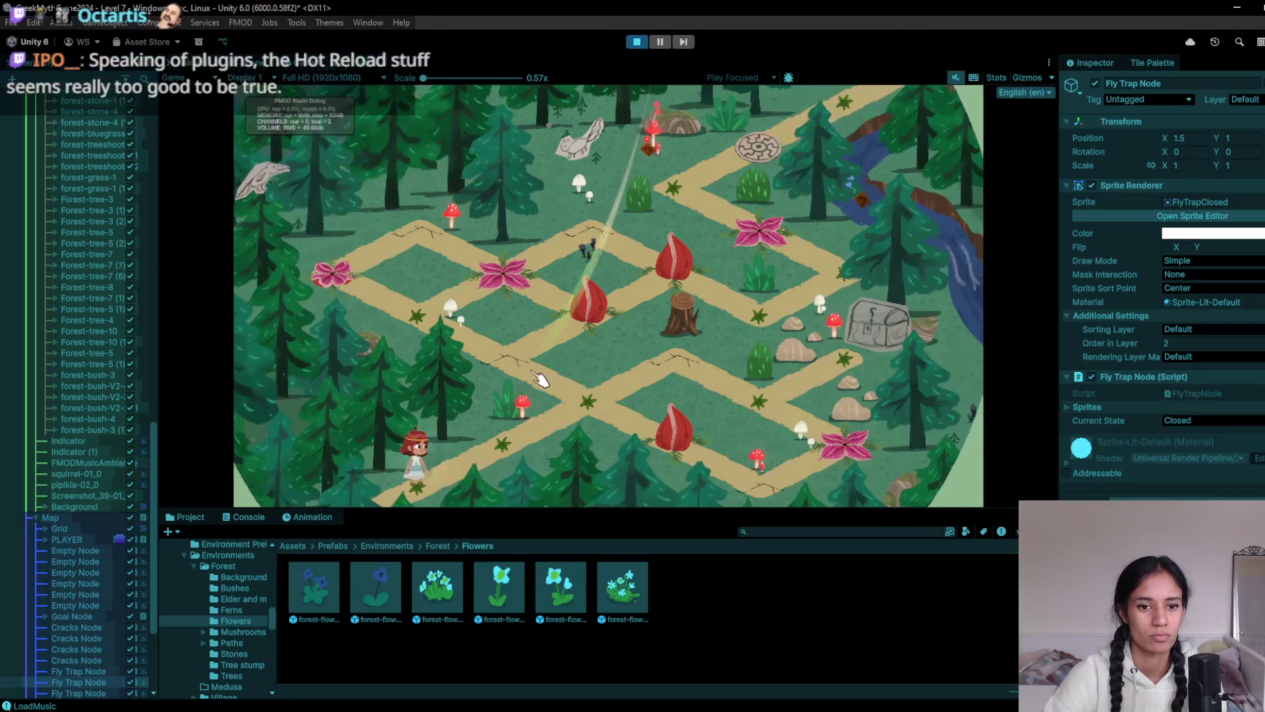
click(530, 448)
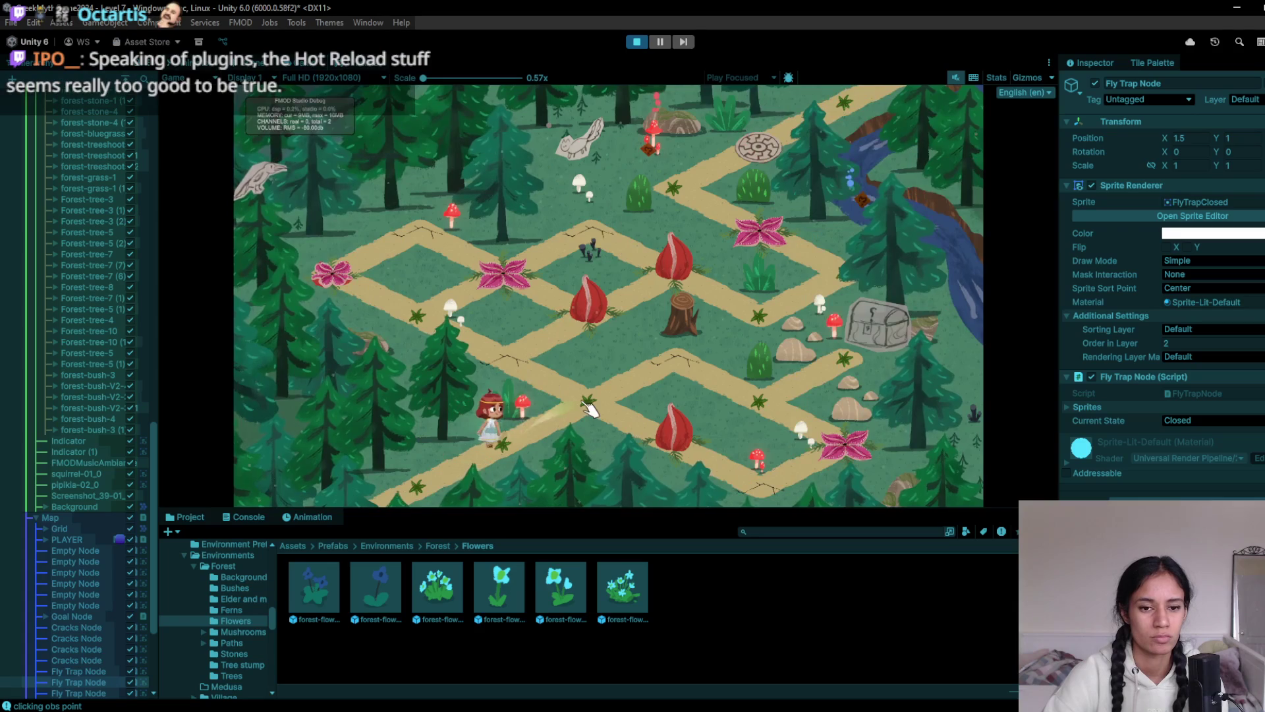
click(527, 372)
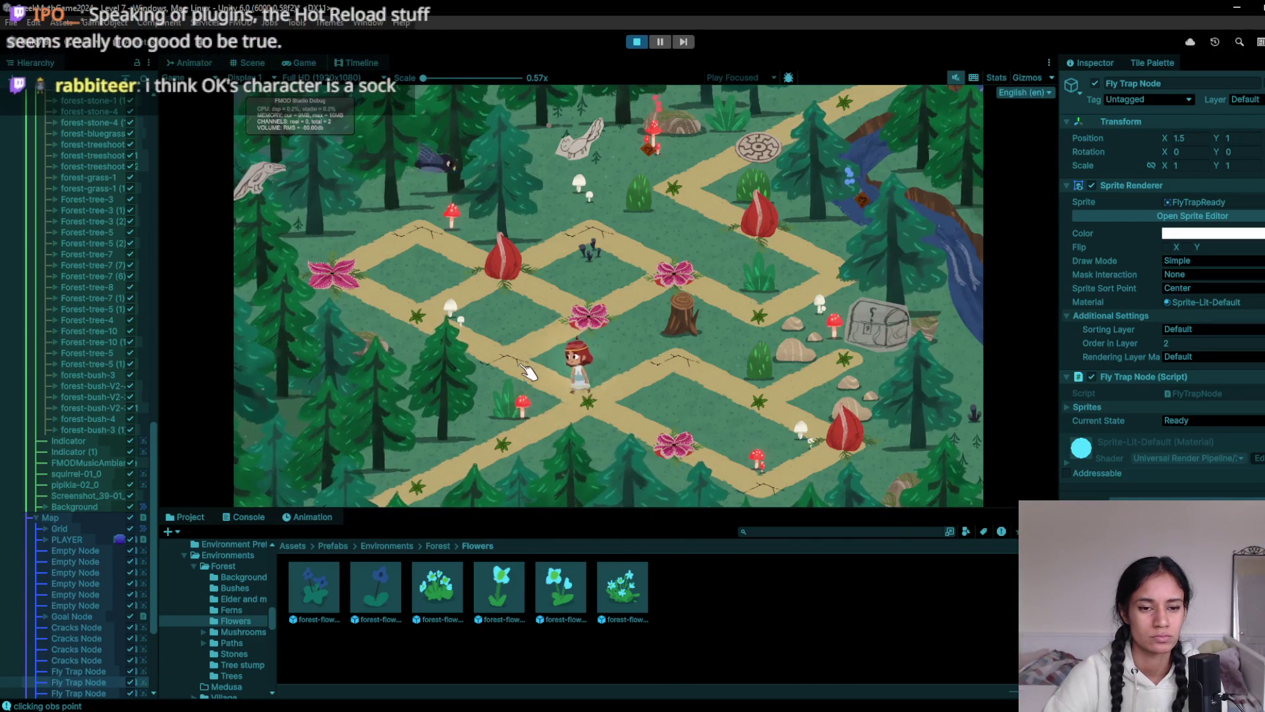
click(428, 322)
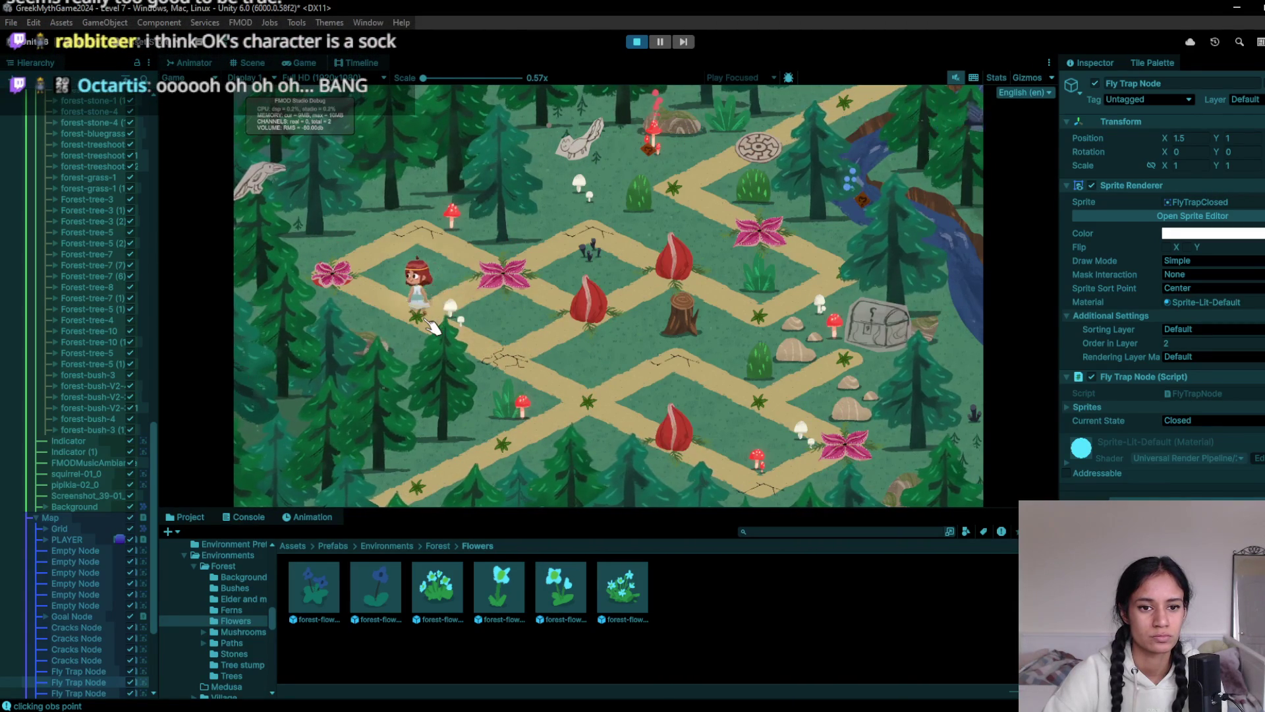
click(637, 42)
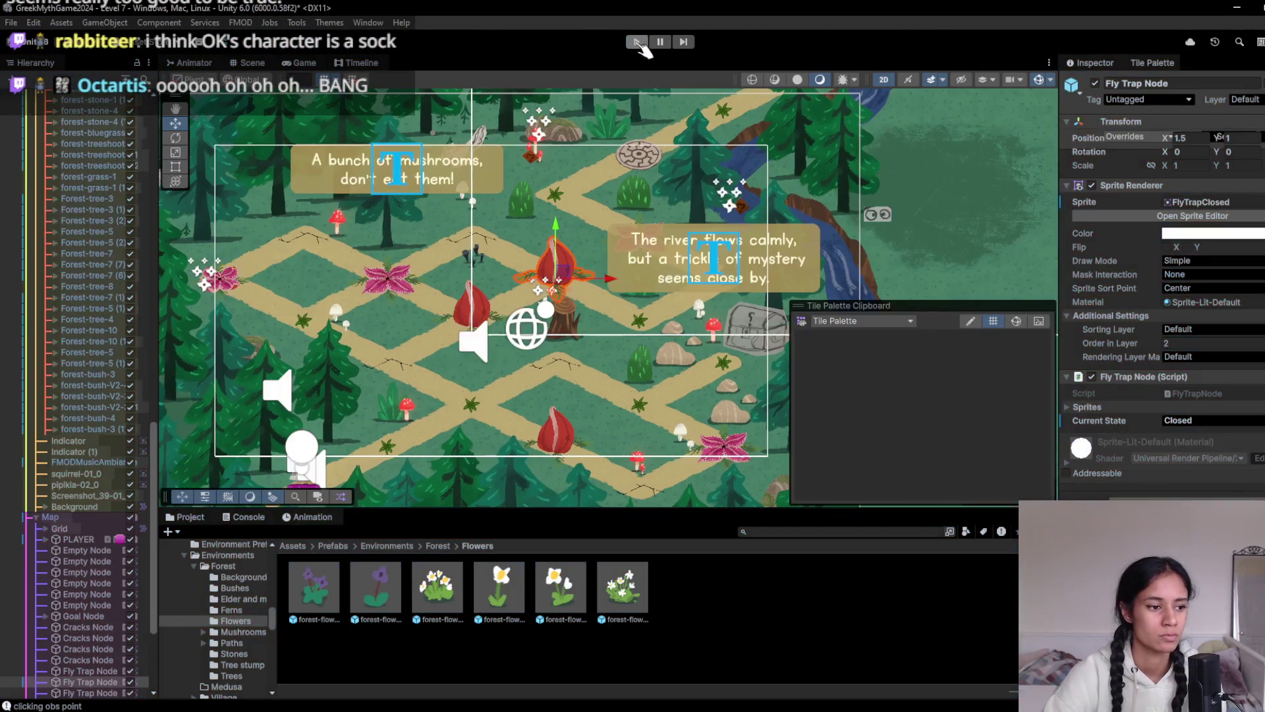
click(636, 42)
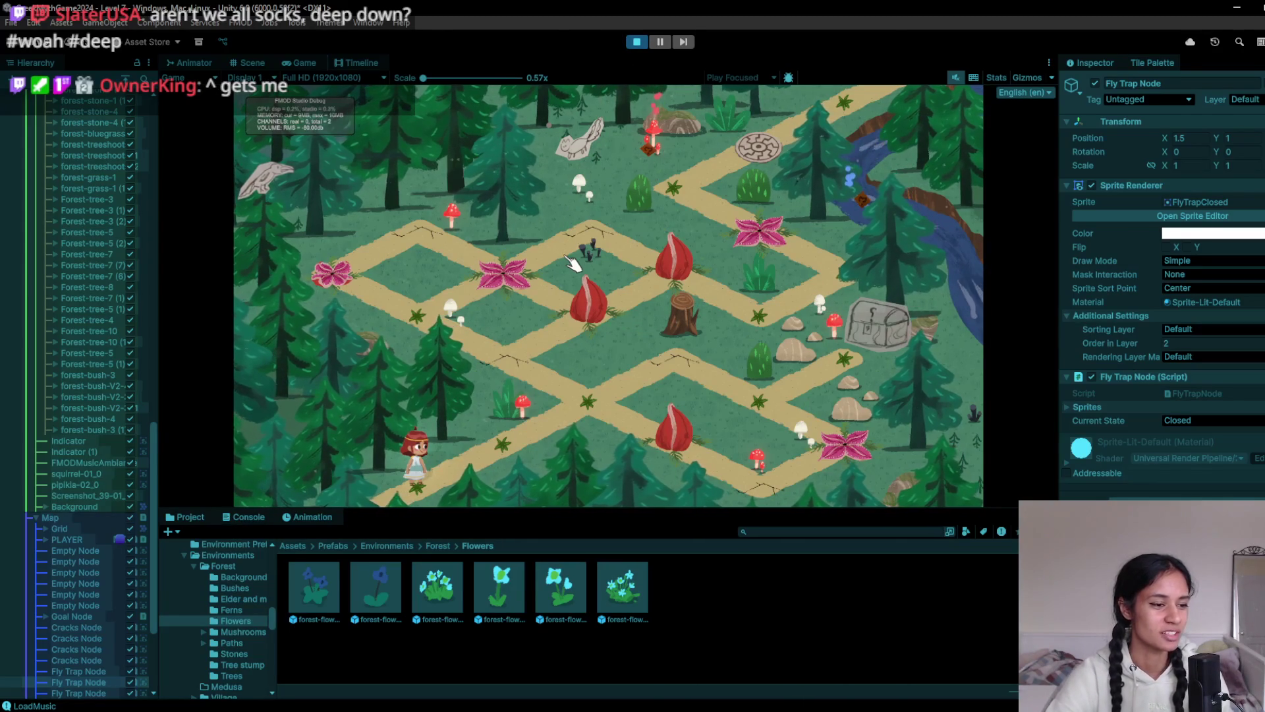
click(583, 393)
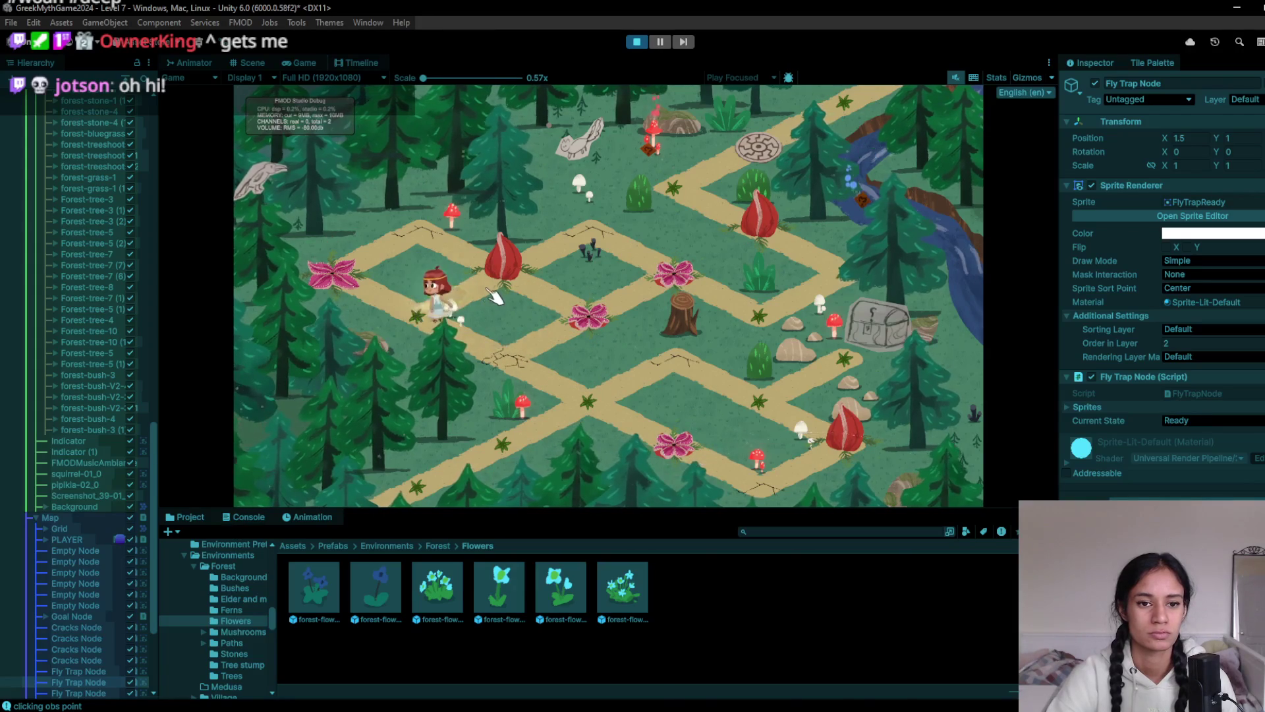
key(a)
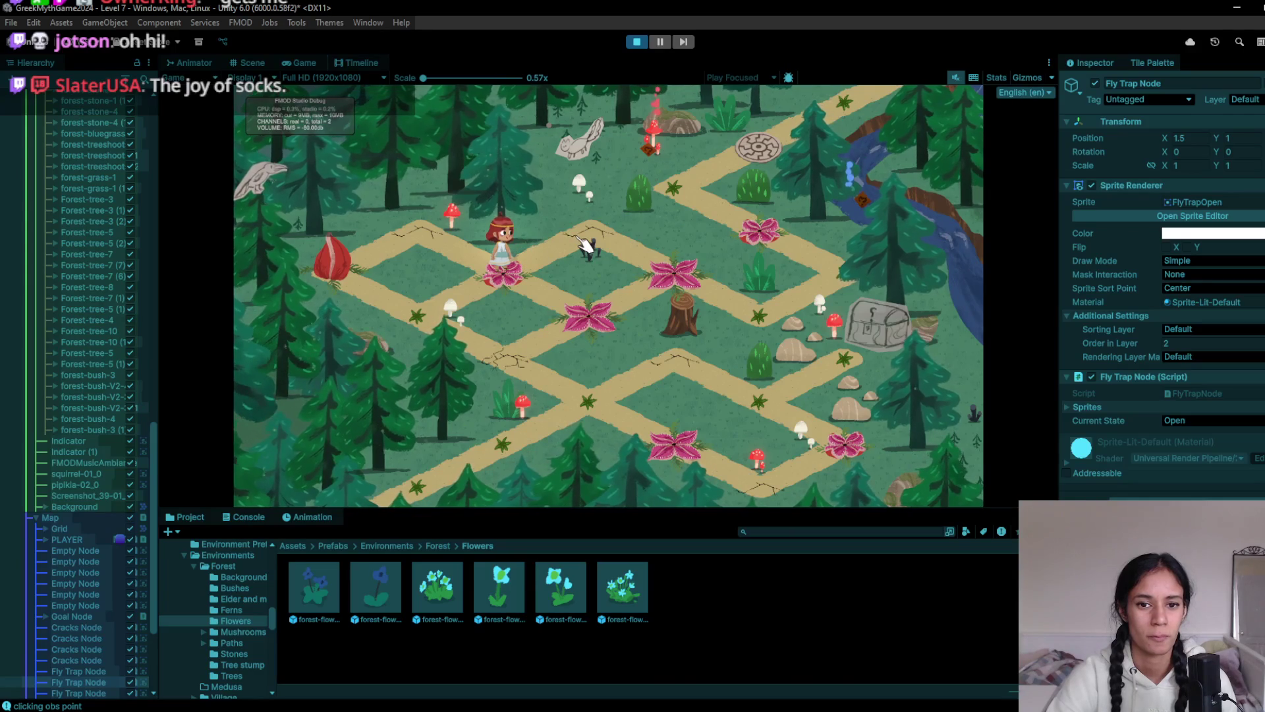
click(596, 319)
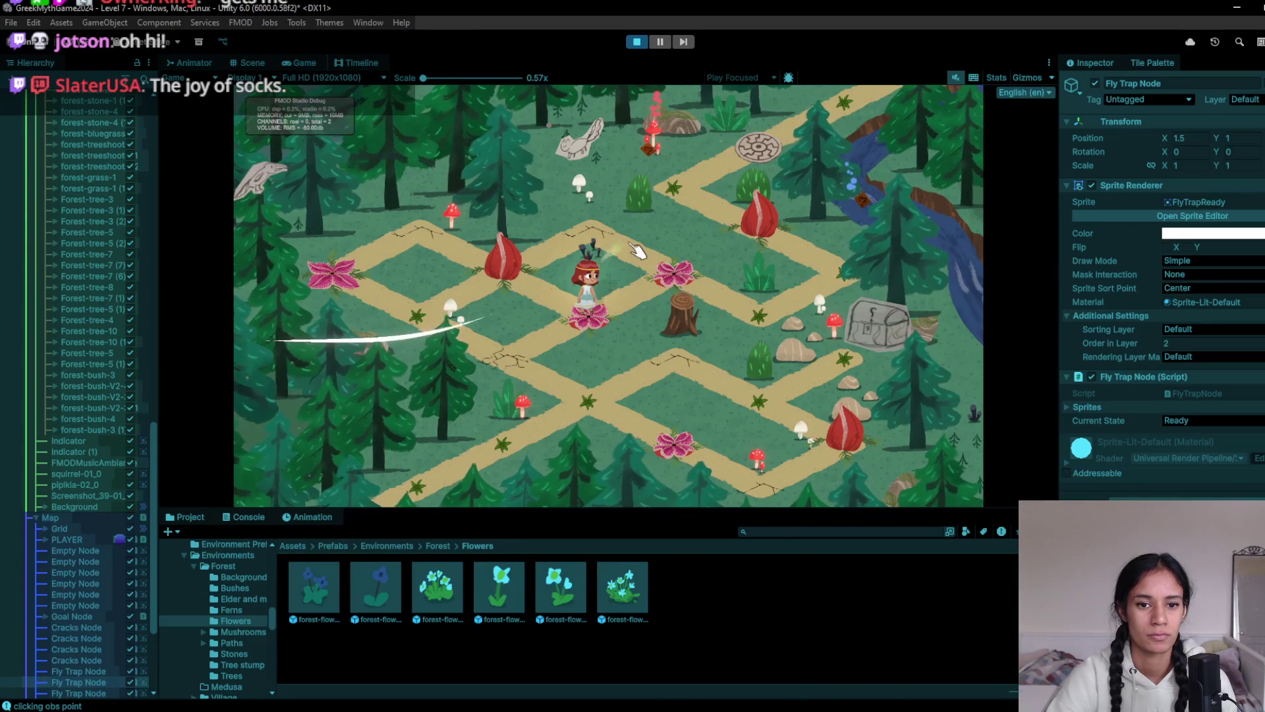
click(638, 44)
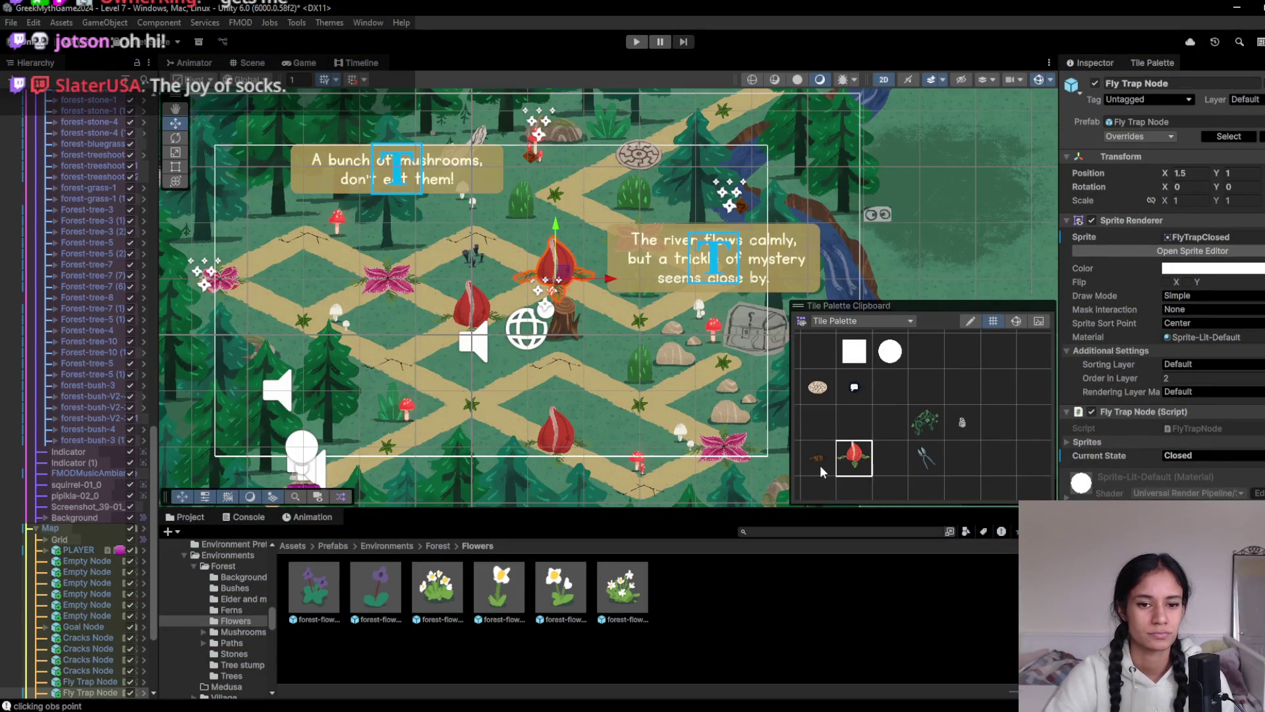
Playtest, walking the character up-right and then left toward a path node, then stop
click(636, 43)
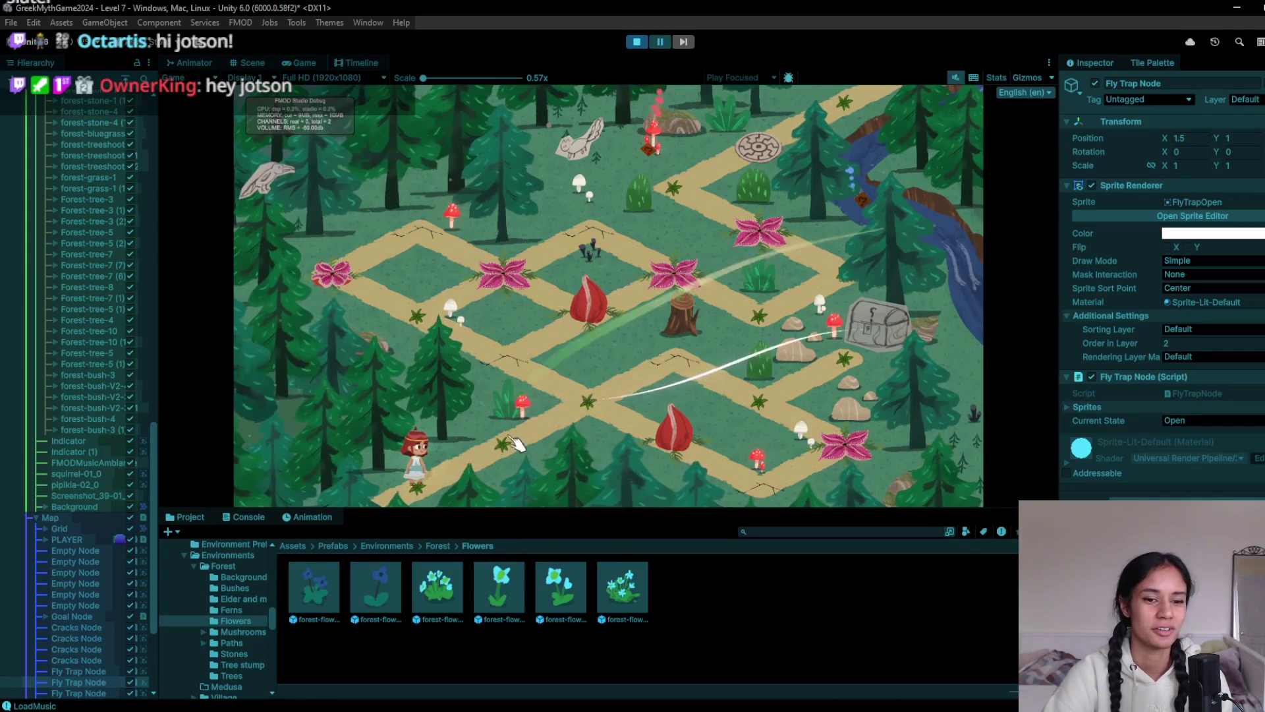
click(593, 403)
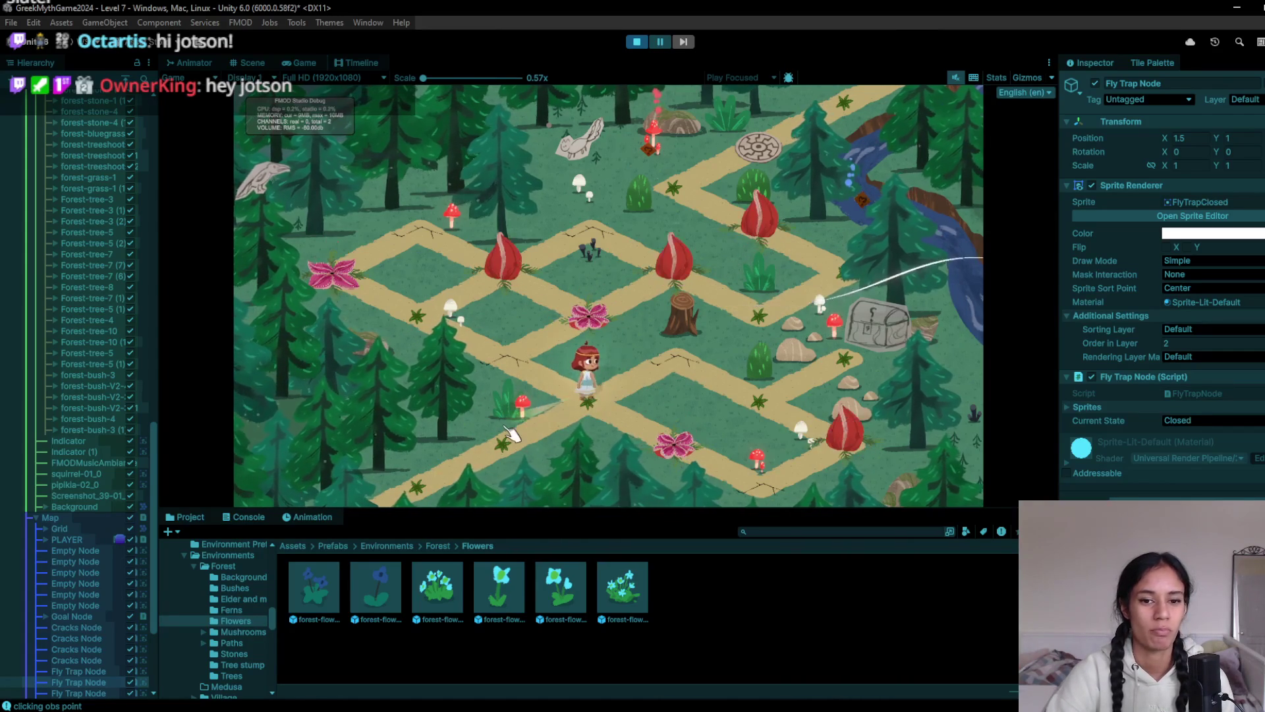
click(502, 361)
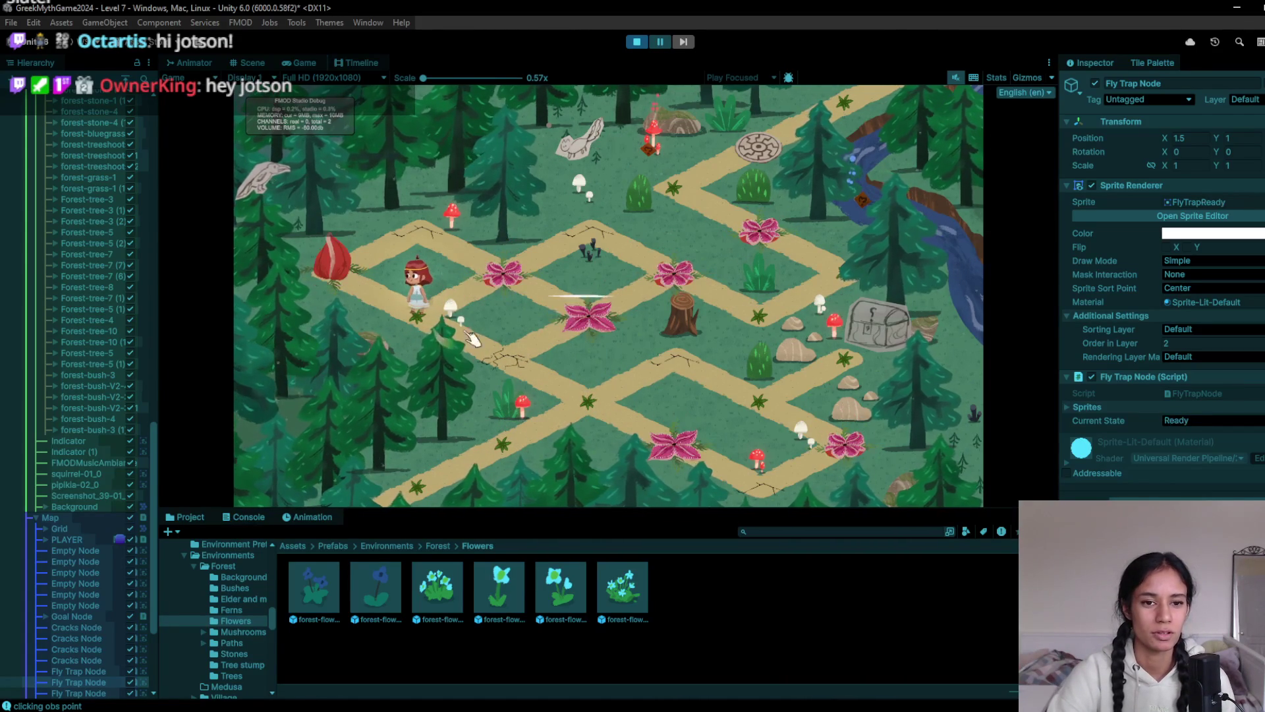
click(645, 37)
Restart and walk the character up-left onto the flower node, then stop
click(643, 42)
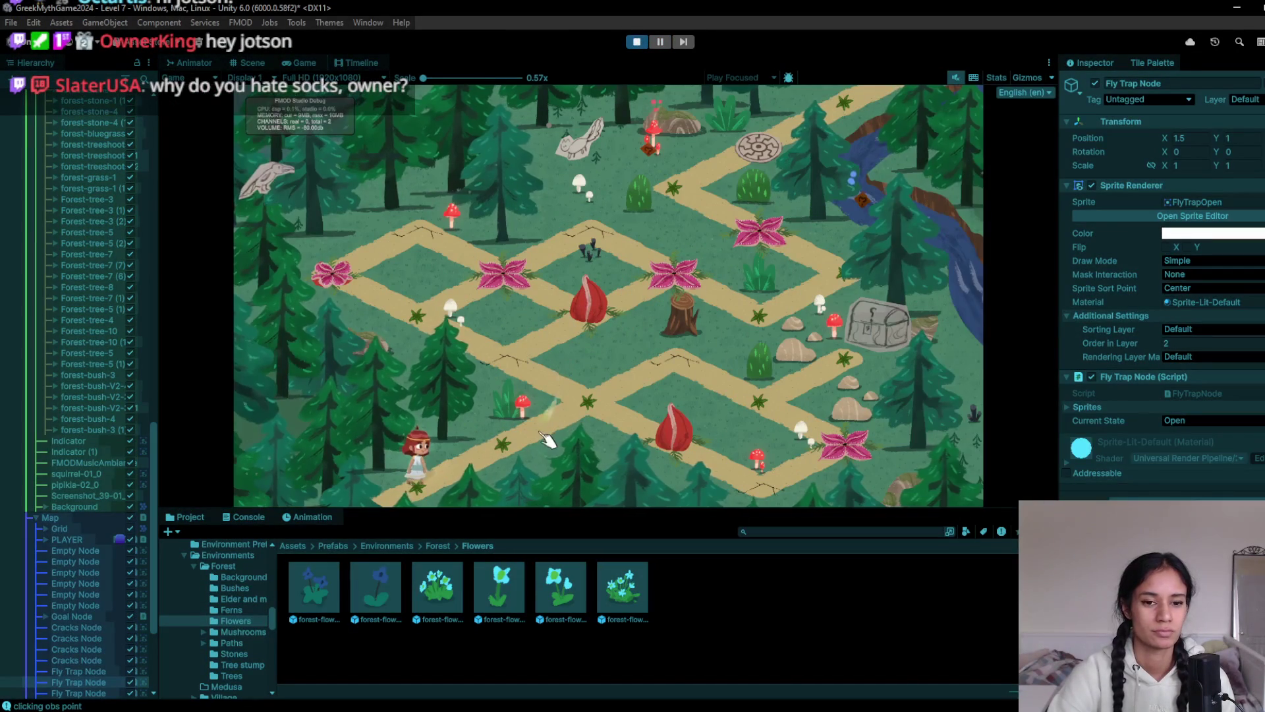
click(596, 406)
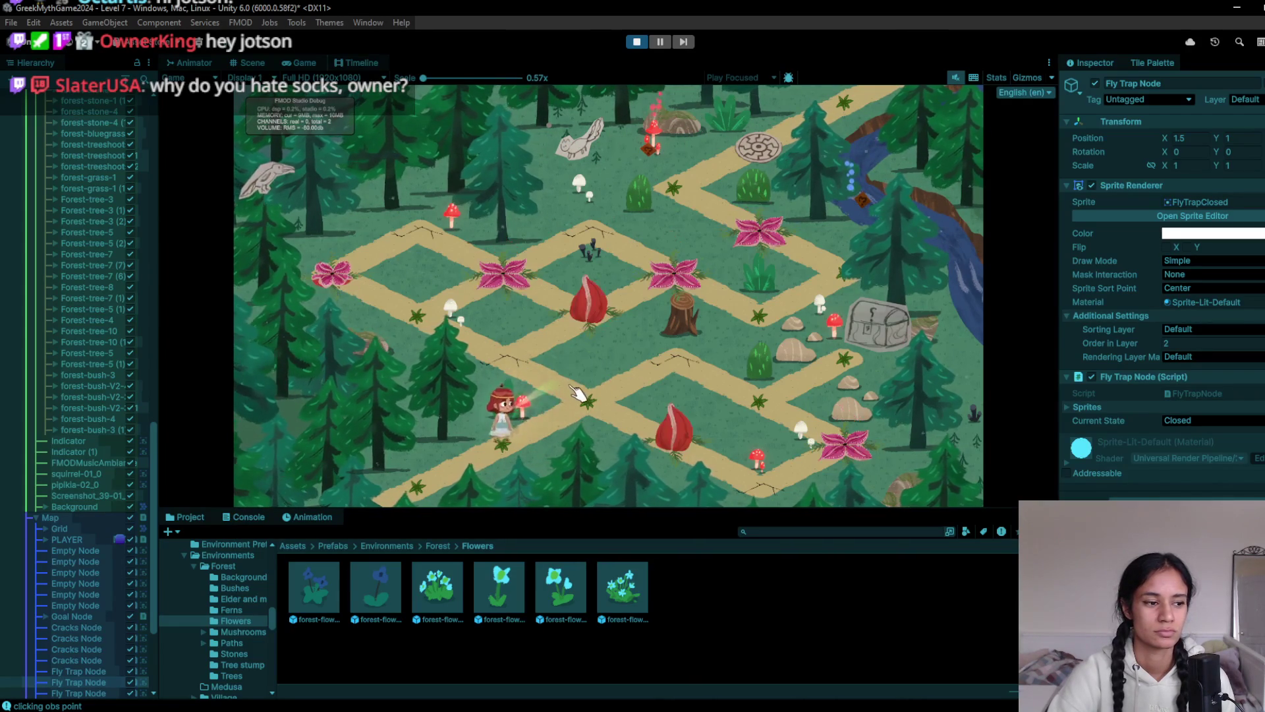
click(517, 337)
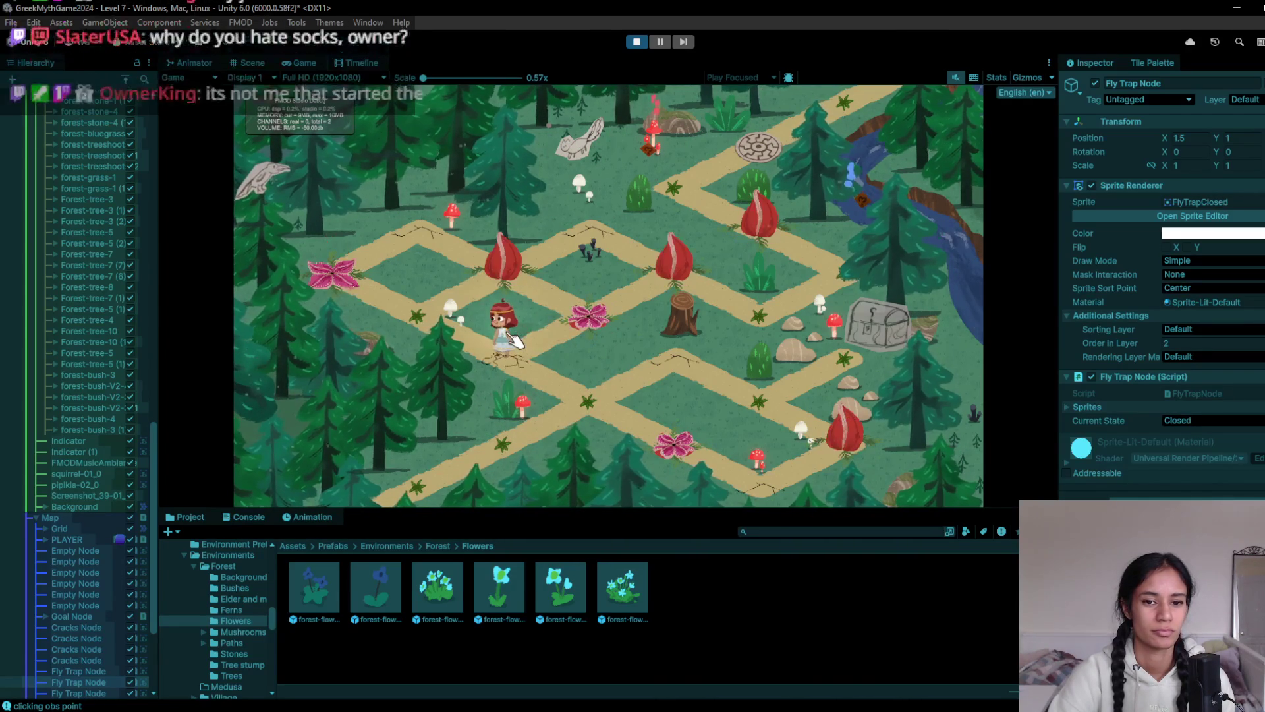
click(491, 301)
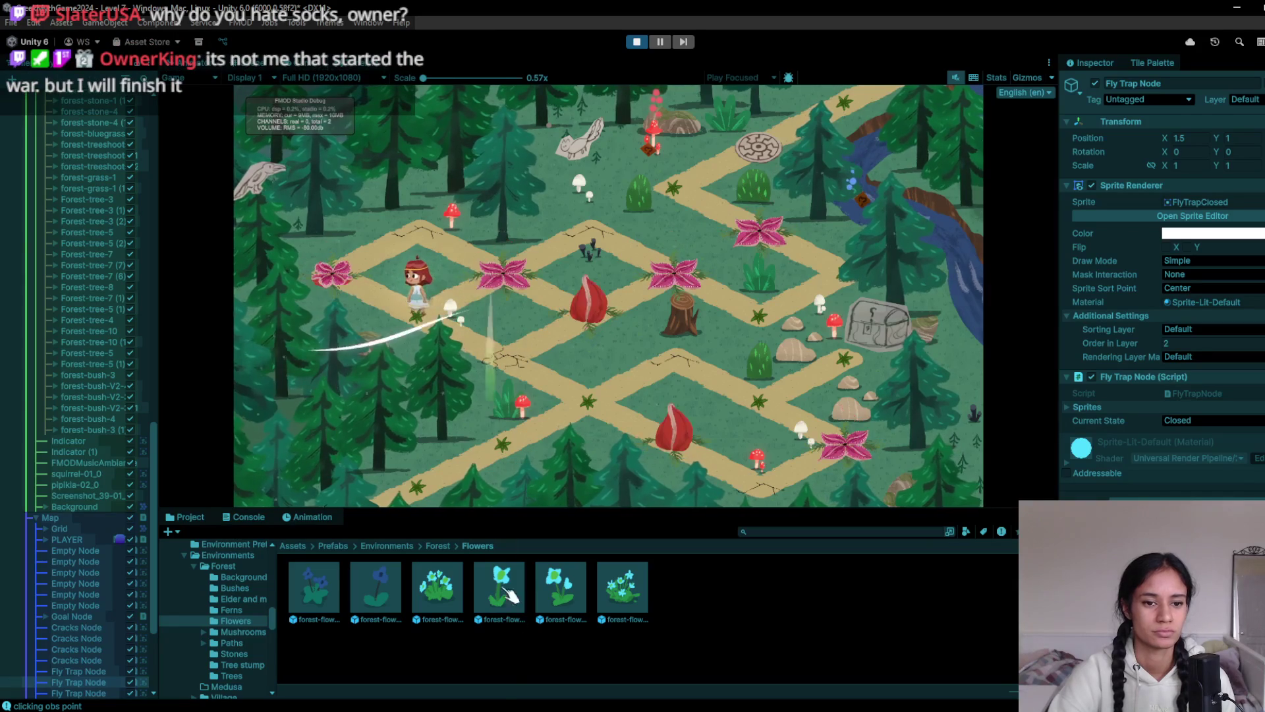
mouse_move(381, 709)
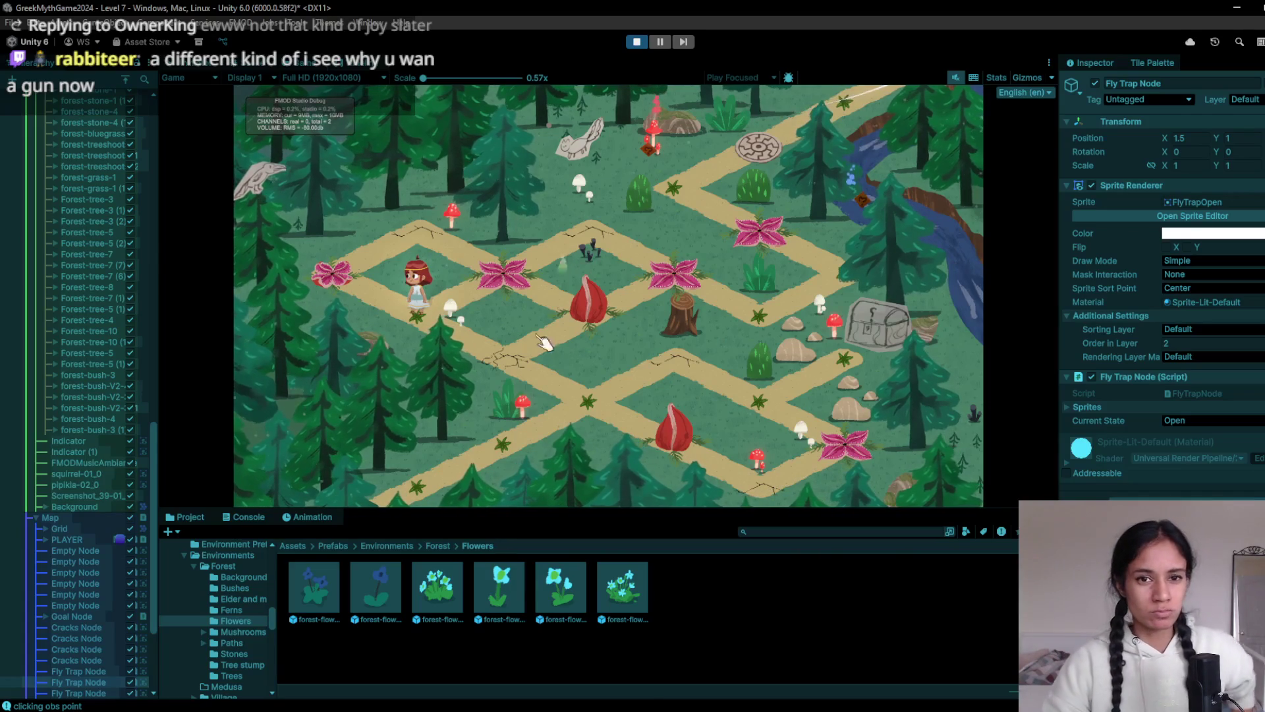
click(518, 292)
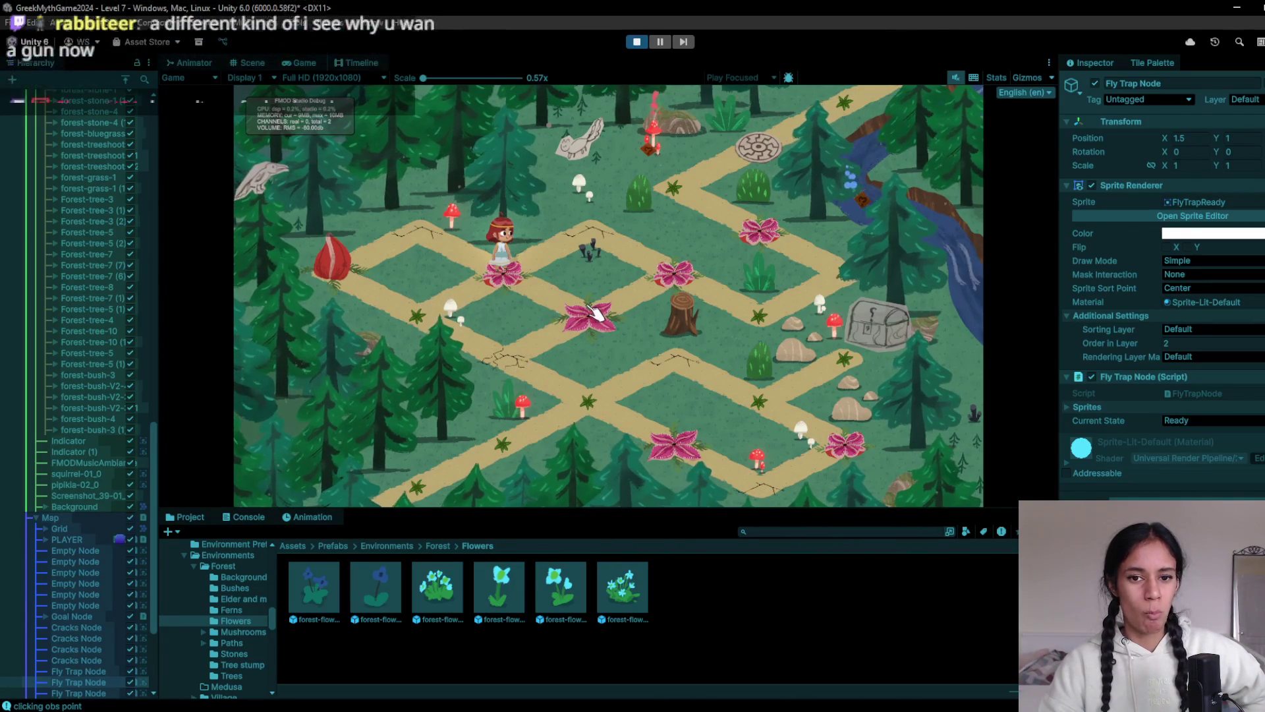
click(636, 41)
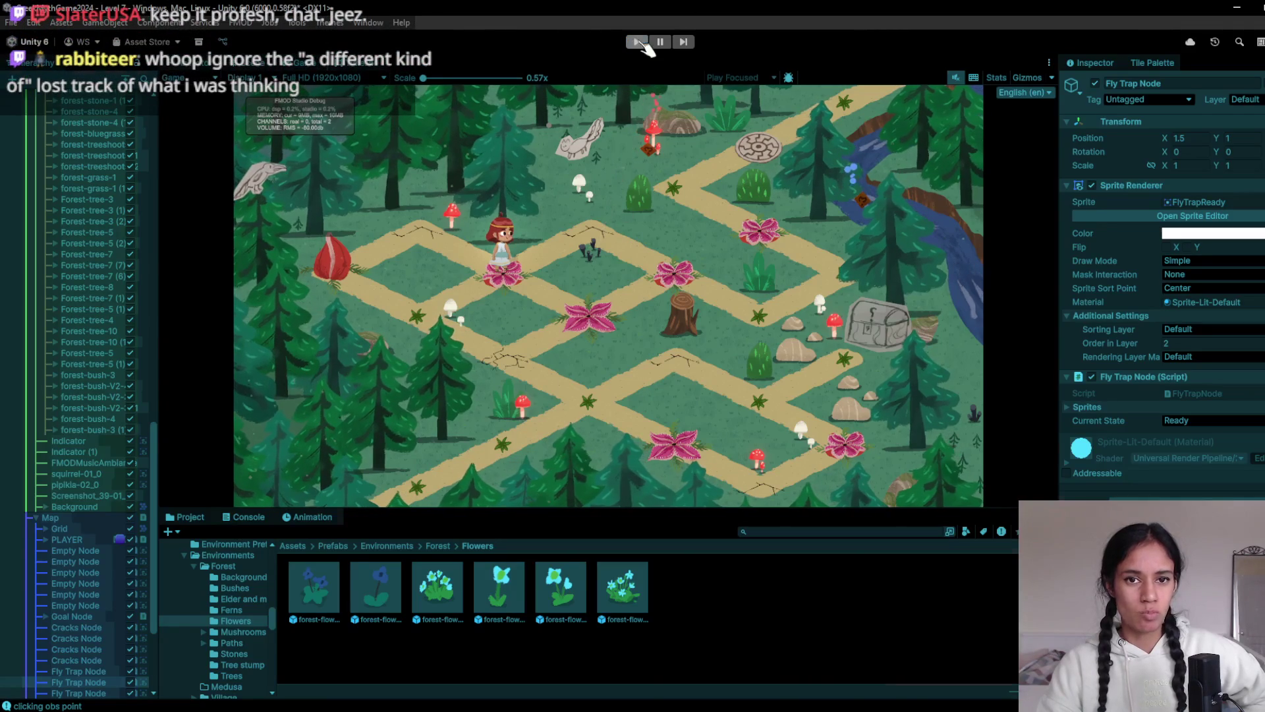
Erase the flytrap beside the tree stump and repaint it on a new path tile
scroll(704, 329, up, 3)
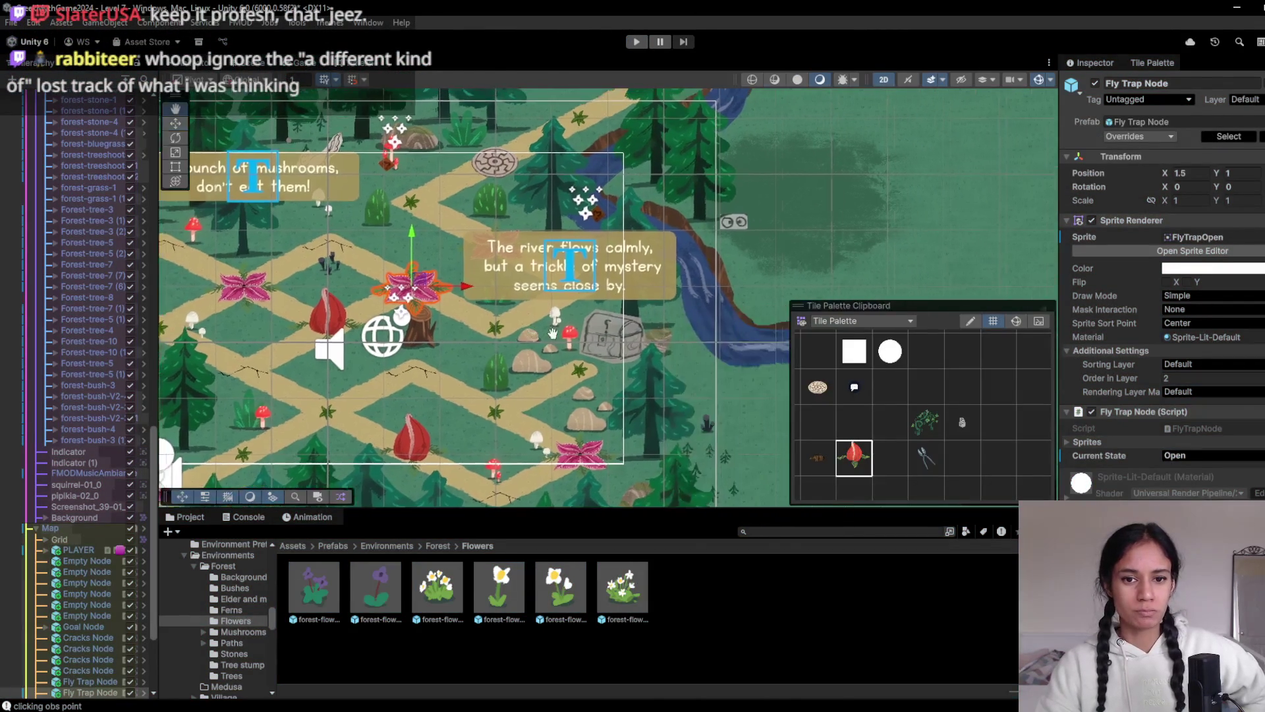
click(850, 427)
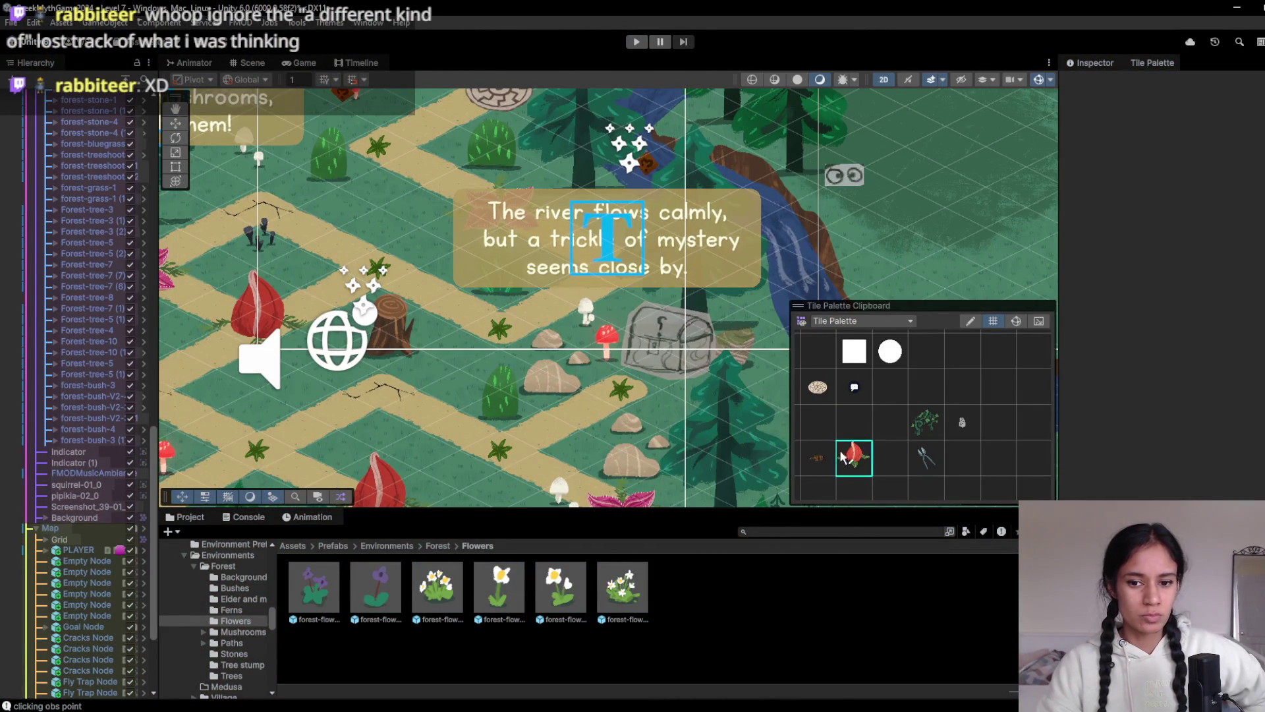
click(495, 329)
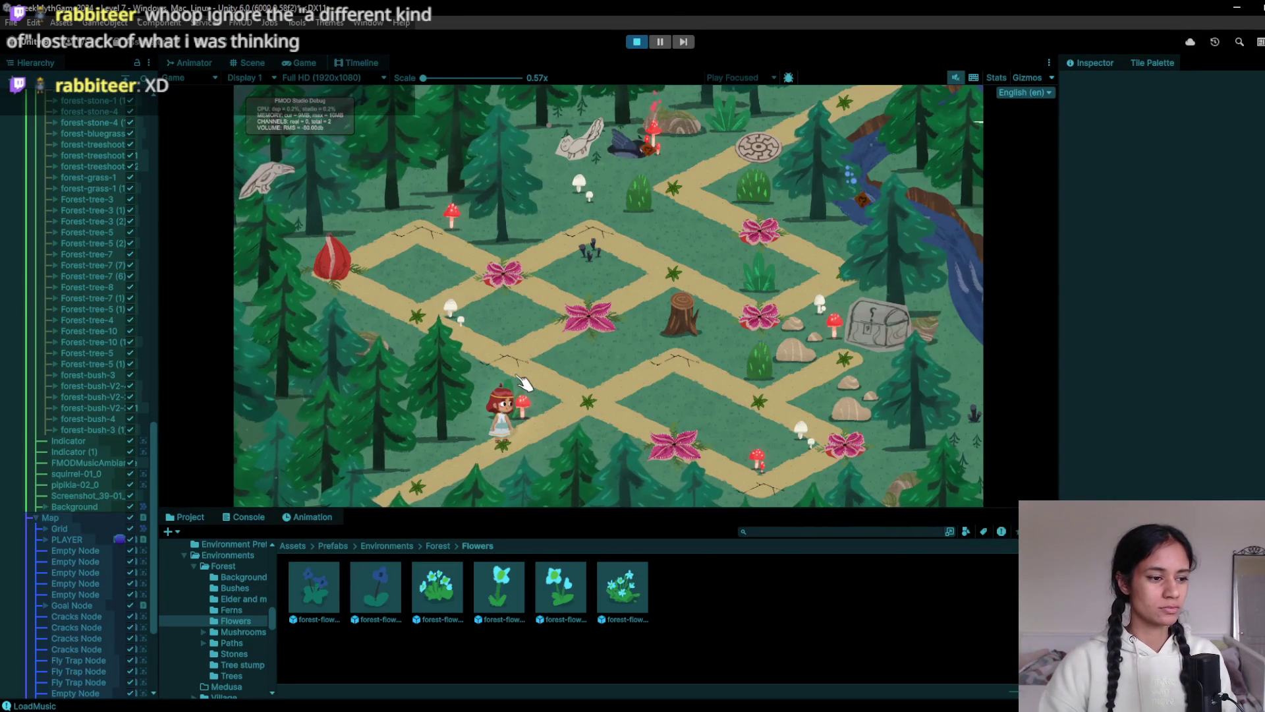
Move the character node by node with the W, S and A keys, then stop
key(w)
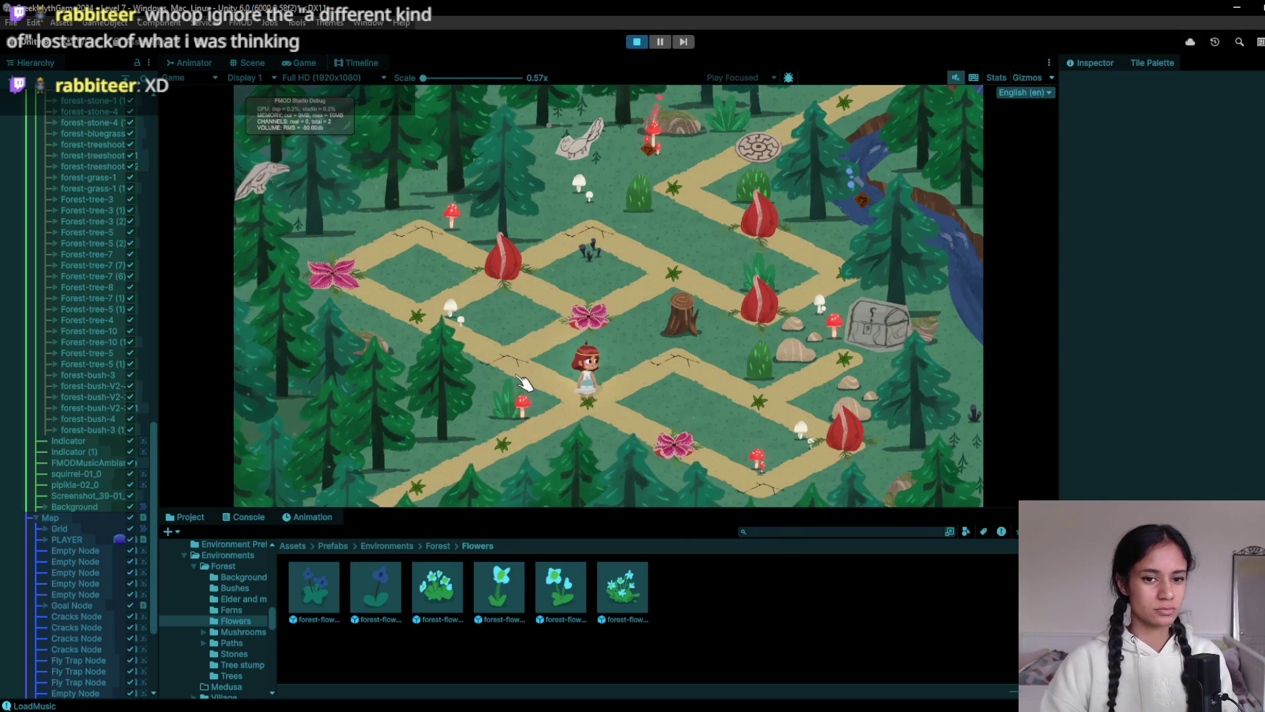
key(s)
key(w)
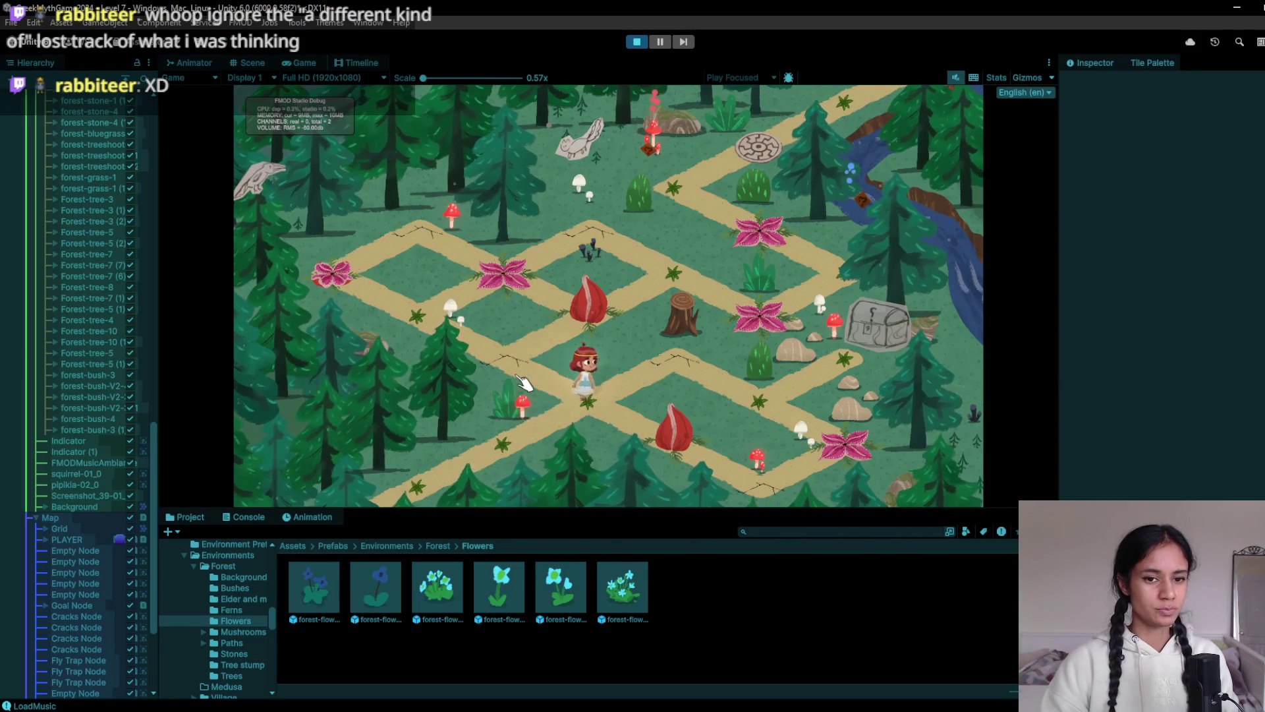
key(a)
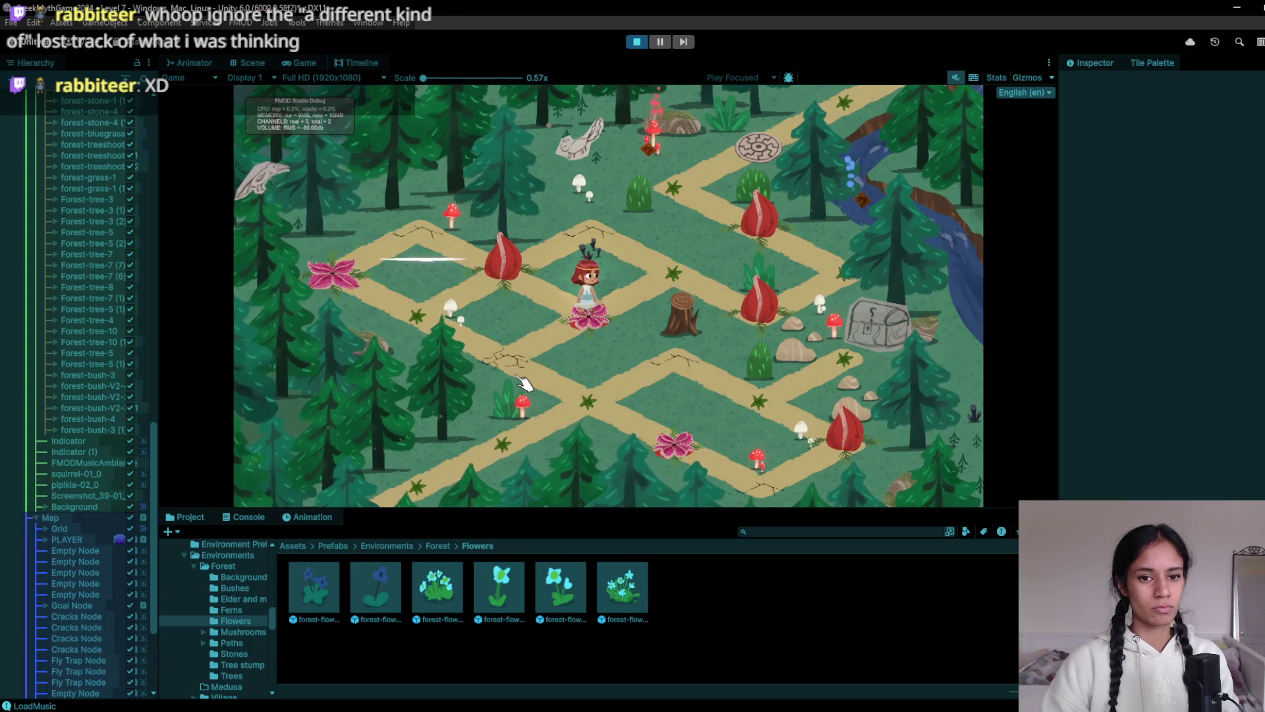
key(w)
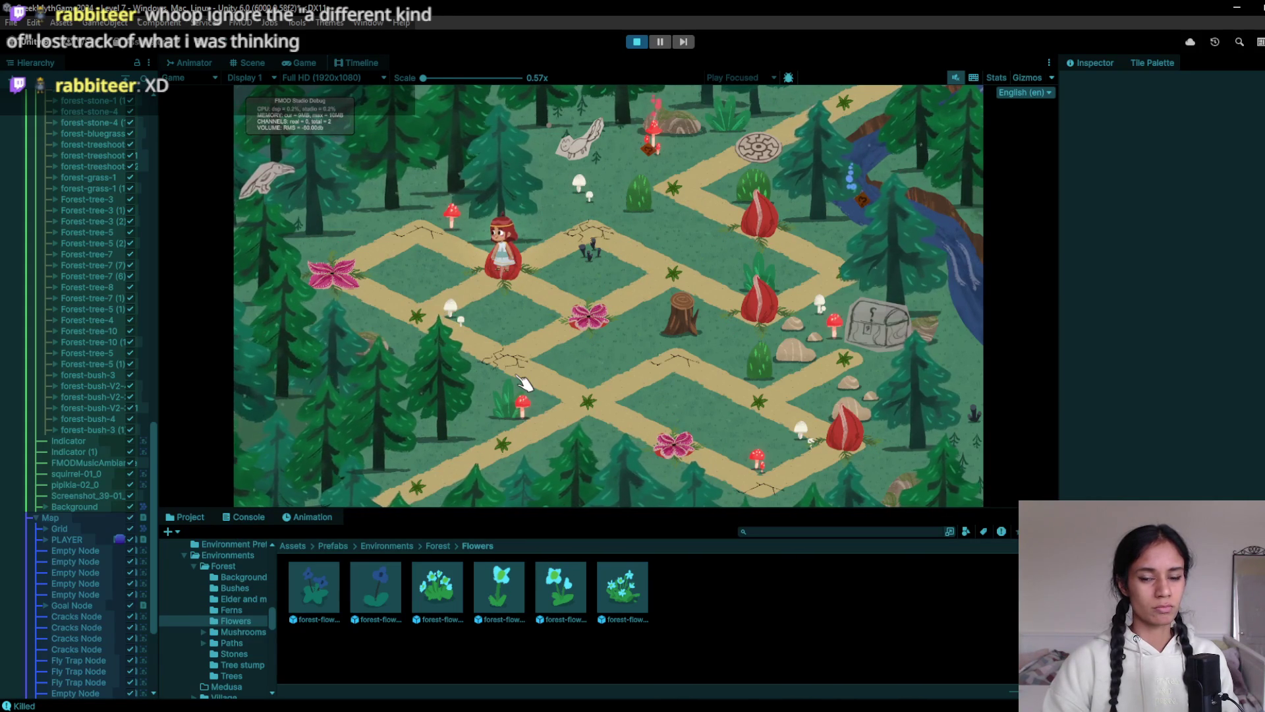
click(636, 41)
Run a fresh playtest steering the character with the arrow keys, then stop
click(638, 45)
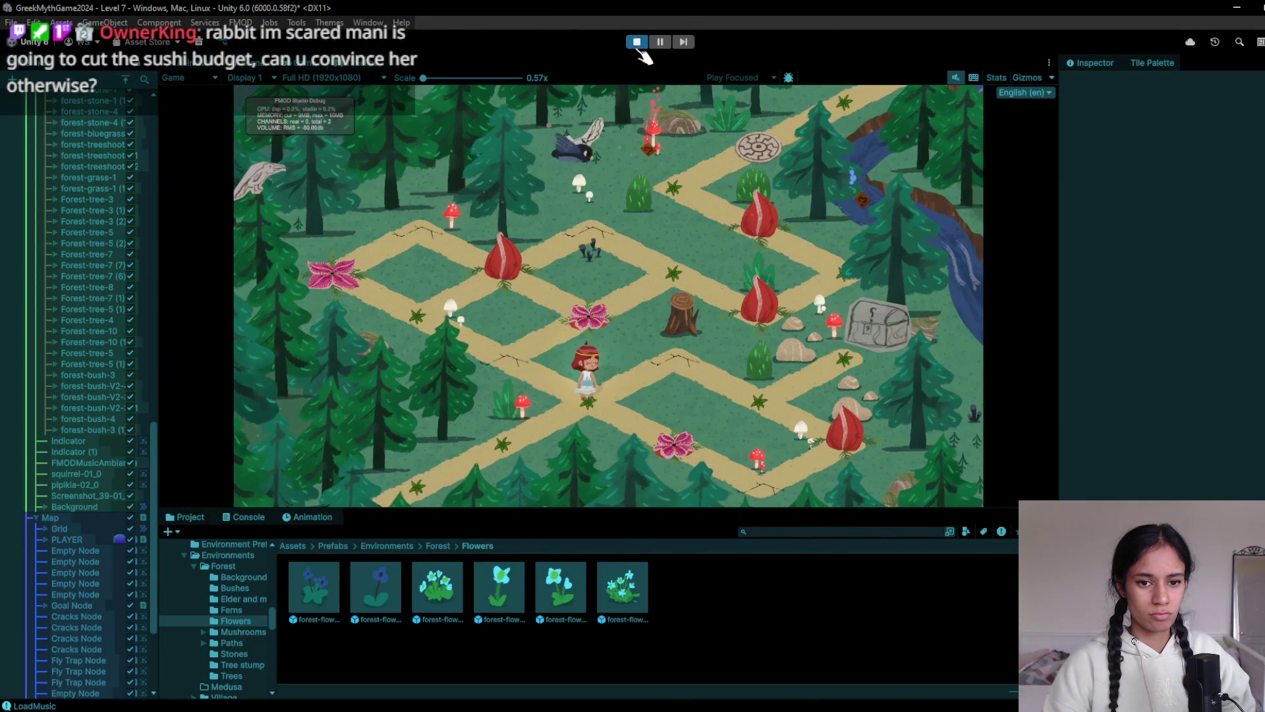
key(Up)
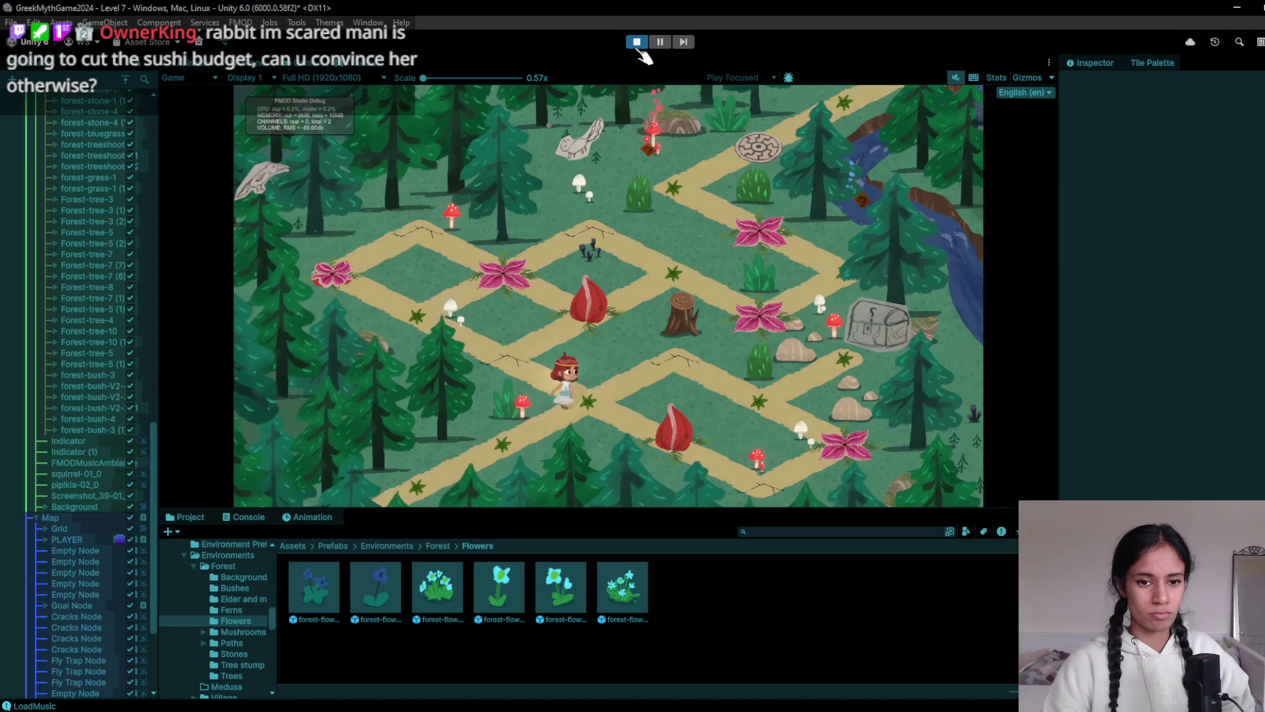
key(Down)
key(Up)
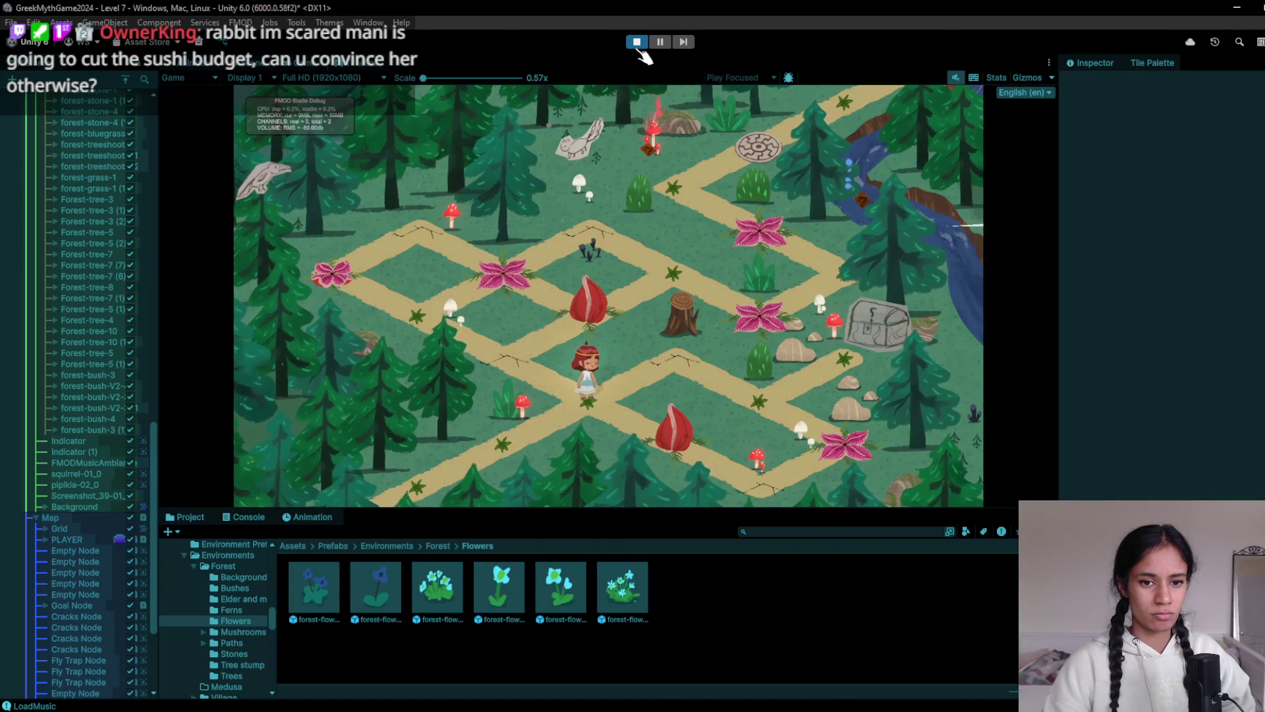
key(Left)
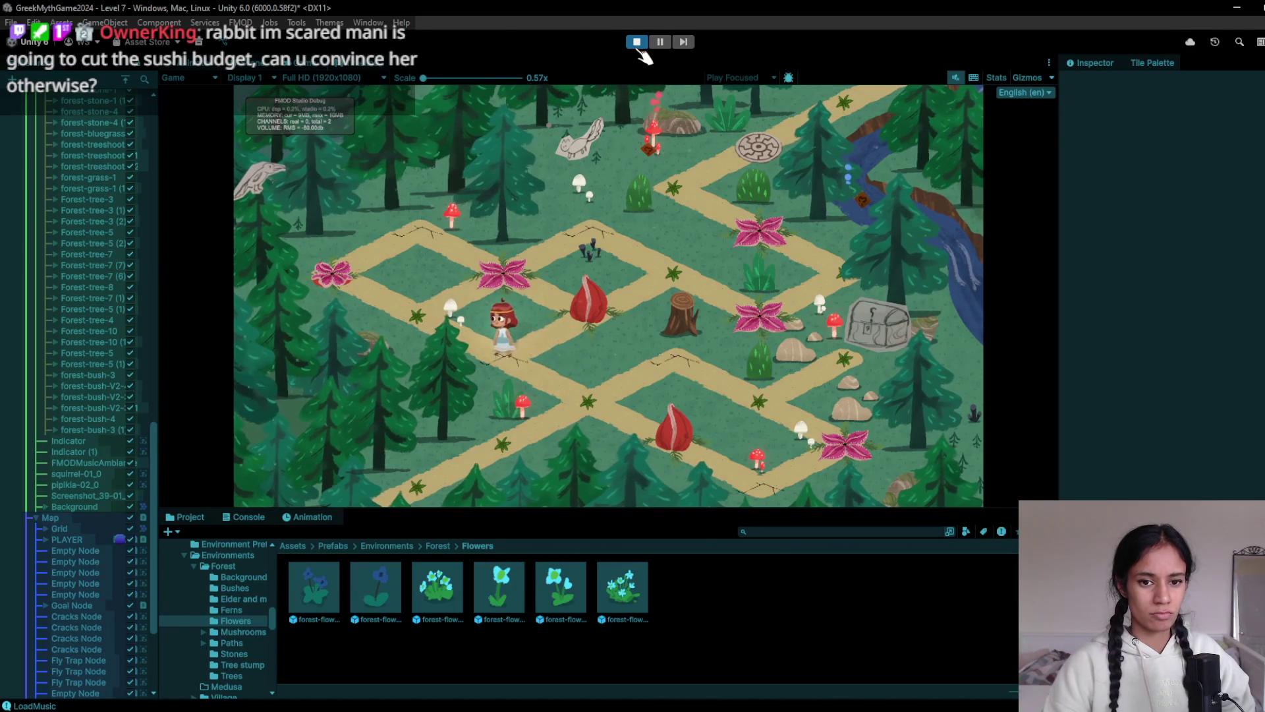
key(Up)
key(Up)
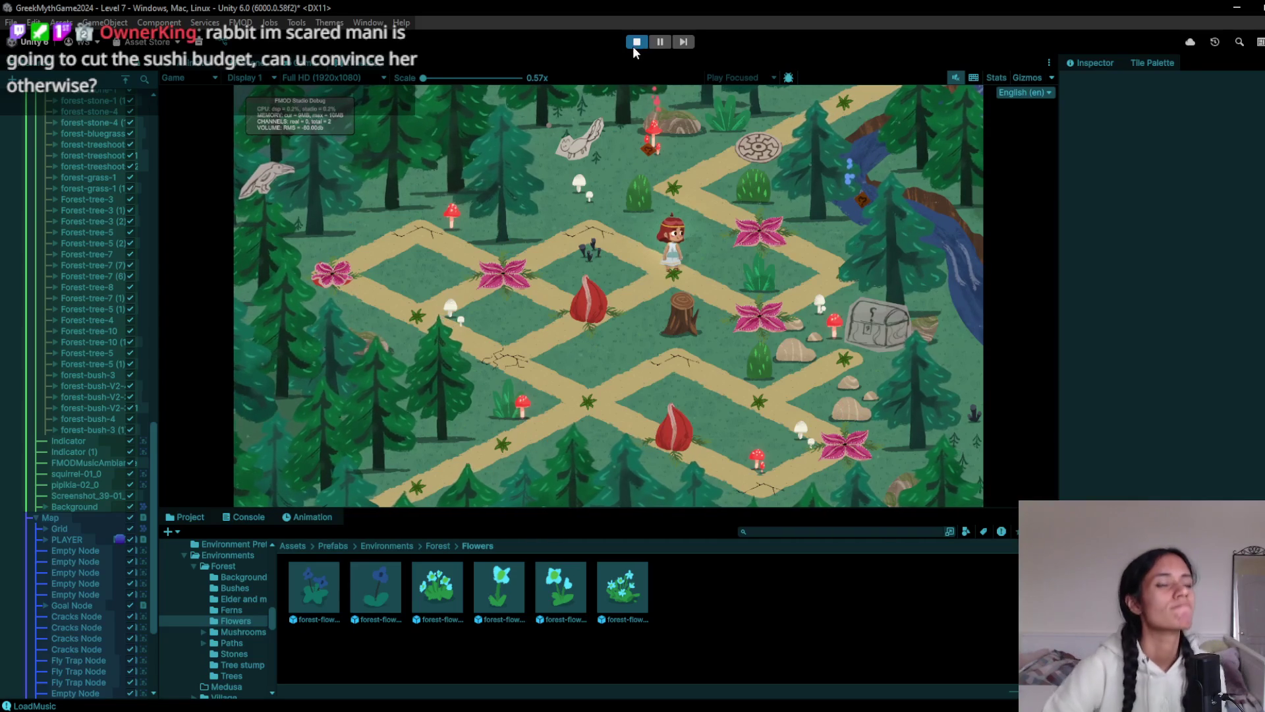
click(637, 42)
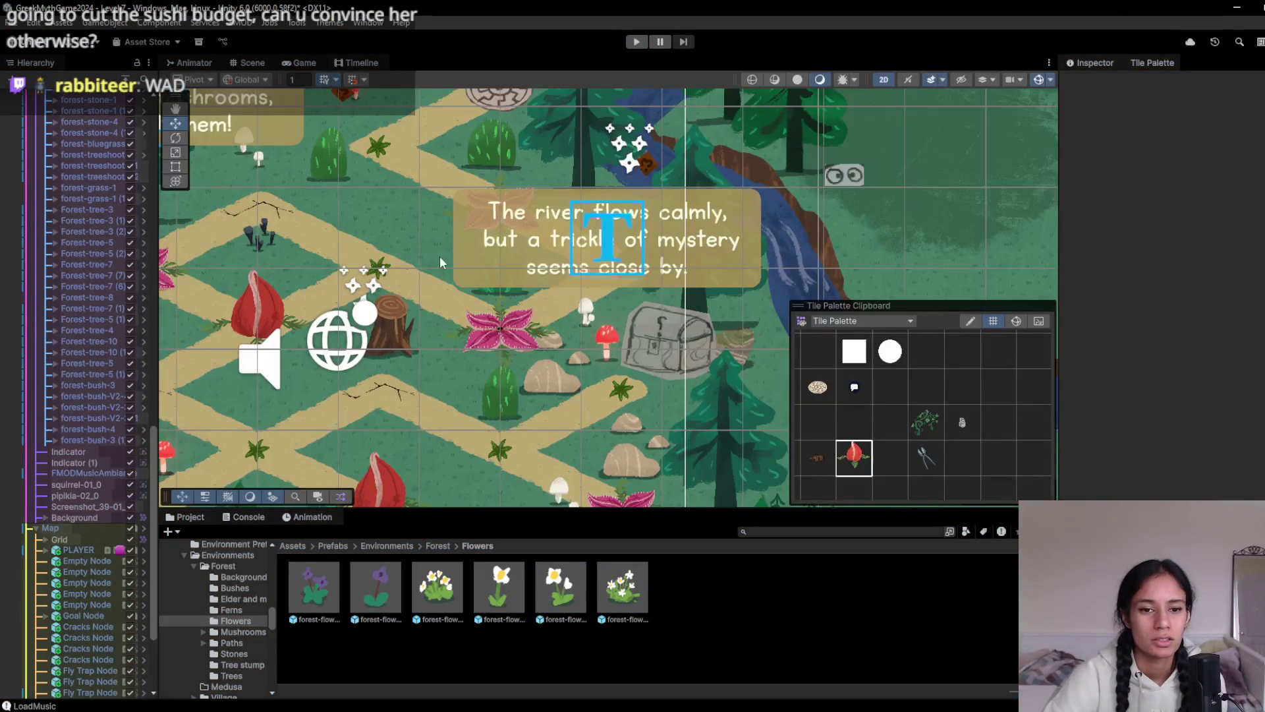
Paint a fly trap beside the tree stump, select it, and switch the palette to an empty tile
scroll(535, 396, down, 3)
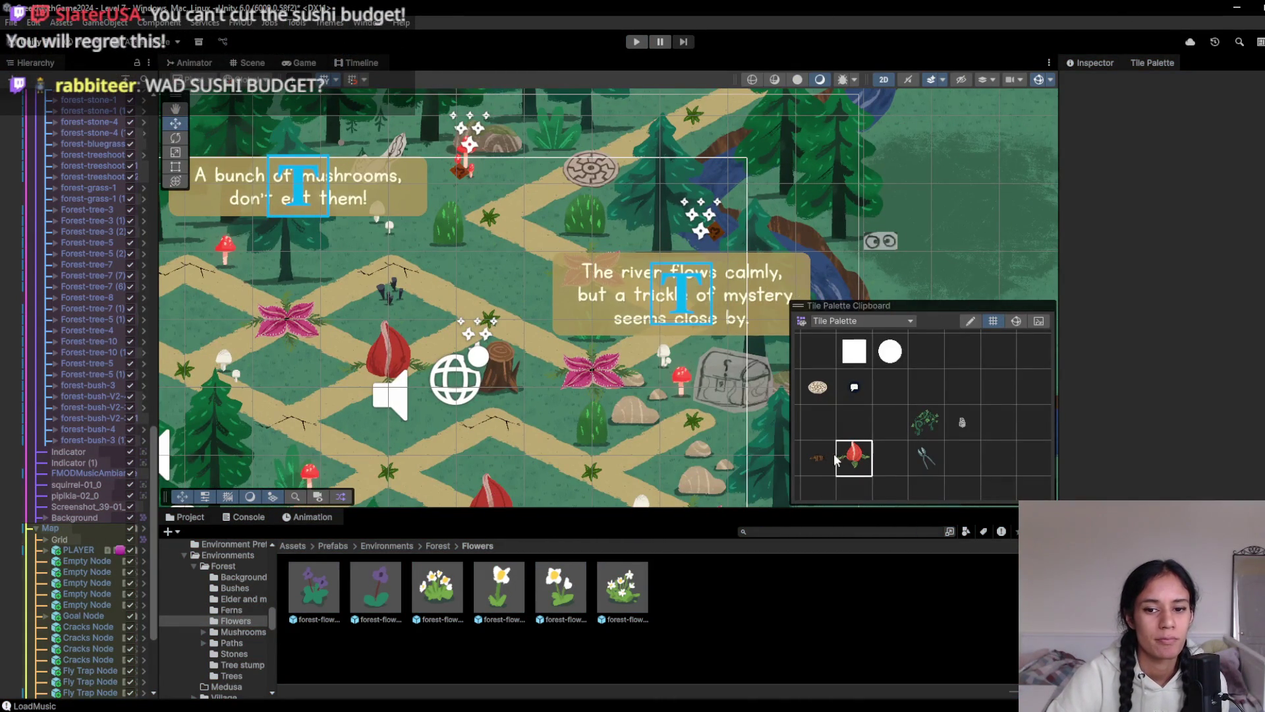
click(496, 321)
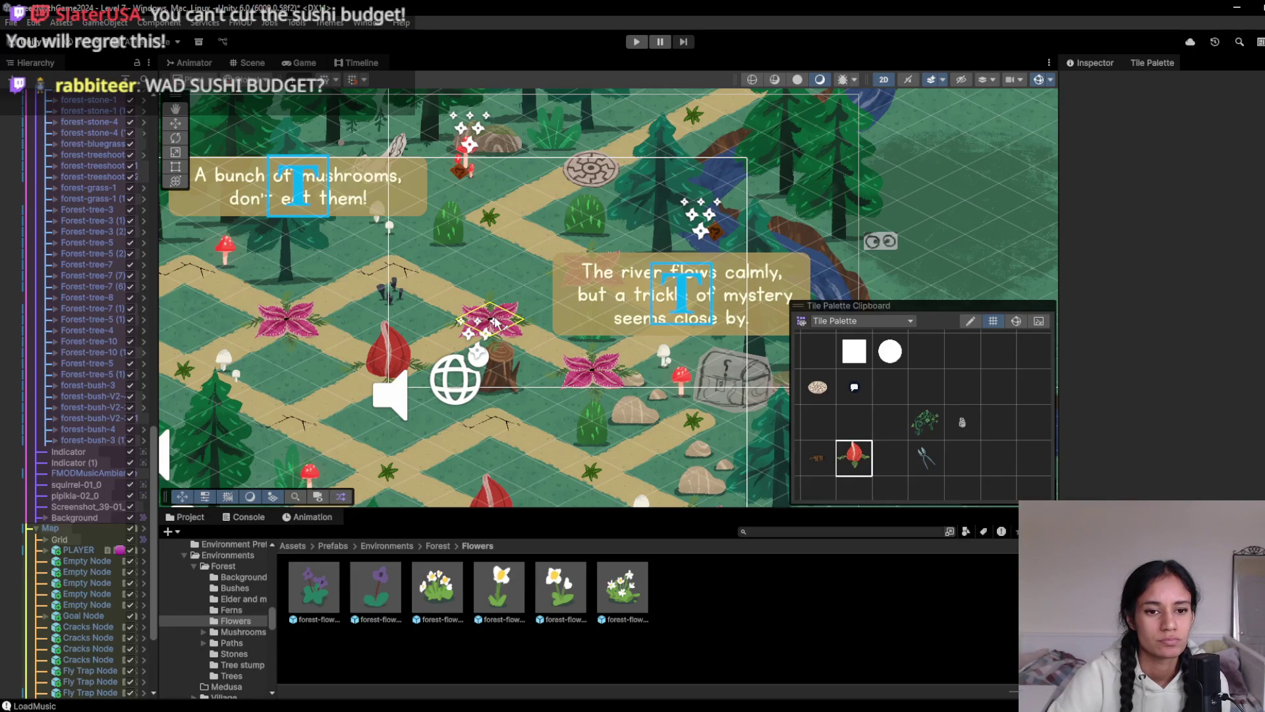
key(Left)
key(Up)
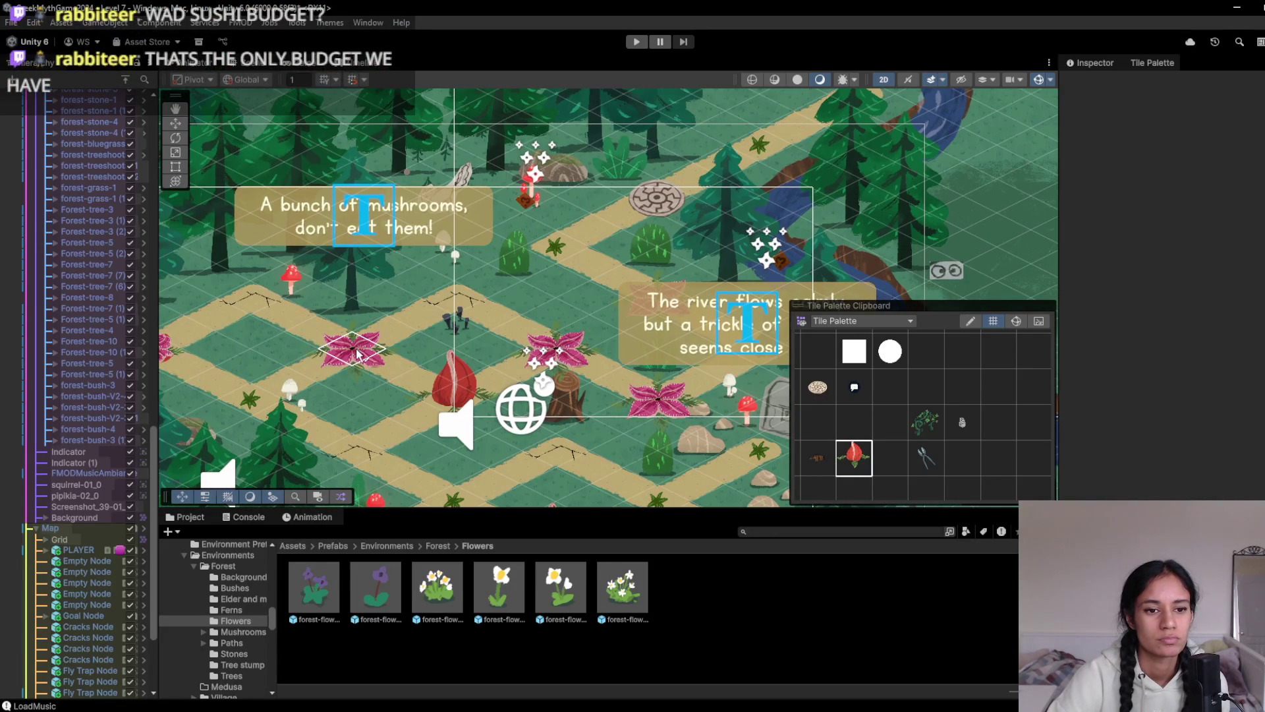
click(559, 350)
click(854, 422)
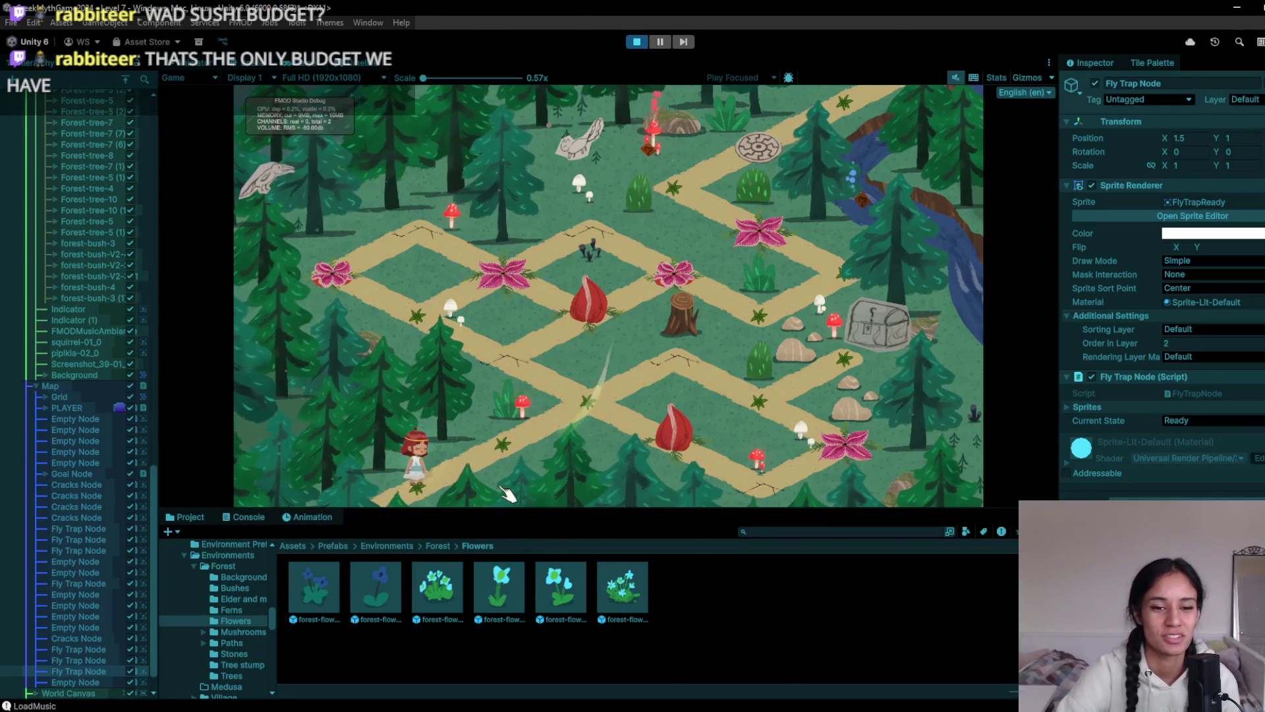
Walk the character past the cracked node to the flower node, then stop the playtest
click(557, 381)
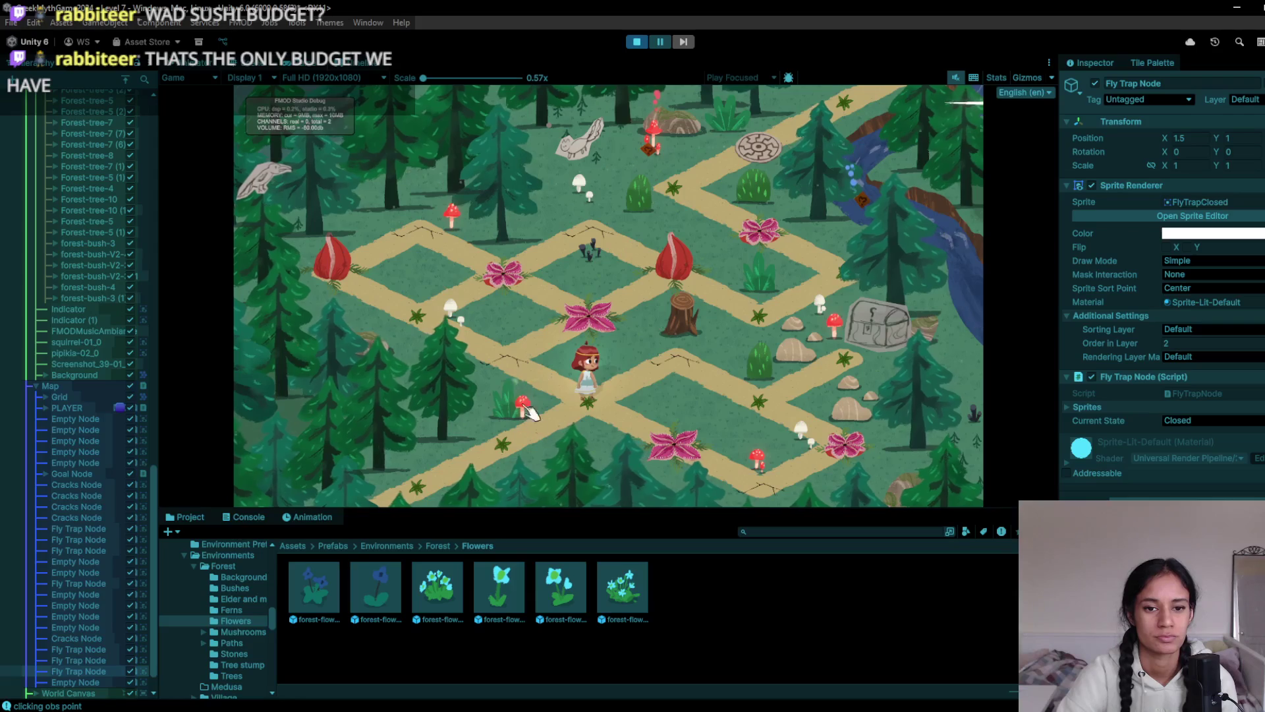
click(527, 370)
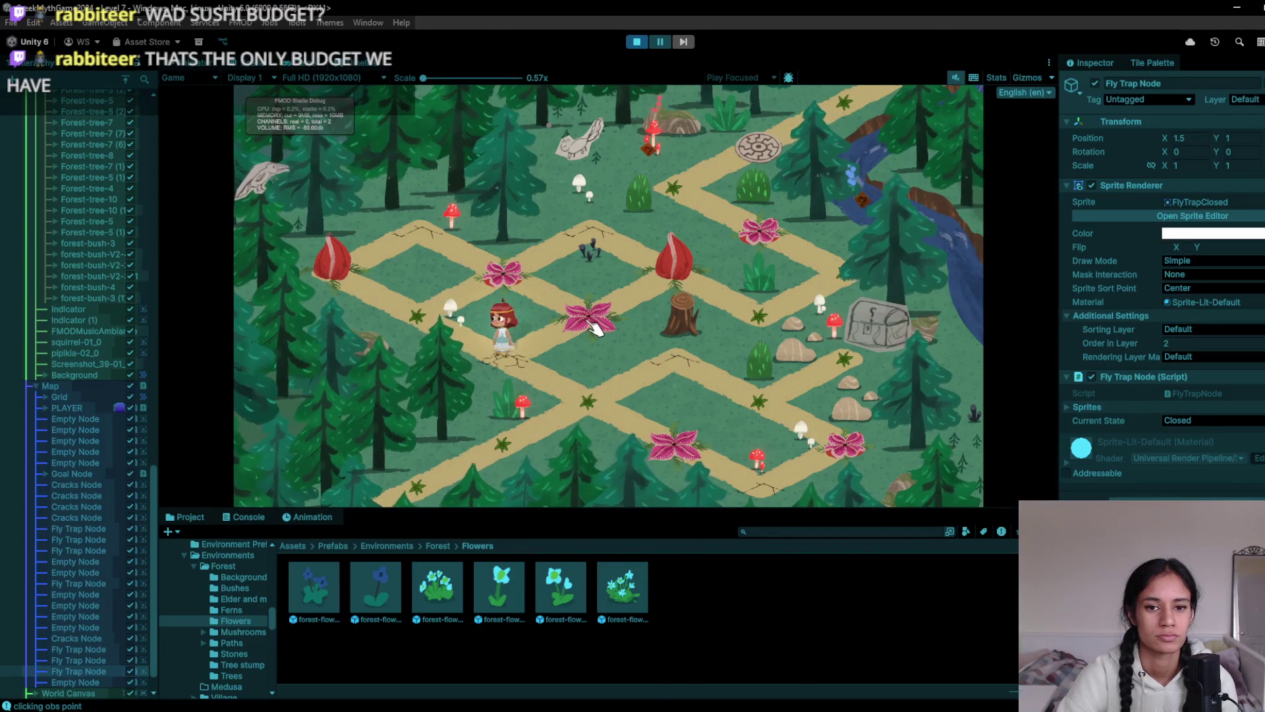
click(591, 323)
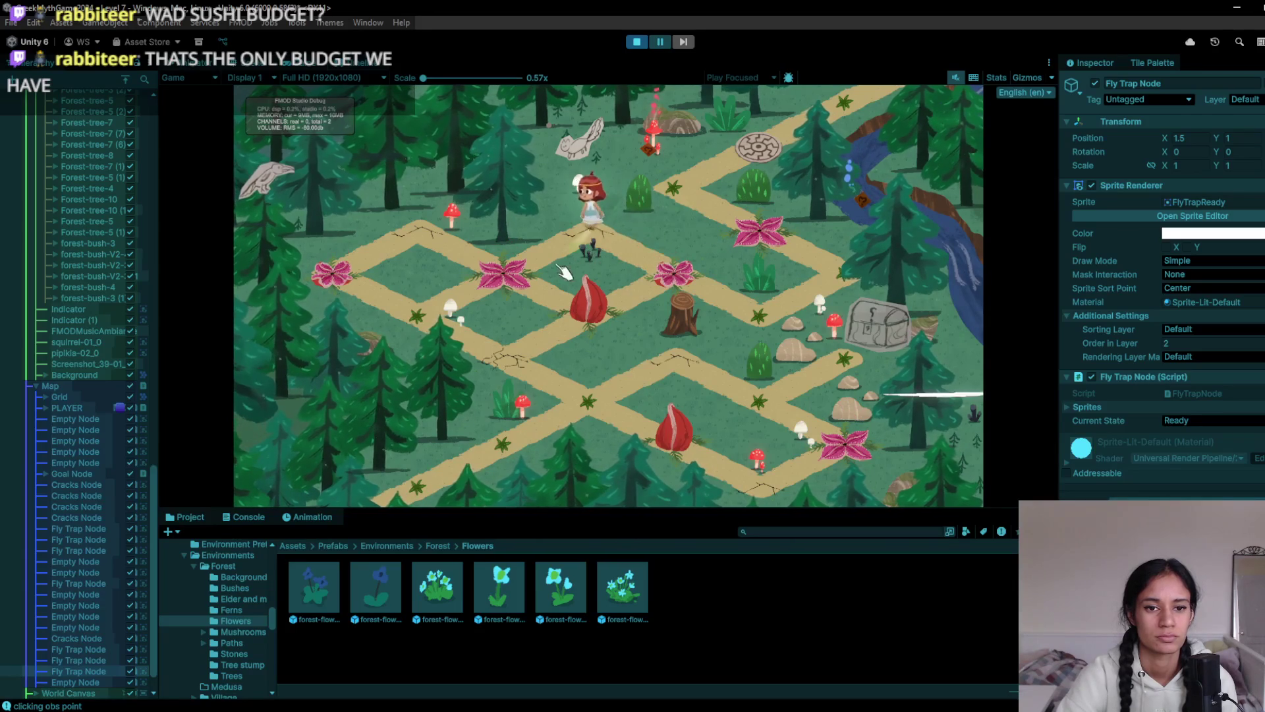
click(638, 43)
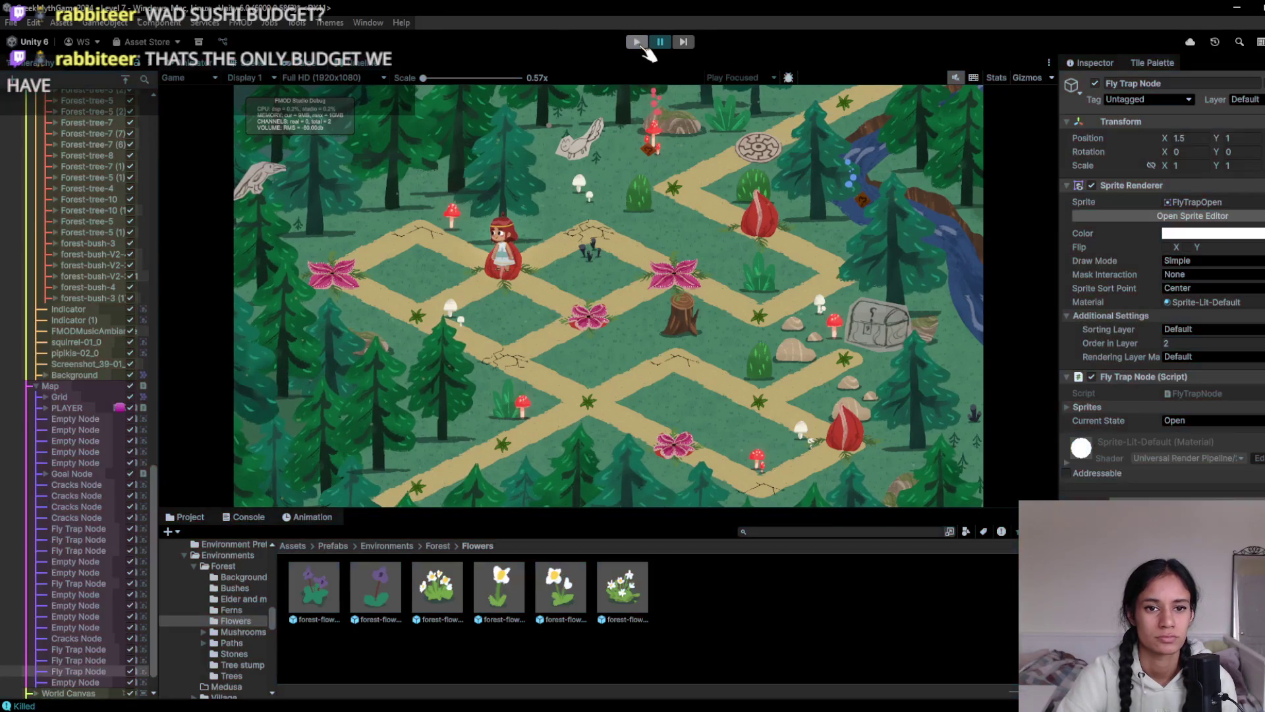
Restart the playtest twice, walking the character onto the fly trap tiles before stopping
key(ctrl+p)
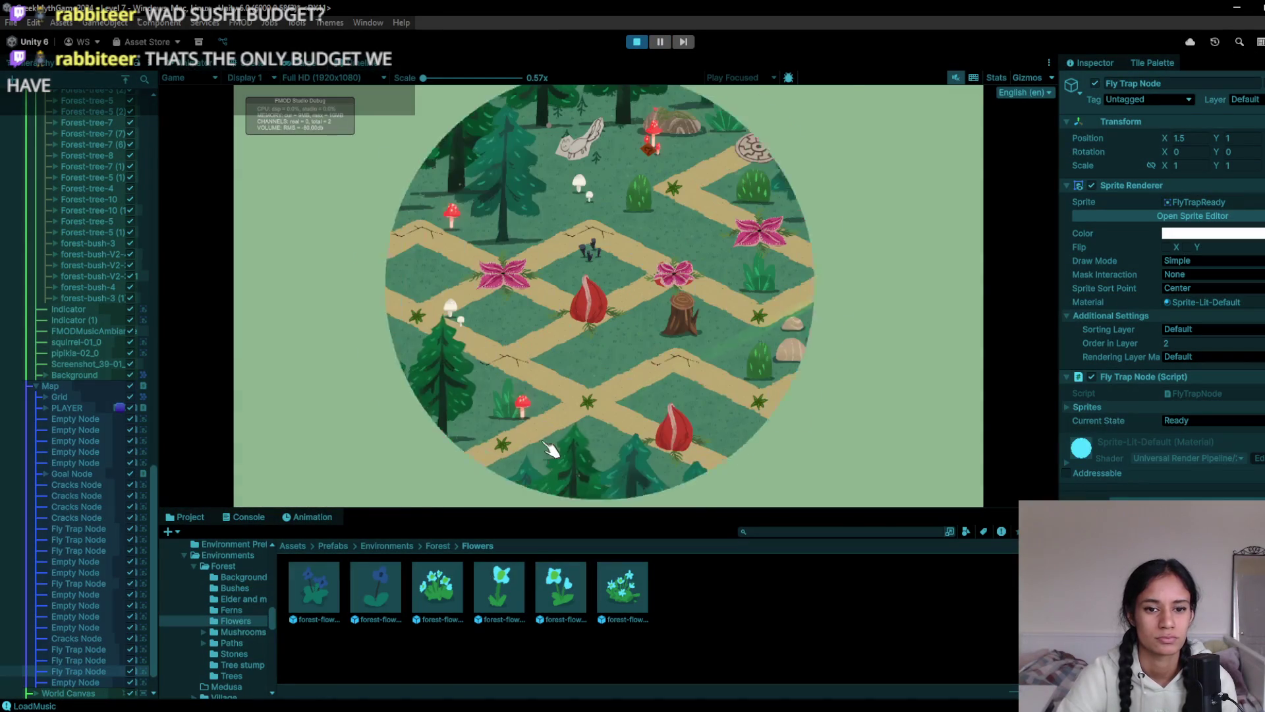
click(524, 363)
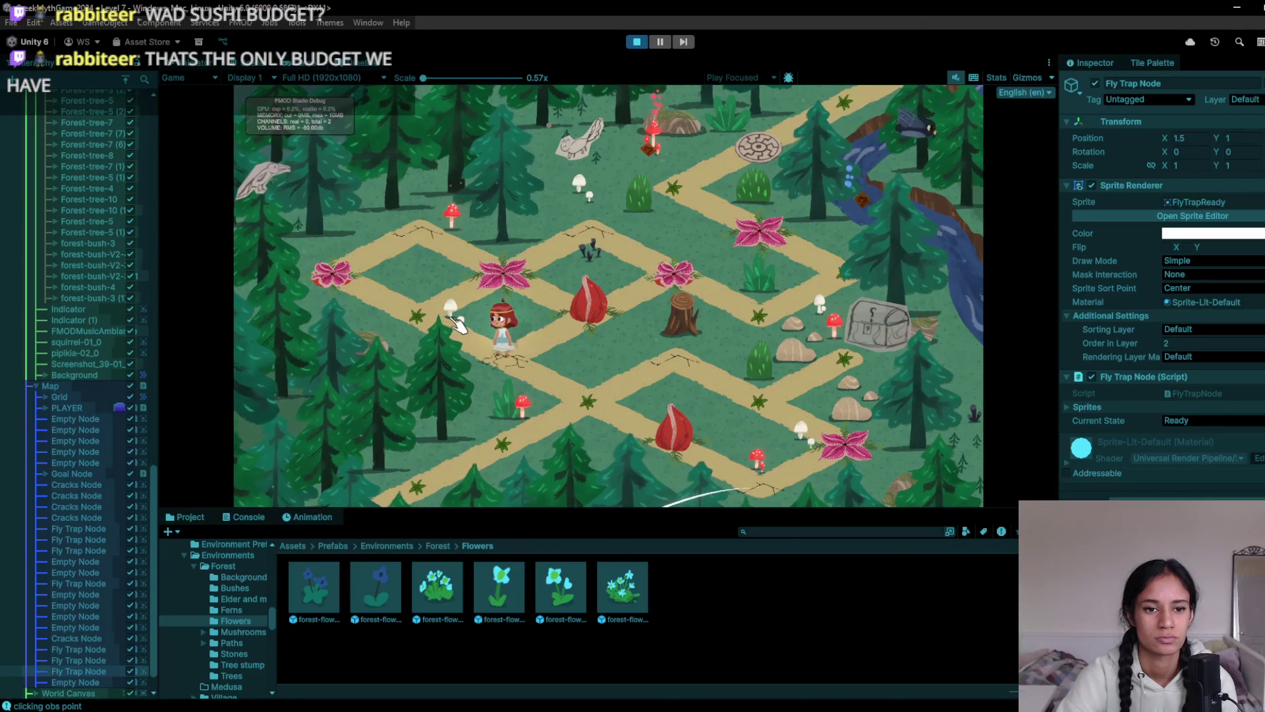
click(567, 377)
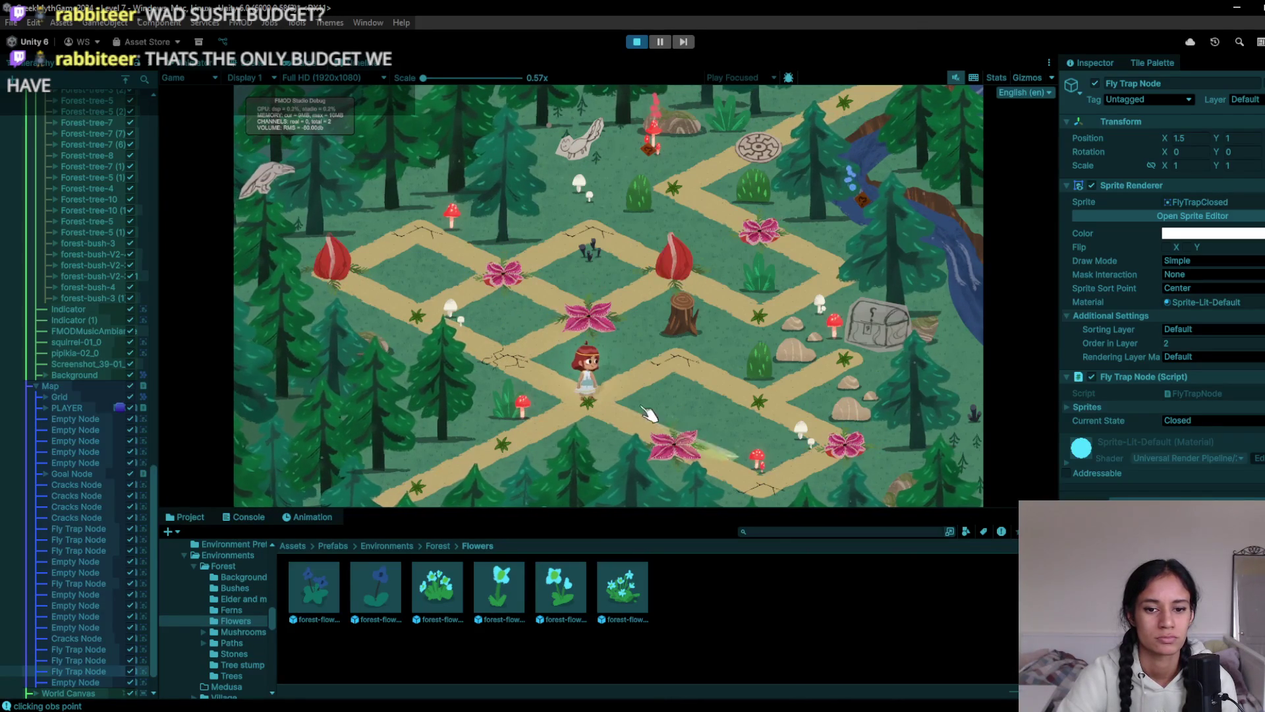
click(636, 42)
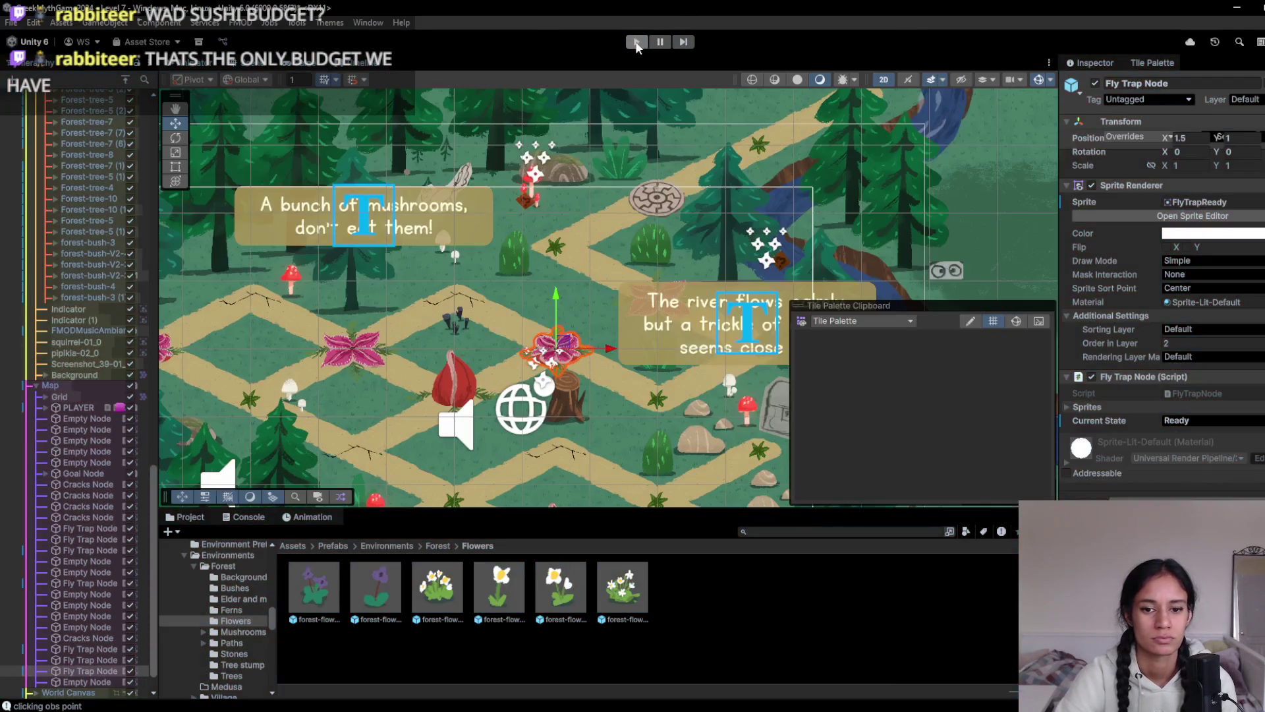
click(637, 42)
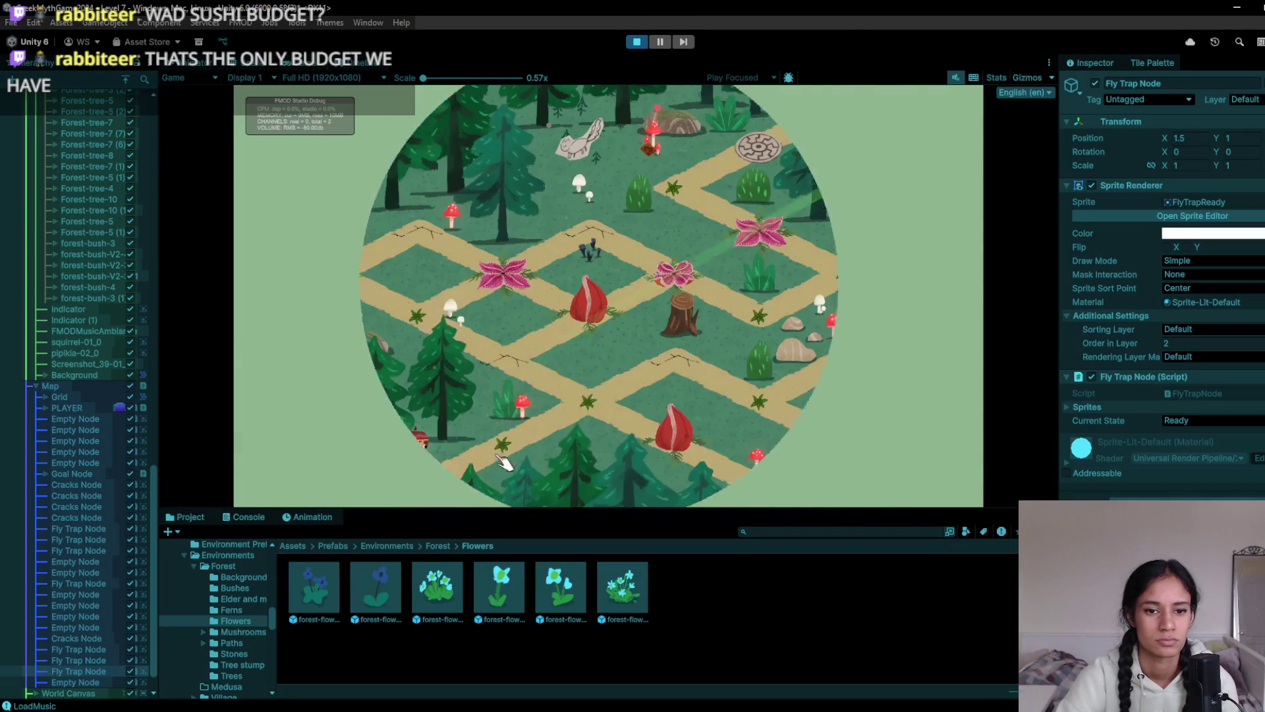
click(542, 431)
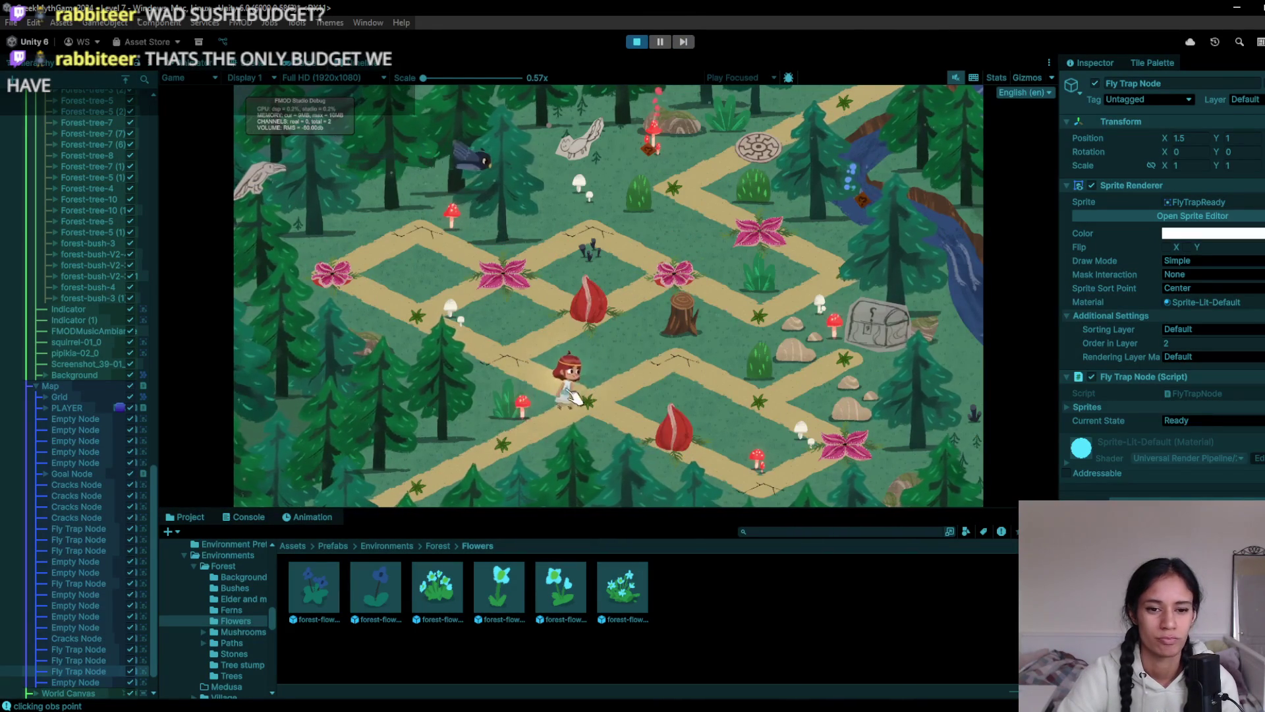
click(521, 367)
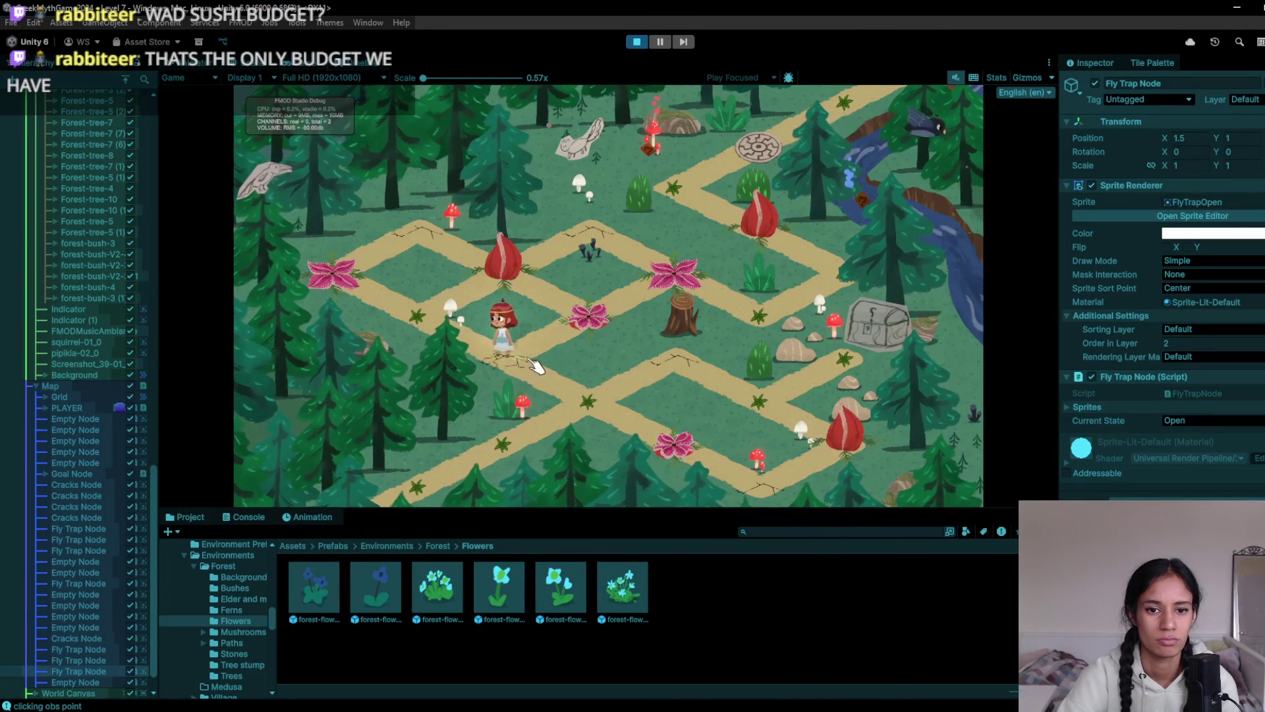
click(520, 284)
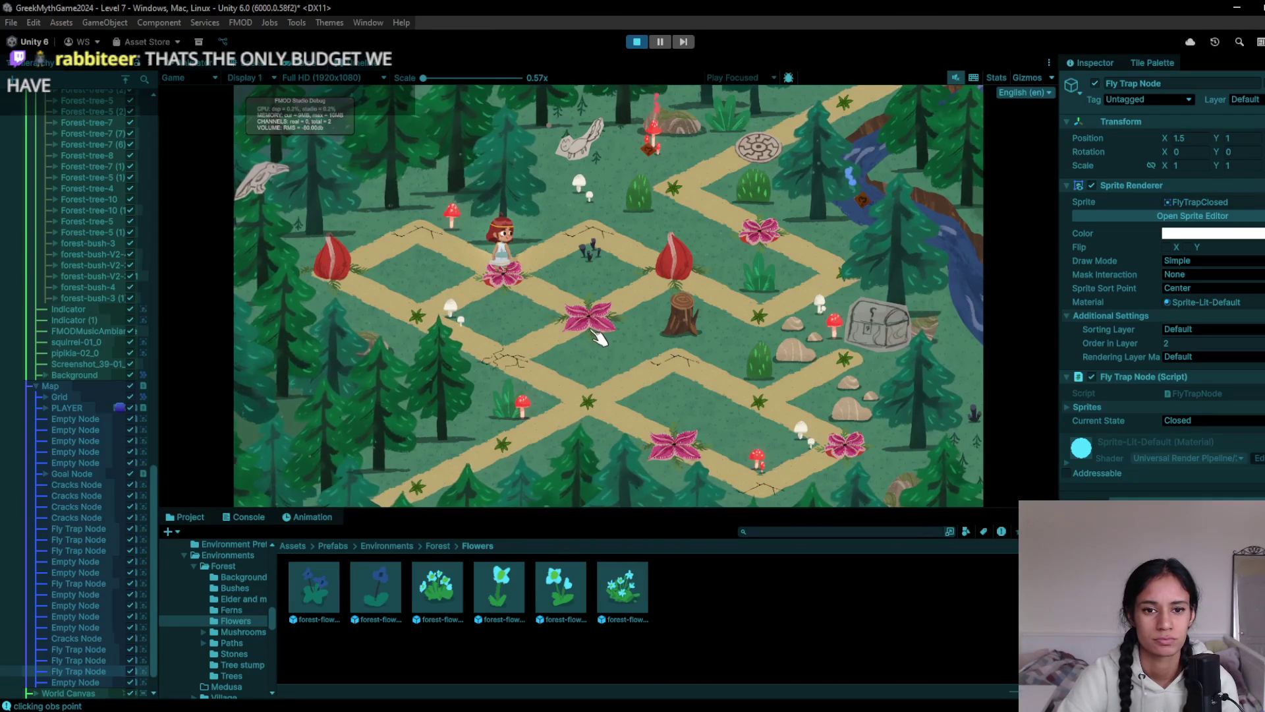
click(672, 276)
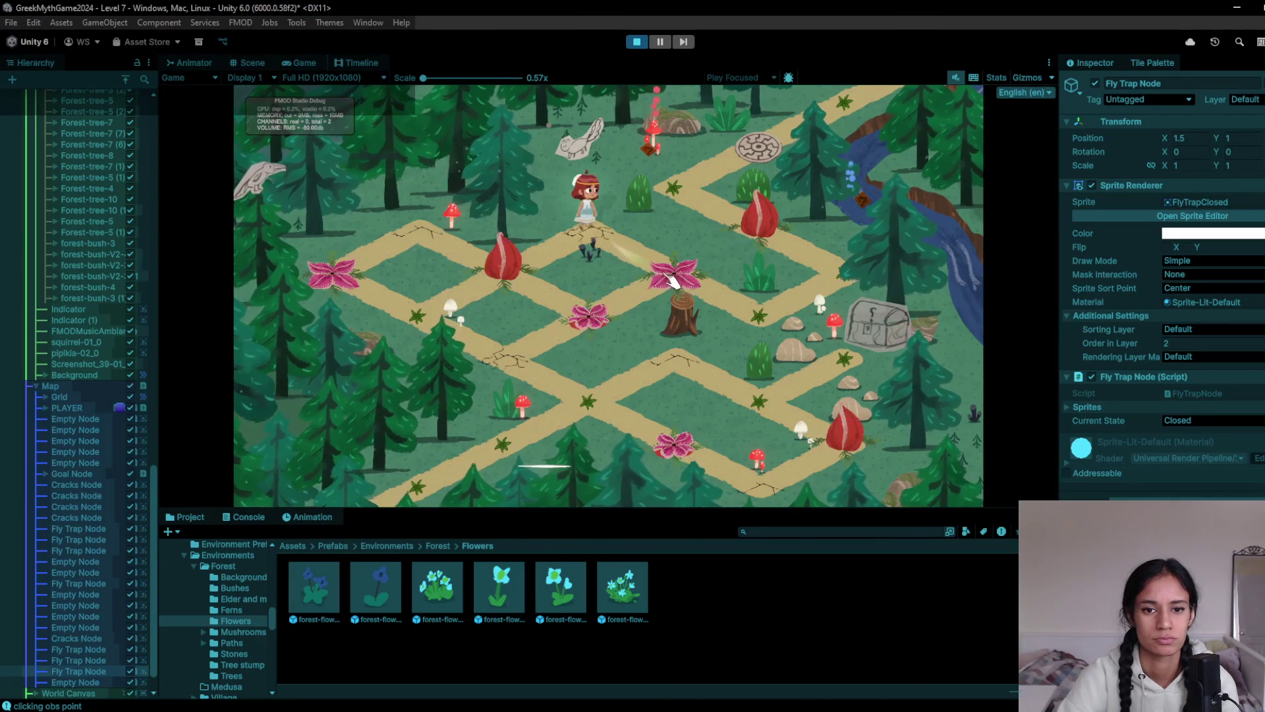
click(636, 42)
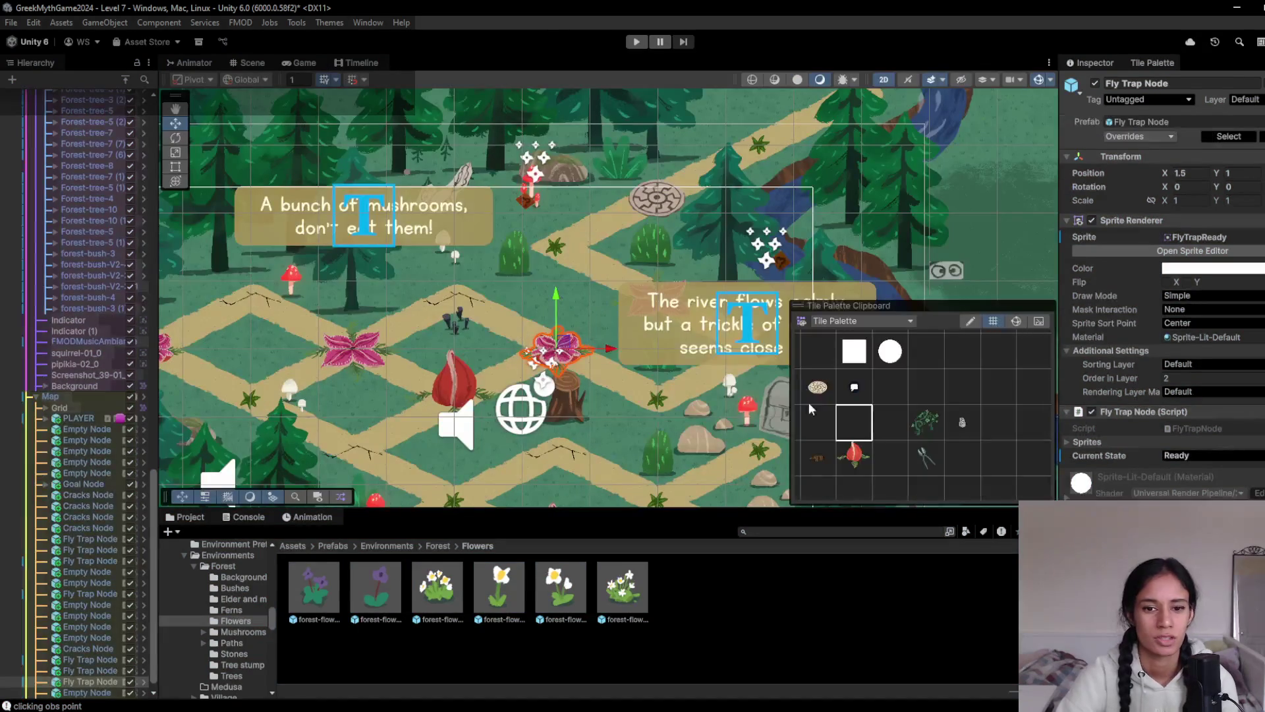
Pick the empty Tile Palette cell as the brush and pan to the level's lower-left
click(851, 433)
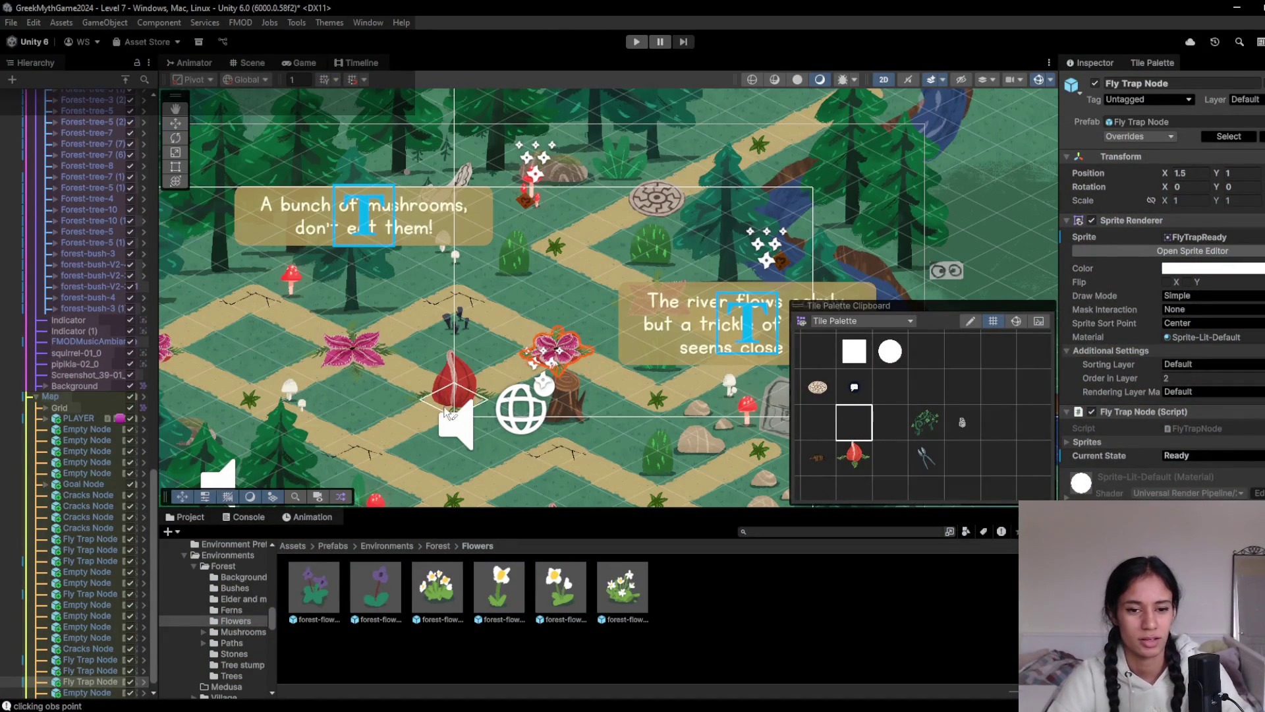
drag(540, 415, 615, 319)
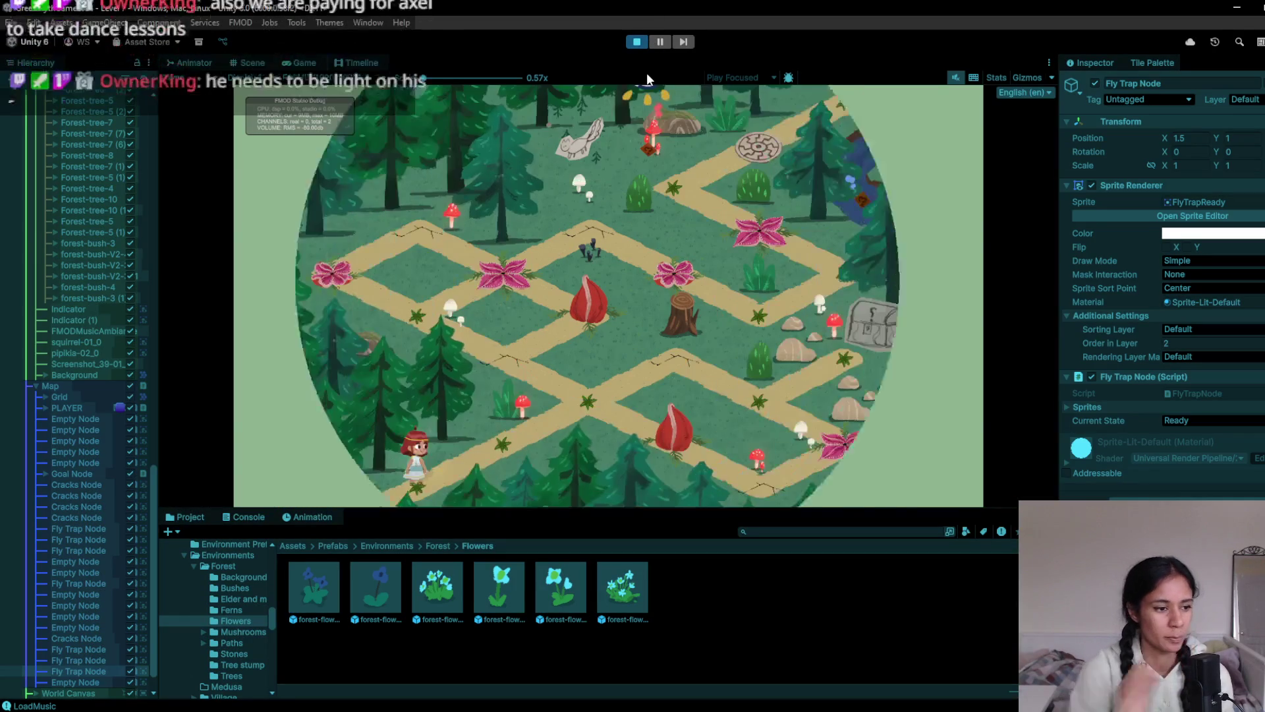
click(582, 415)
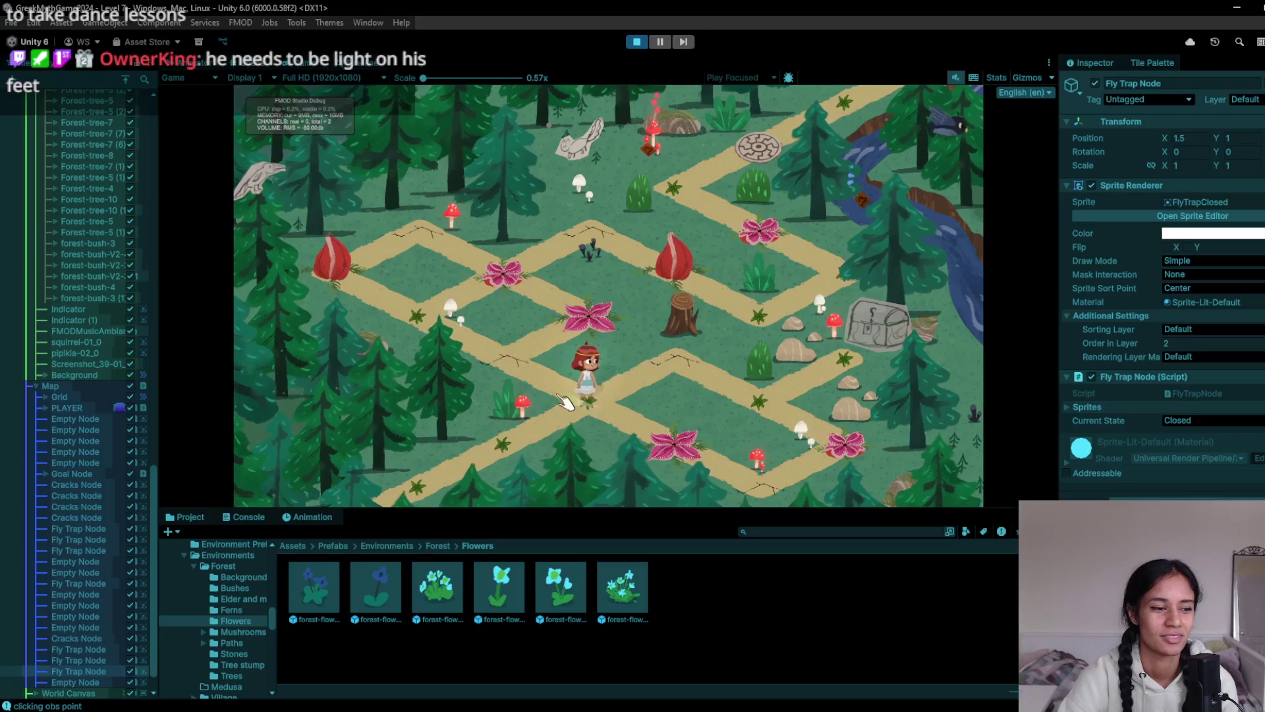
click(461, 337)
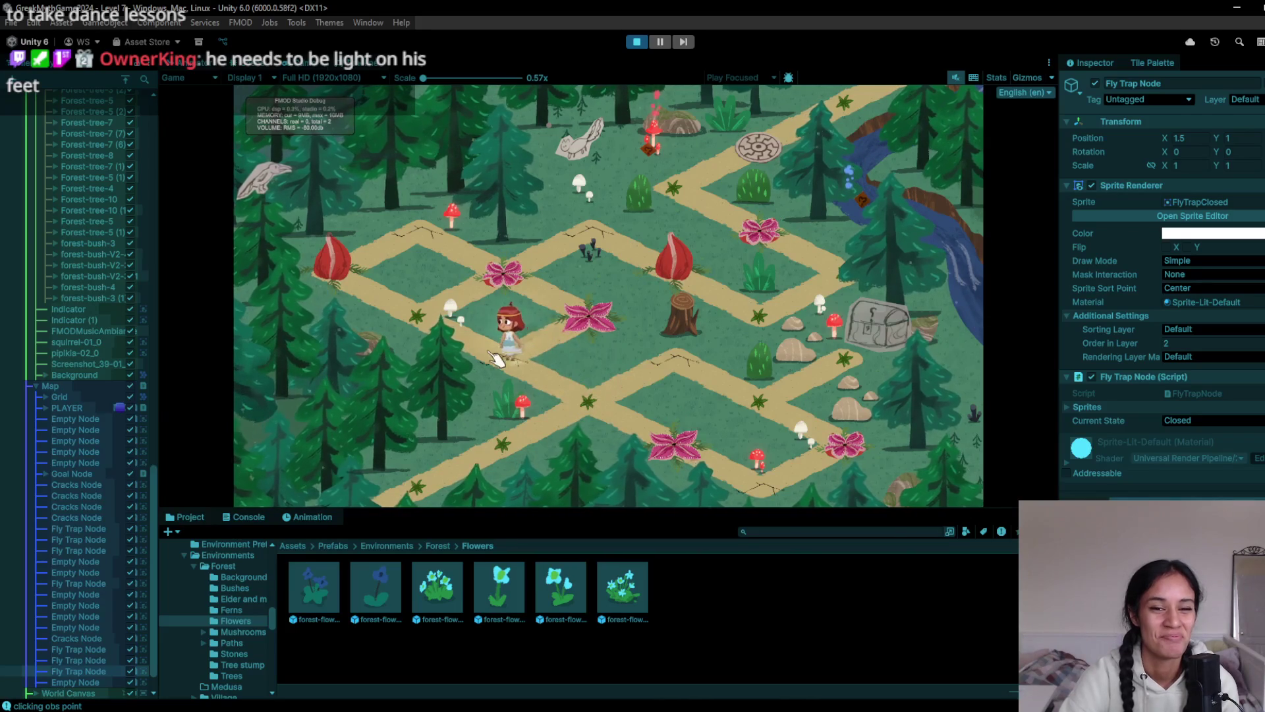
click(461, 338)
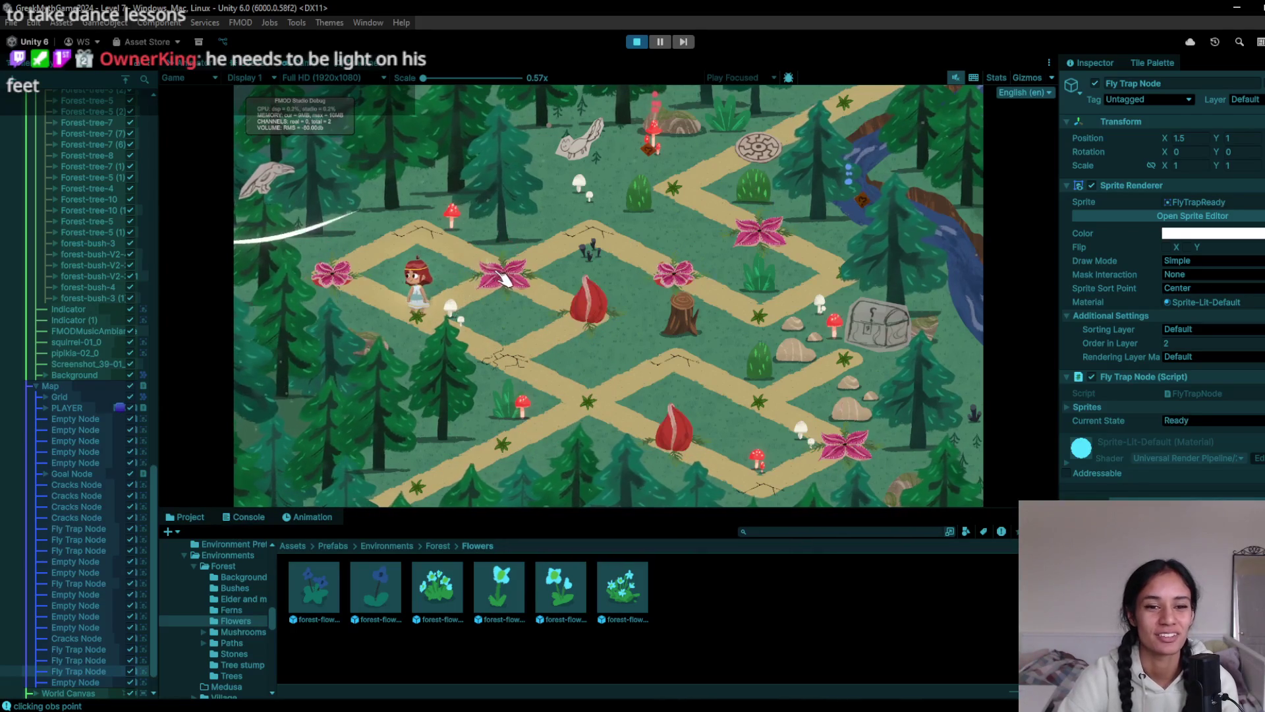
click(504, 280)
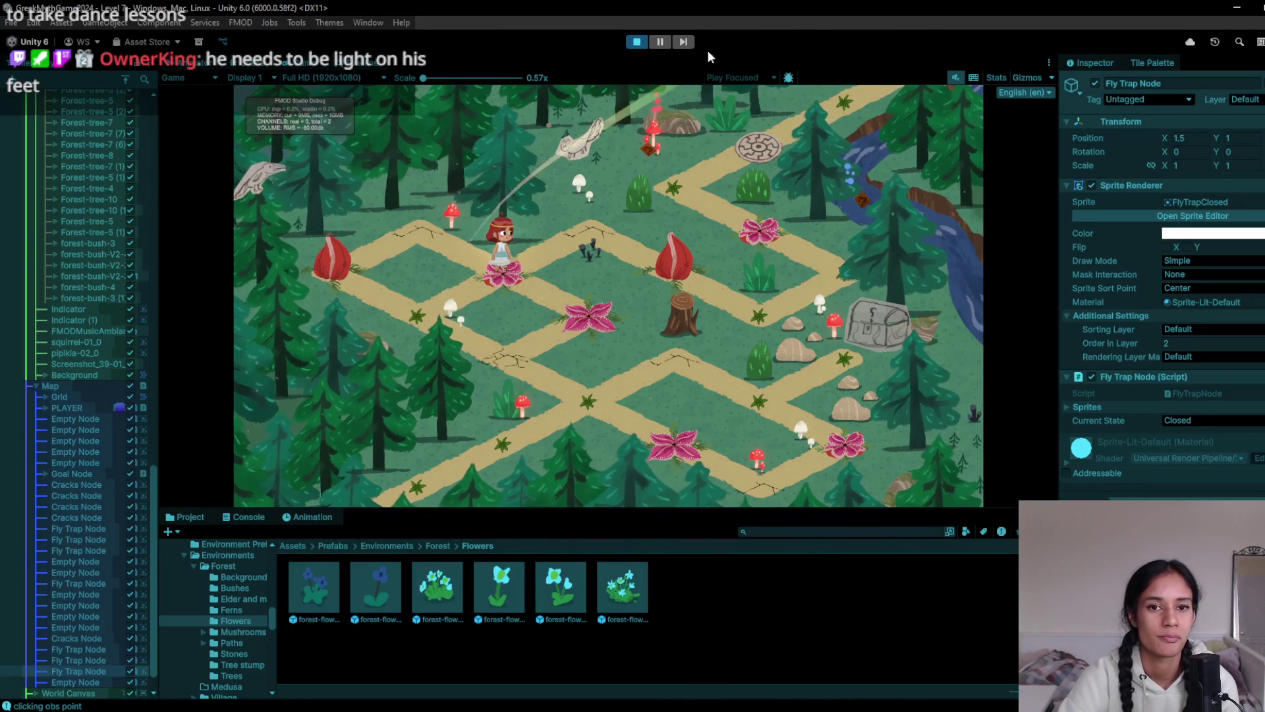
click(637, 43)
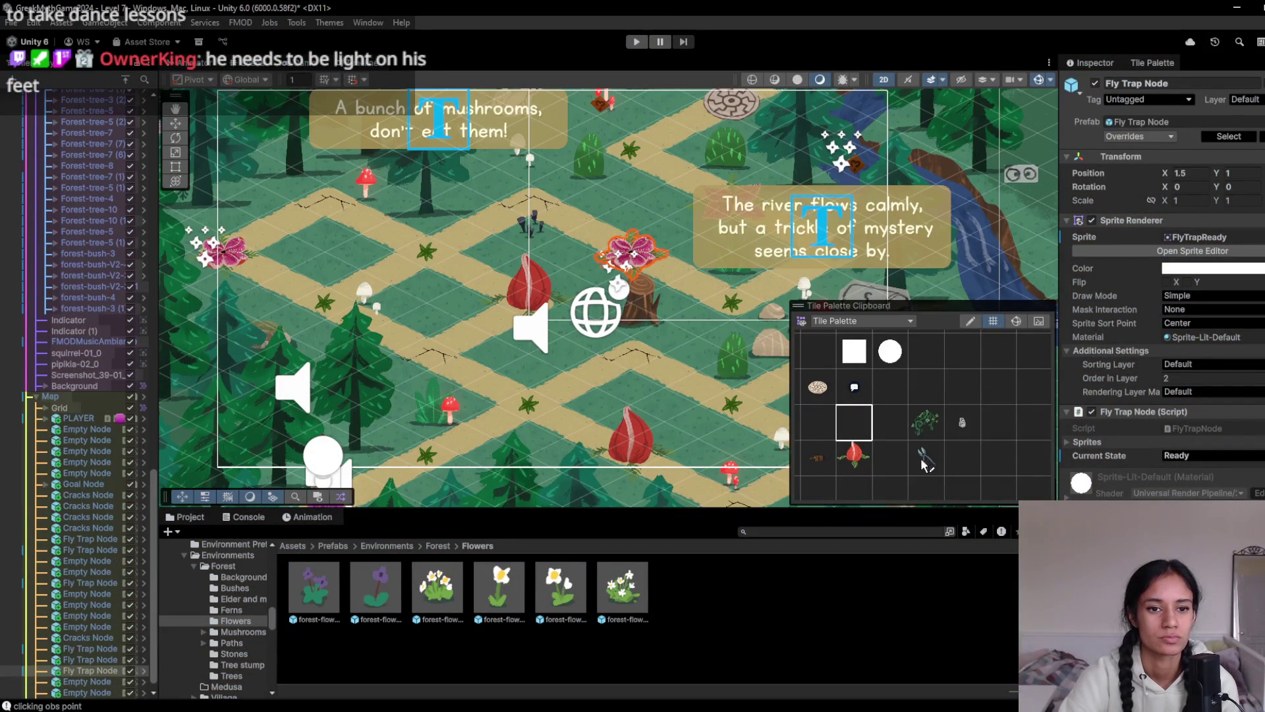
Paint a fly trap tile onto the left path
click(818, 458)
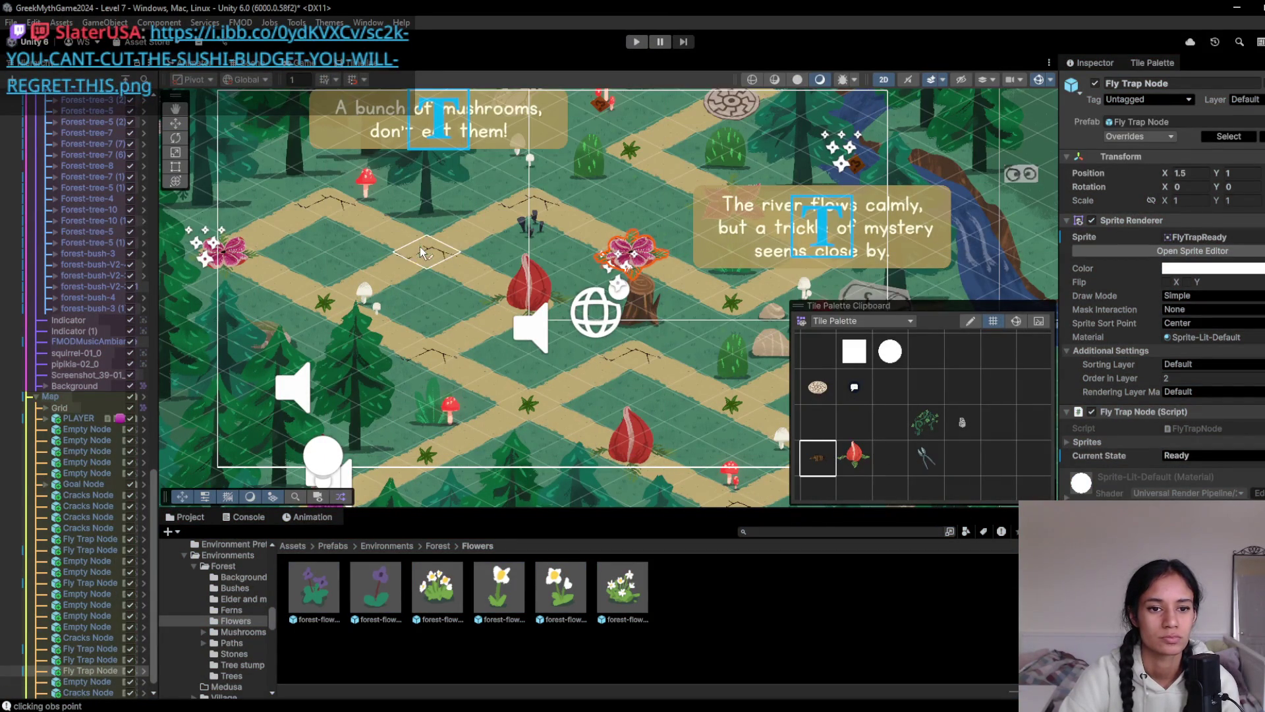
click(854, 463)
click(325, 306)
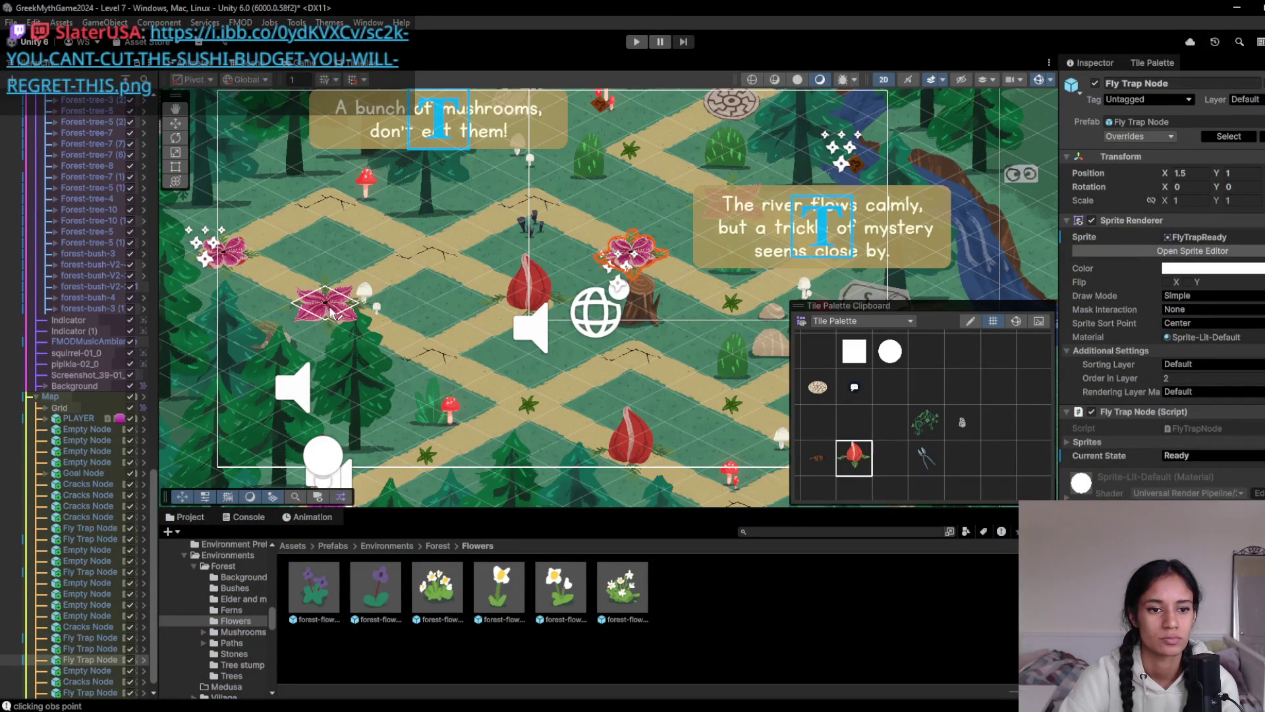
Move Forest-tree-10 from the lower-left corner to beside the river at X 3.18, Y 1.78
key(w)
click(362, 396)
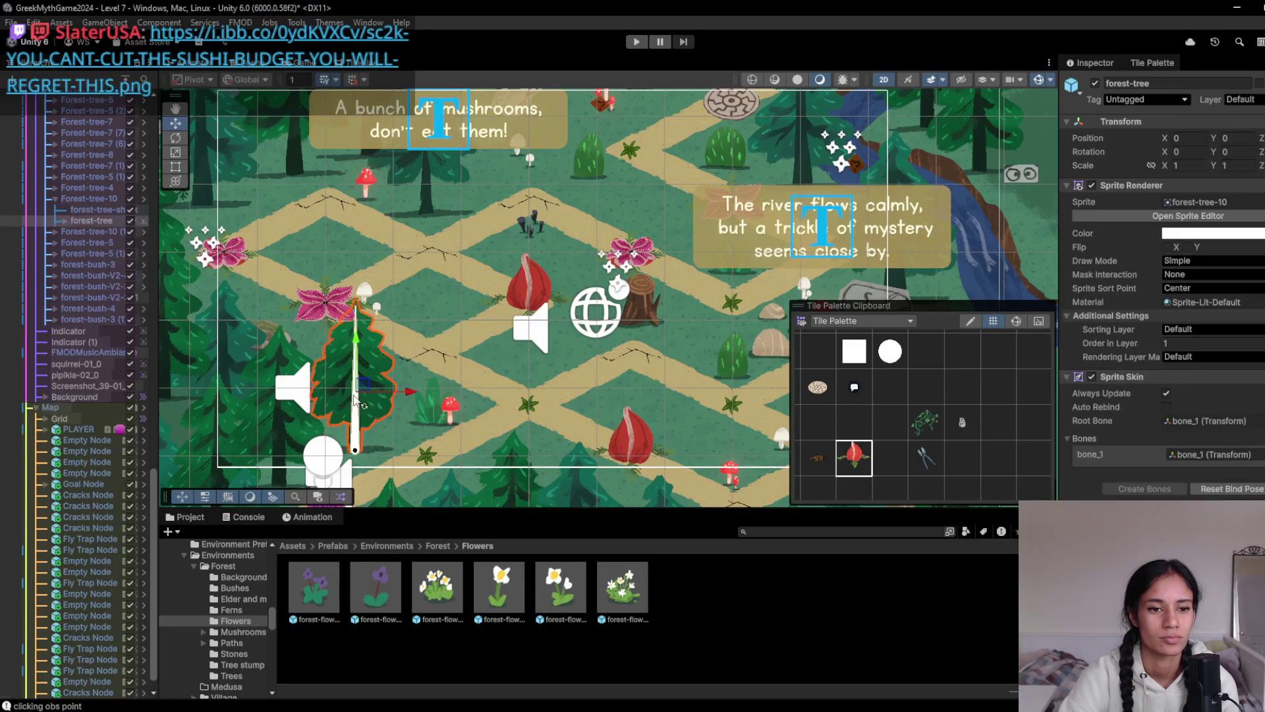
key(f)
double_click(72, 196)
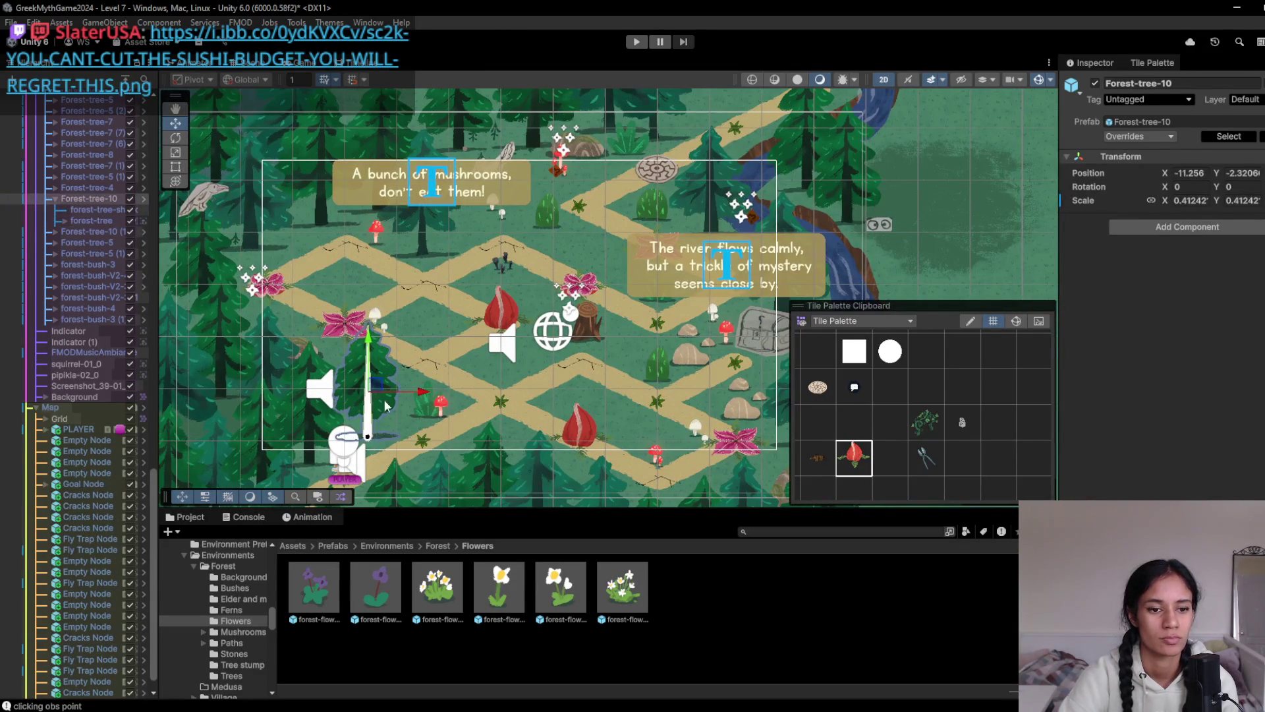
mouse_move(376, 385)
mouse_down()
mouse_move(741, 309)
mouse_move(616, 290)
mouse_move(797, 191)
mouse_move(698, 58)
mouse_move(702, 78)
mouse_move(336, 191)
mouse_move(177, 272)
mouse_move(321, 410)
mouse_move(393, 393)
mouse_move(342, 226)
mouse_move(349, 377)
mouse_move(895, 197)
mouse_up()
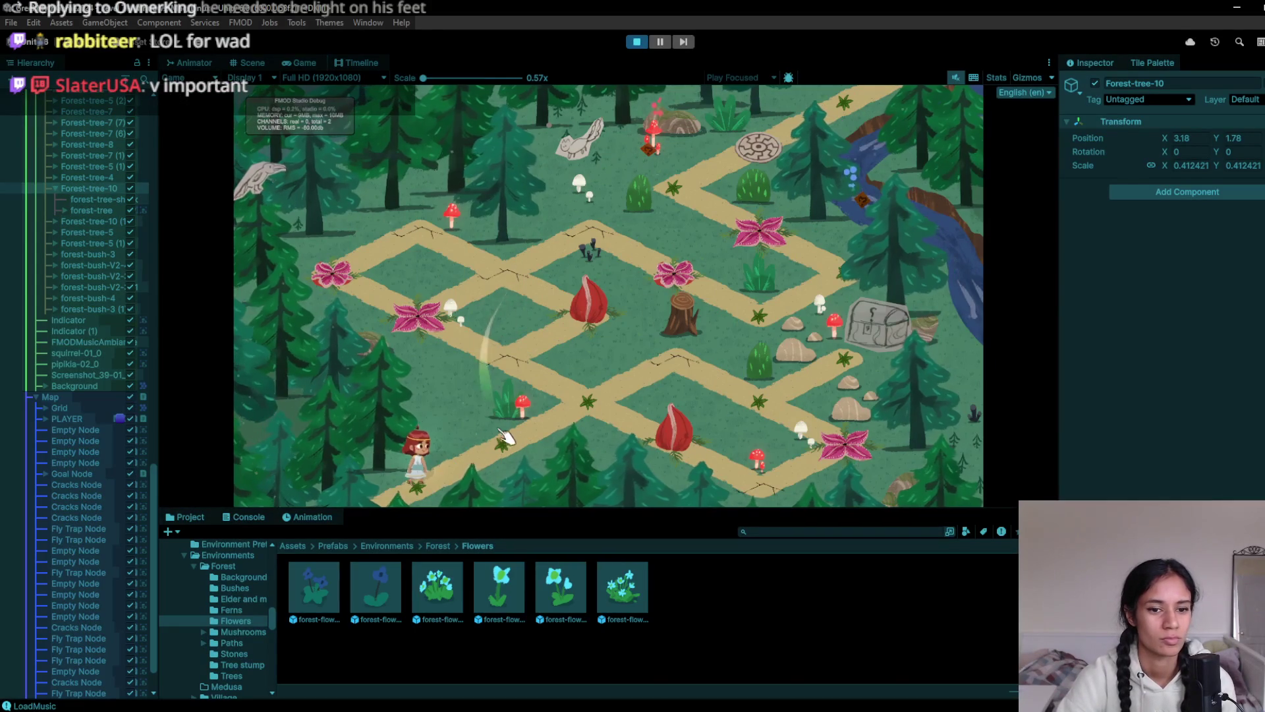
Walk the character up the path to the upper-left nodes, then stop the playtest
click(545, 373)
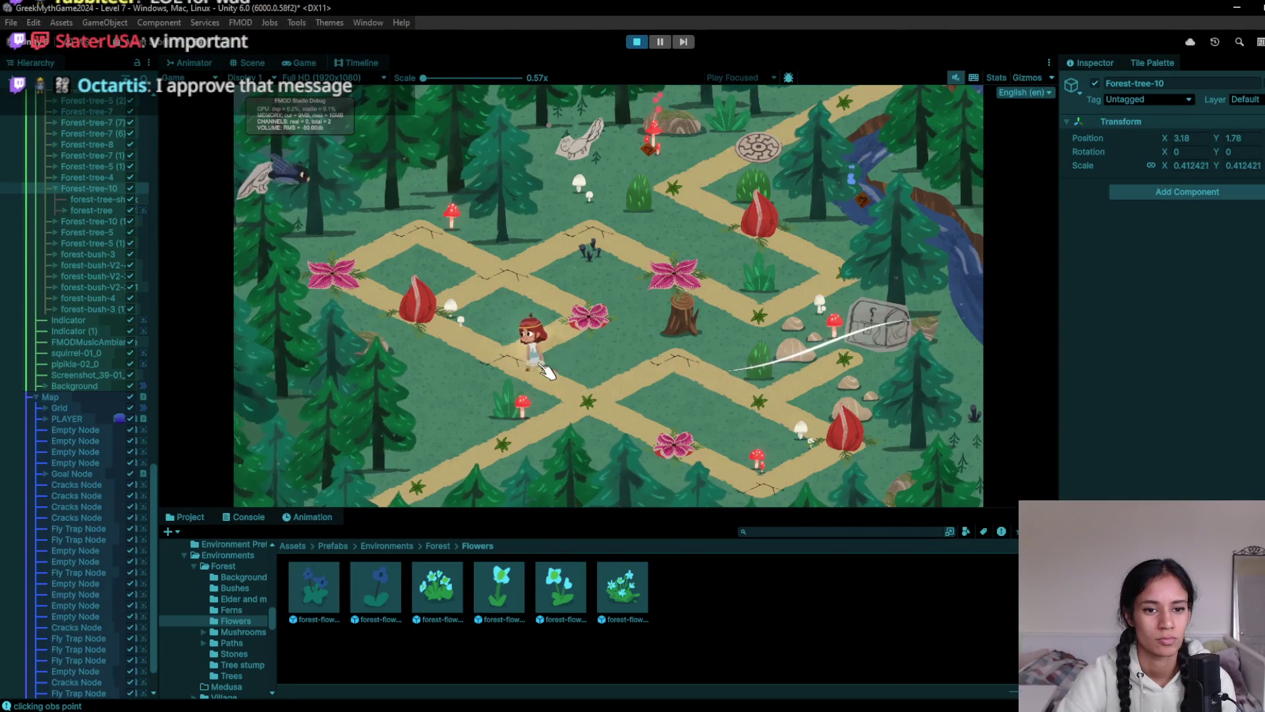
click(532, 302)
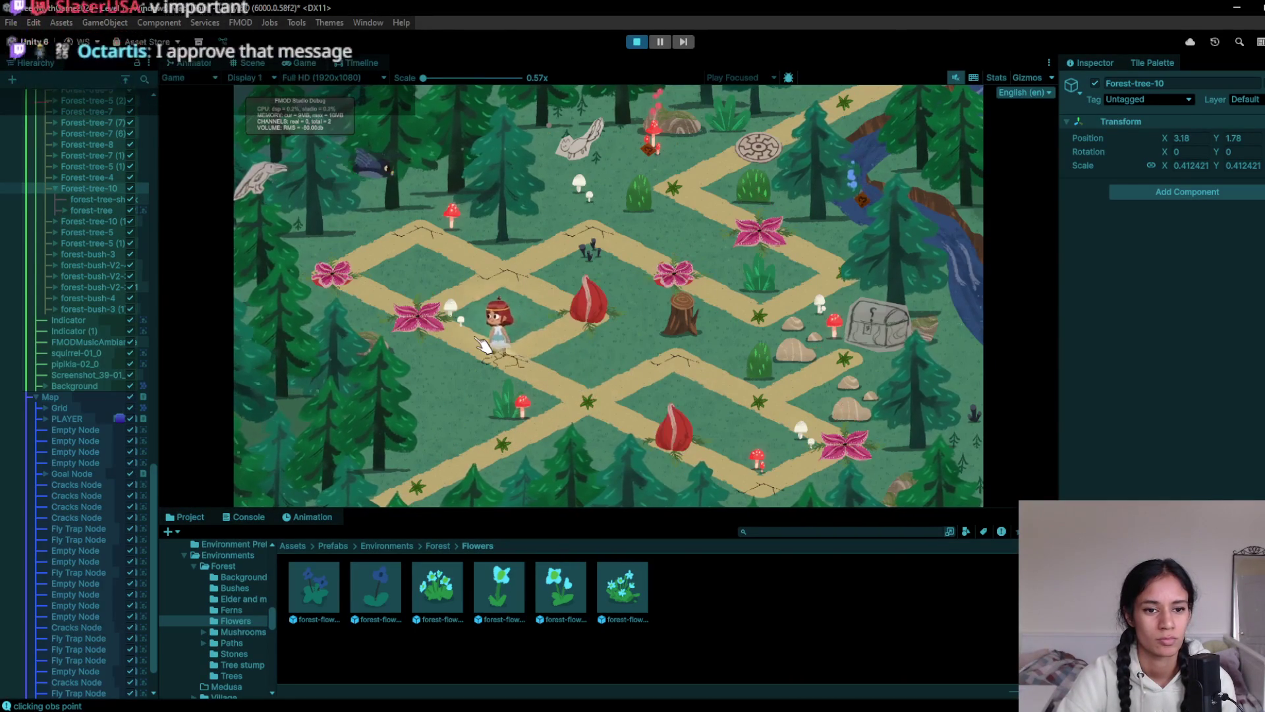
click(533, 302)
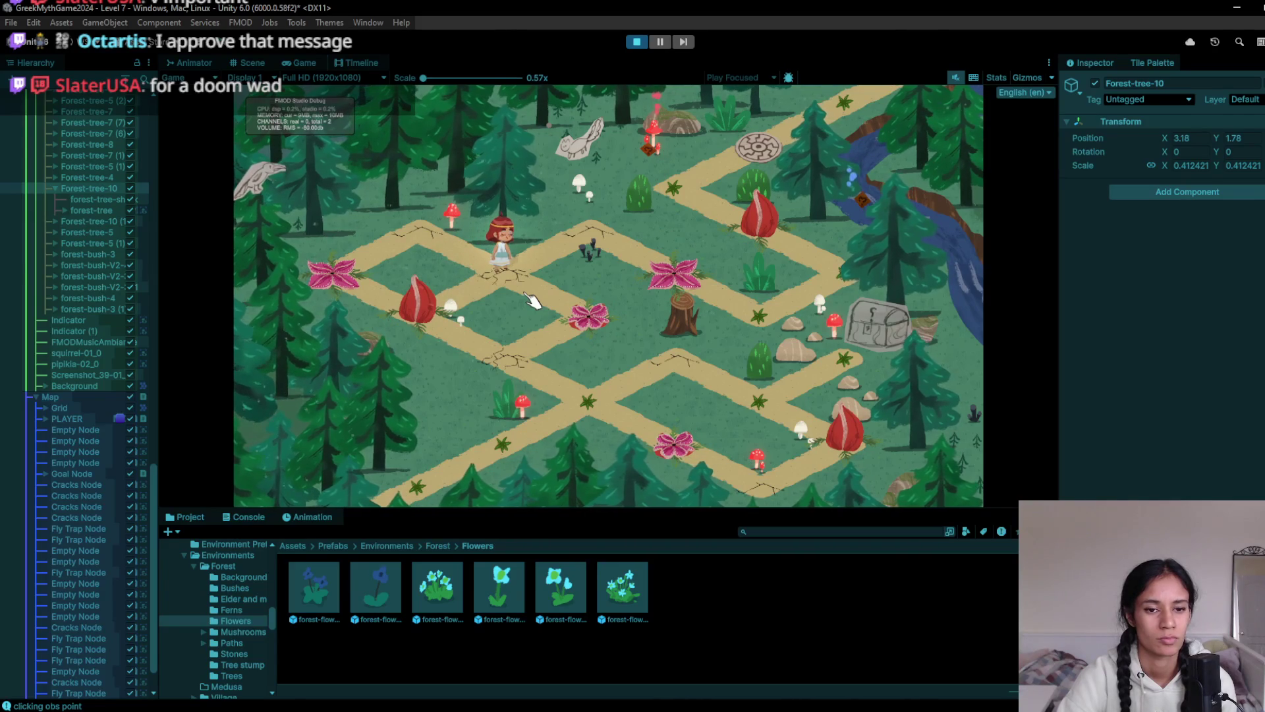
click(637, 42)
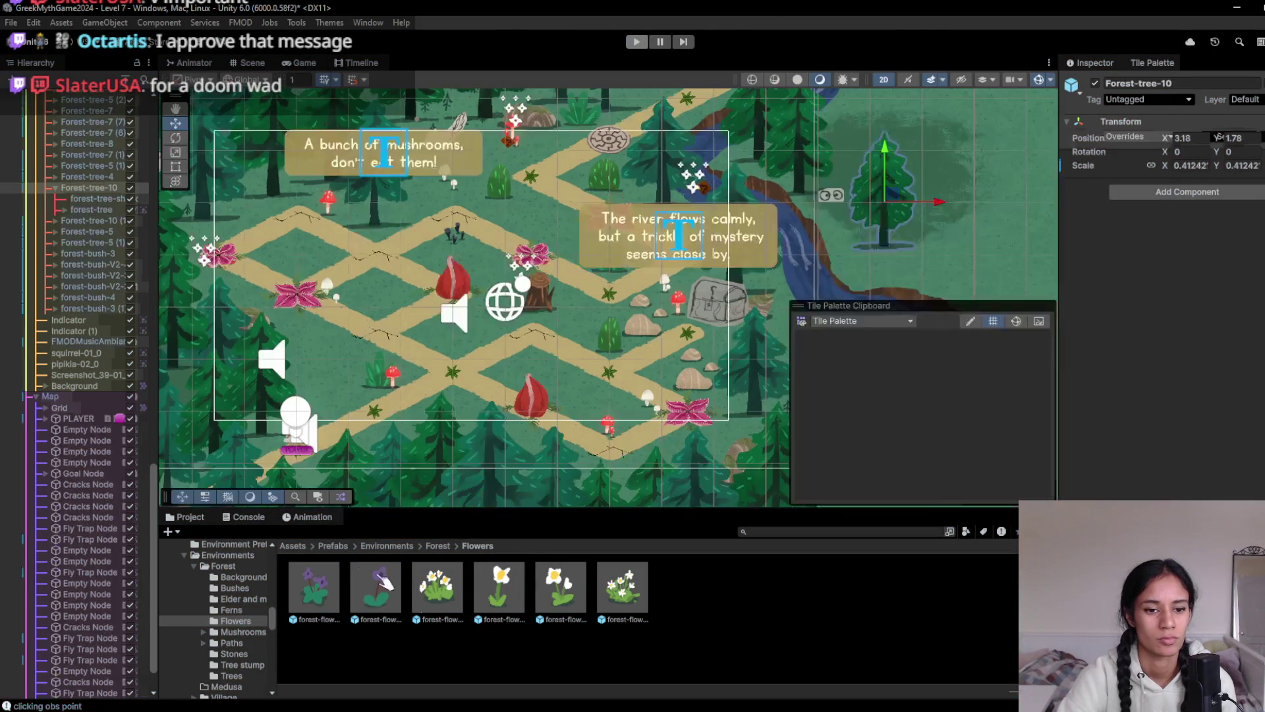
Select a Fly Trap Node to watch its state, walk the character onto the left flytrap, then stop
click(389, 262)
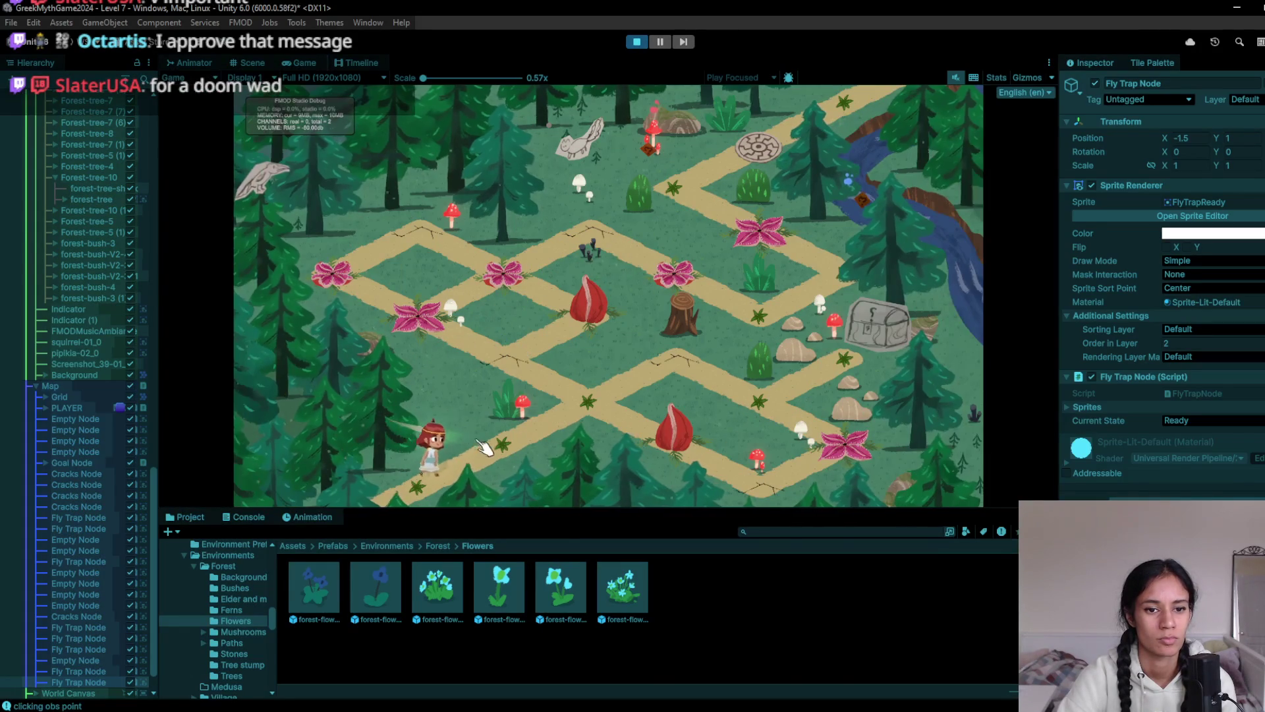
click(590, 392)
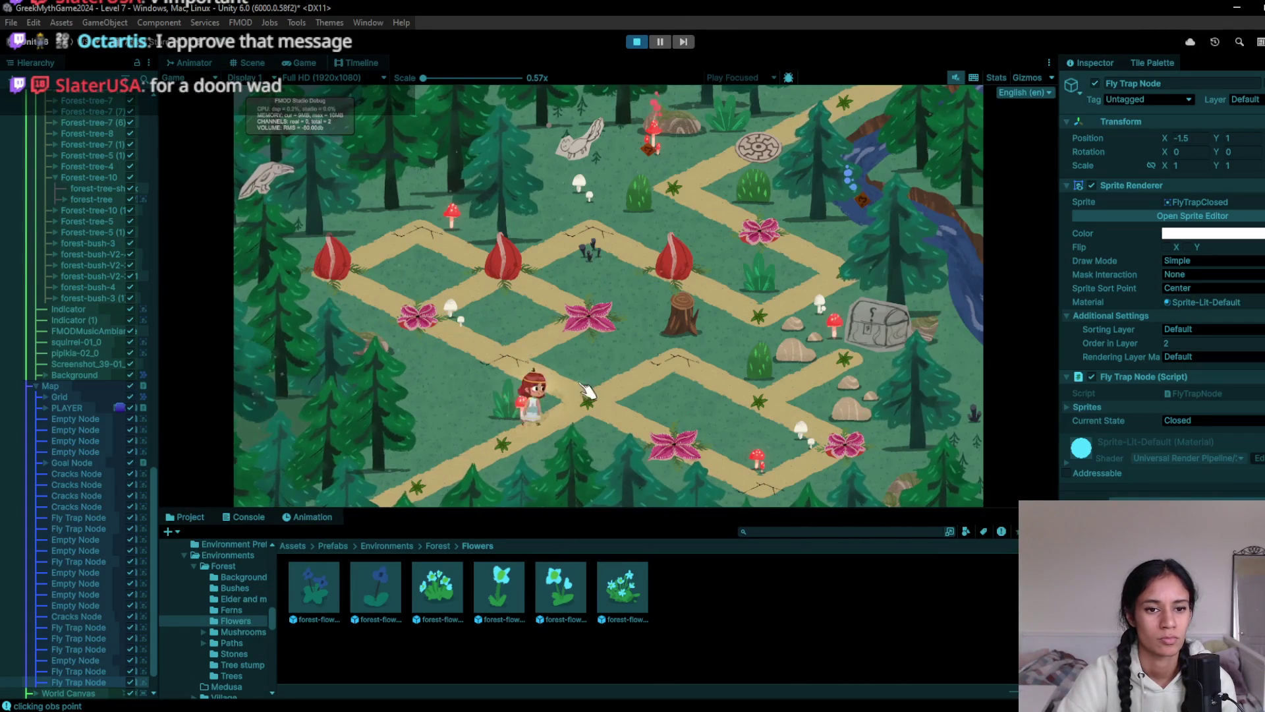
click(522, 364)
click(427, 321)
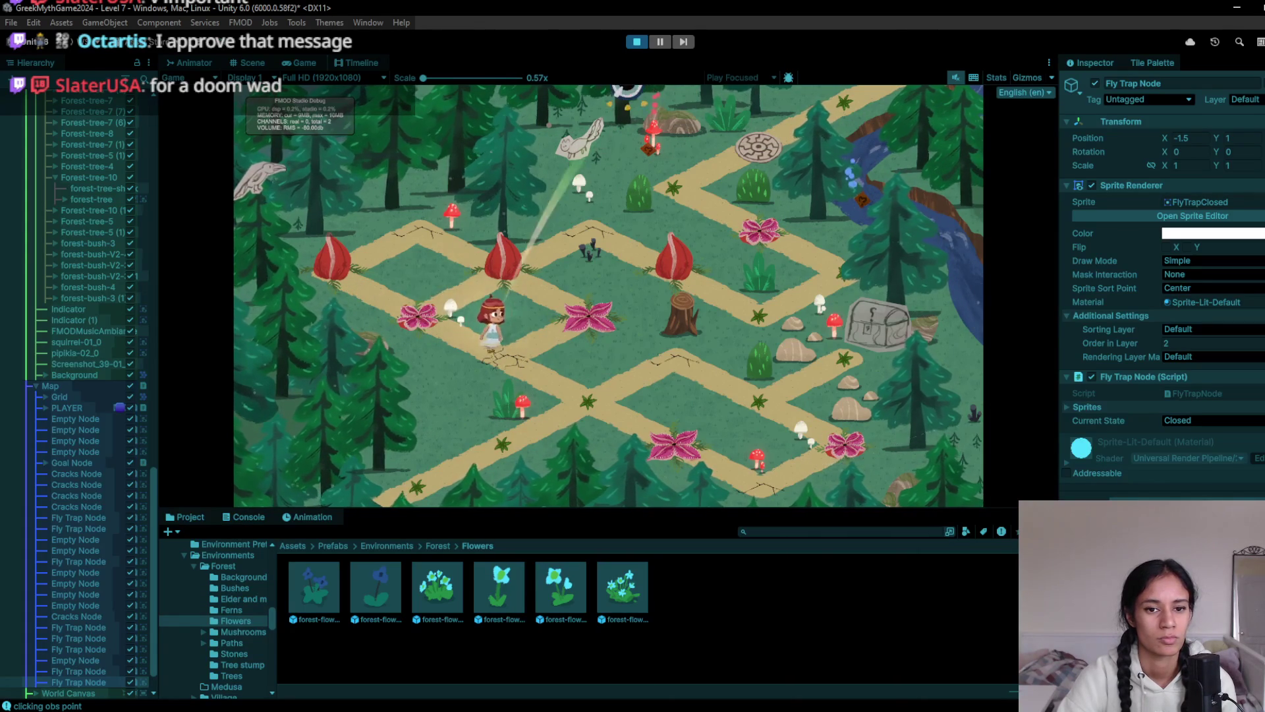
click(645, 41)
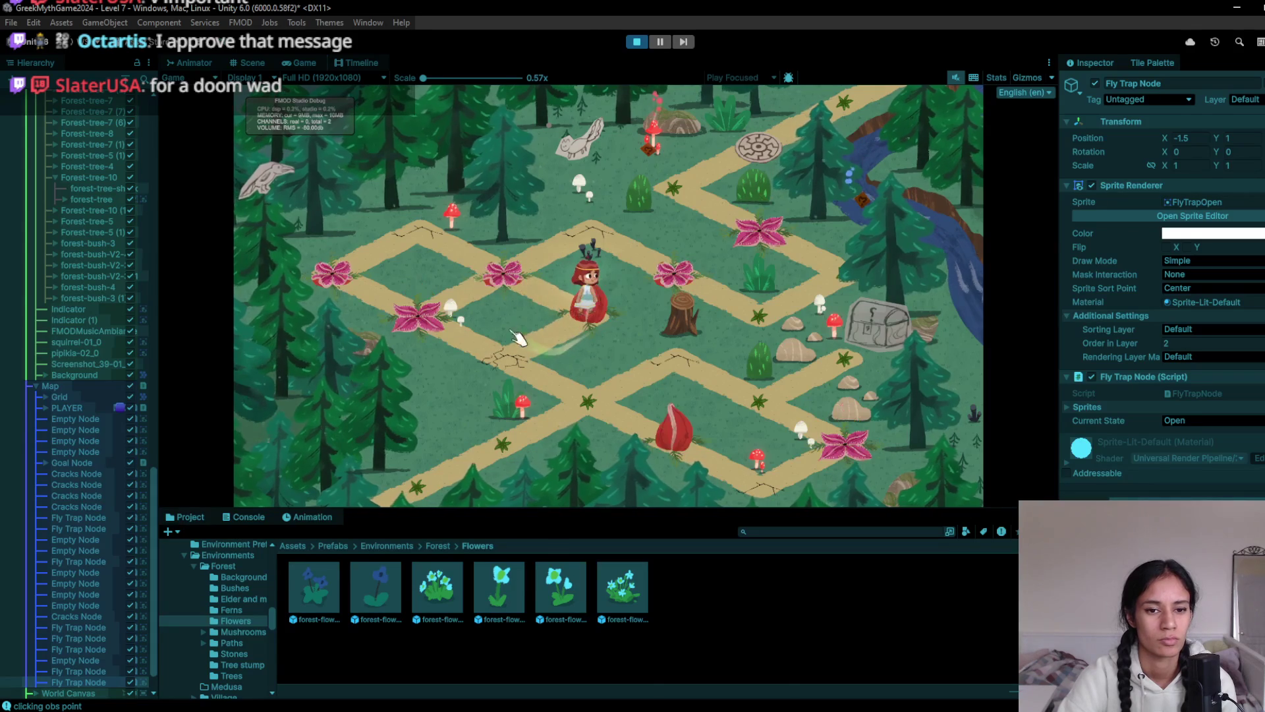
click(634, 43)
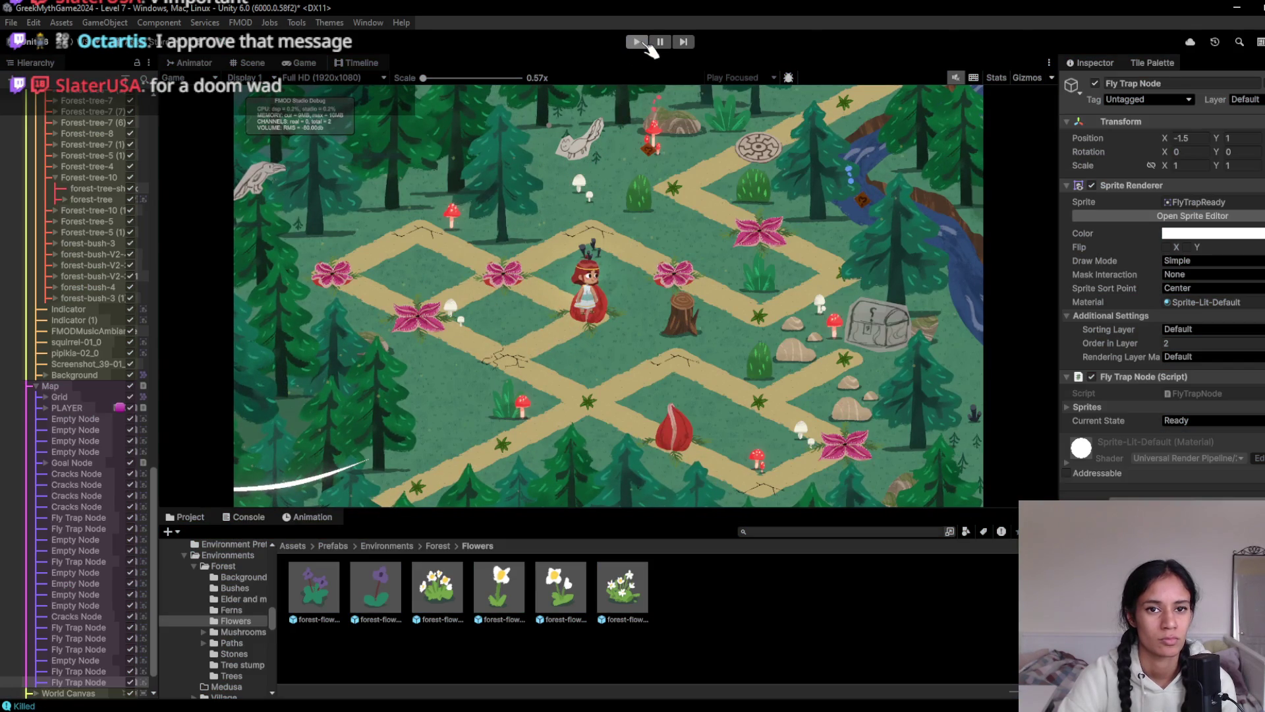
Playtest walking the character among the flytraps to the upper pink flower, then pick the replacement tile
click(646, 44)
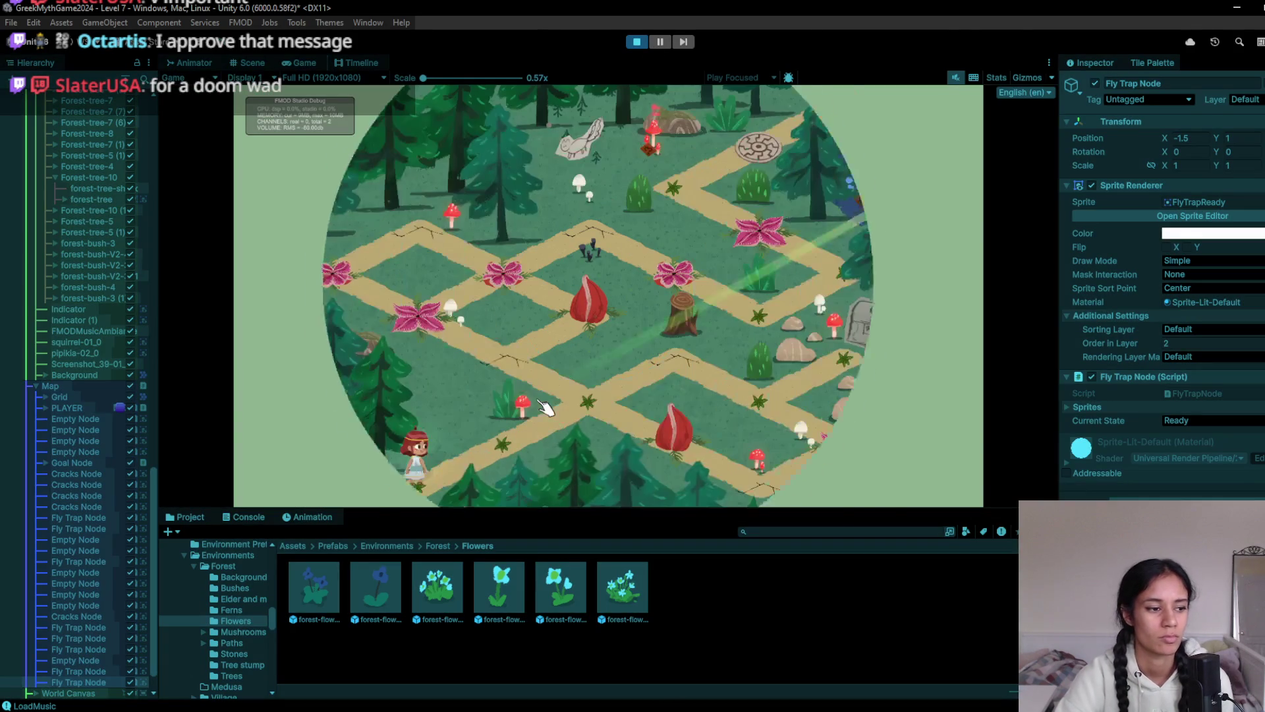
click(551, 433)
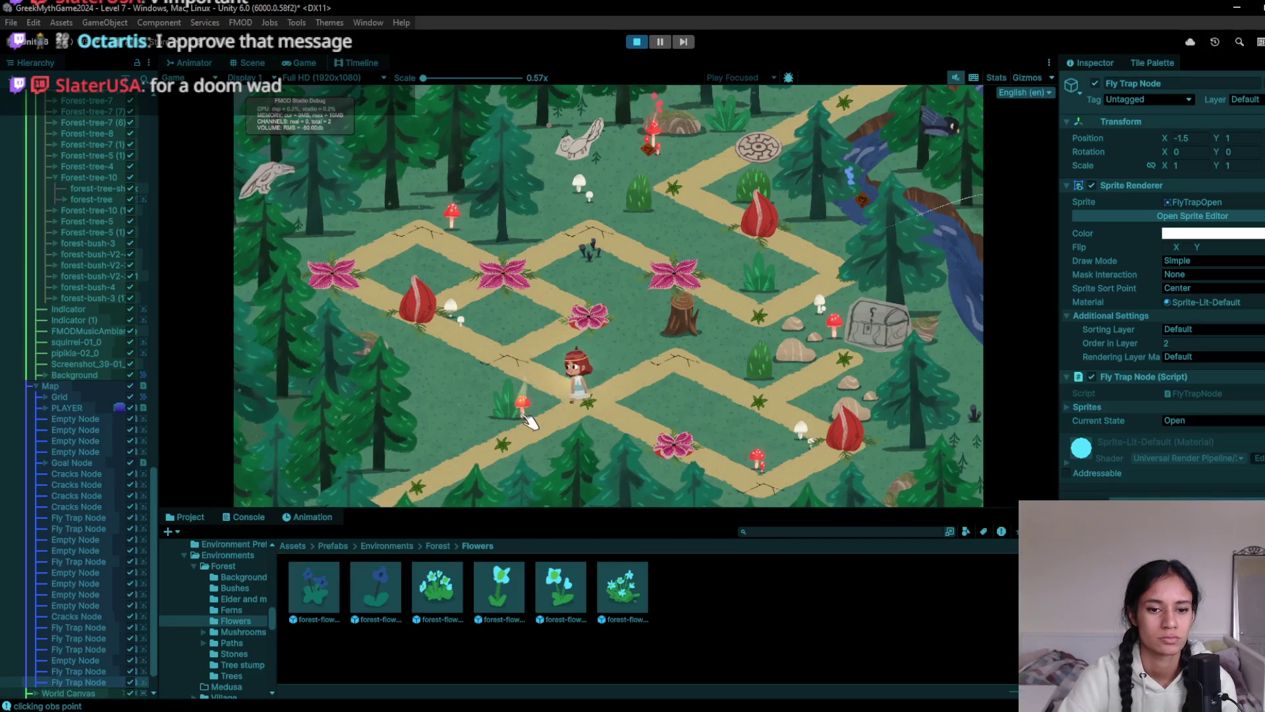
click(580, 399)
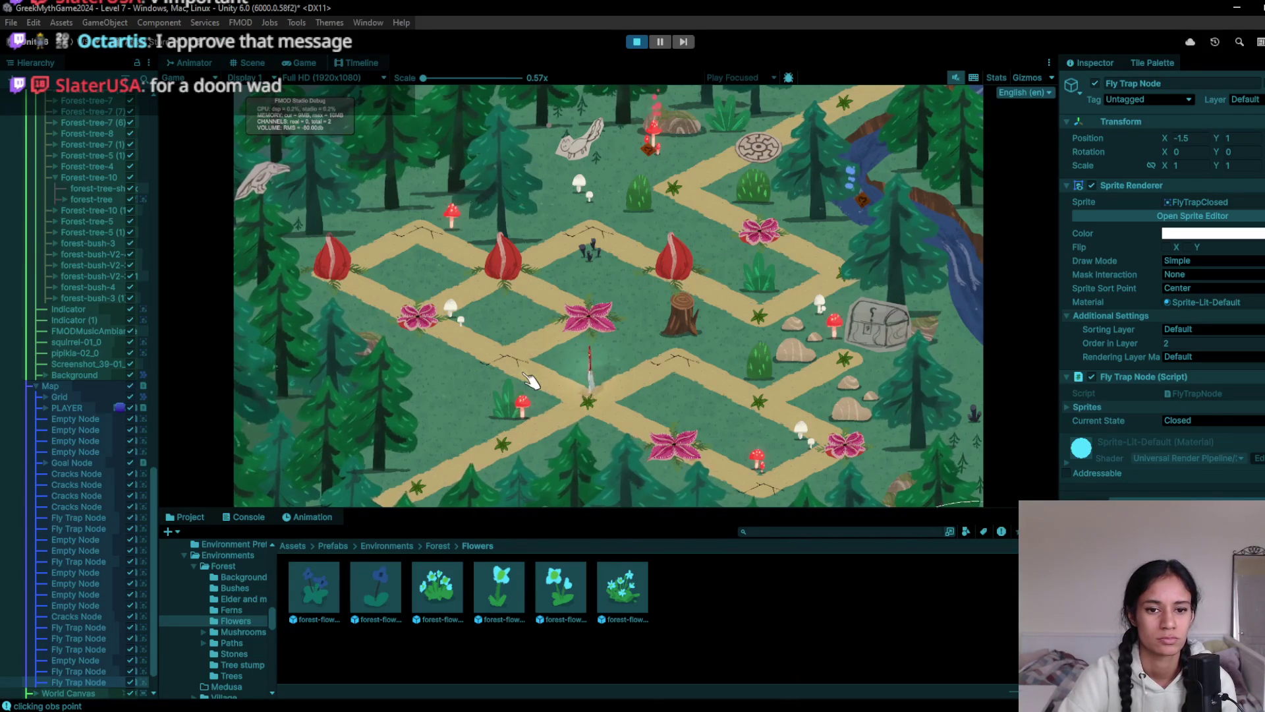
click(501, 429)
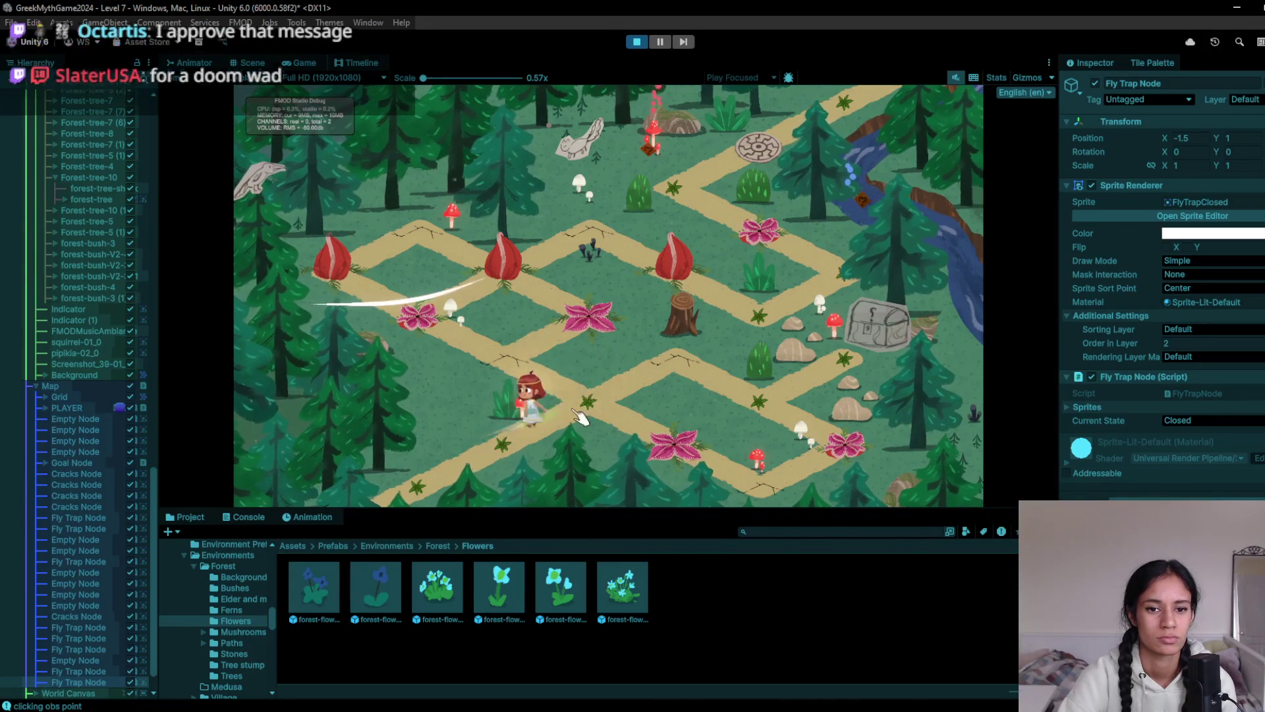
click(594, 395)
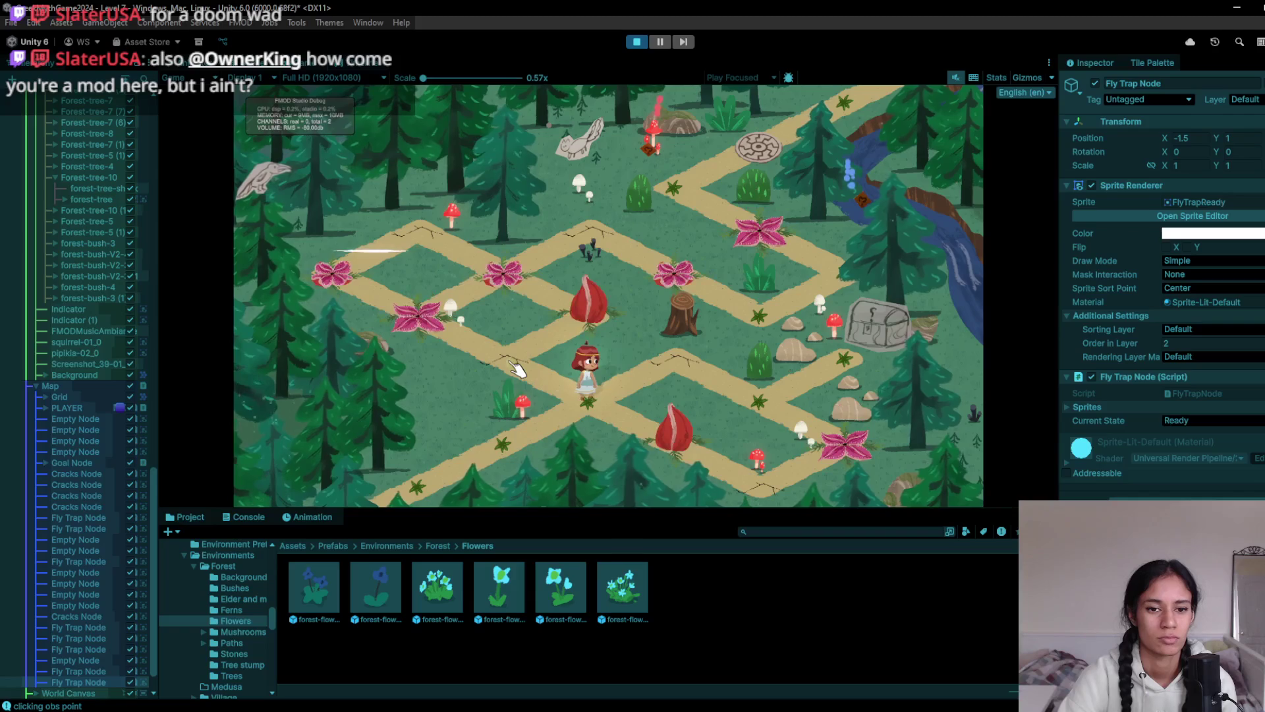
click(531, 287)
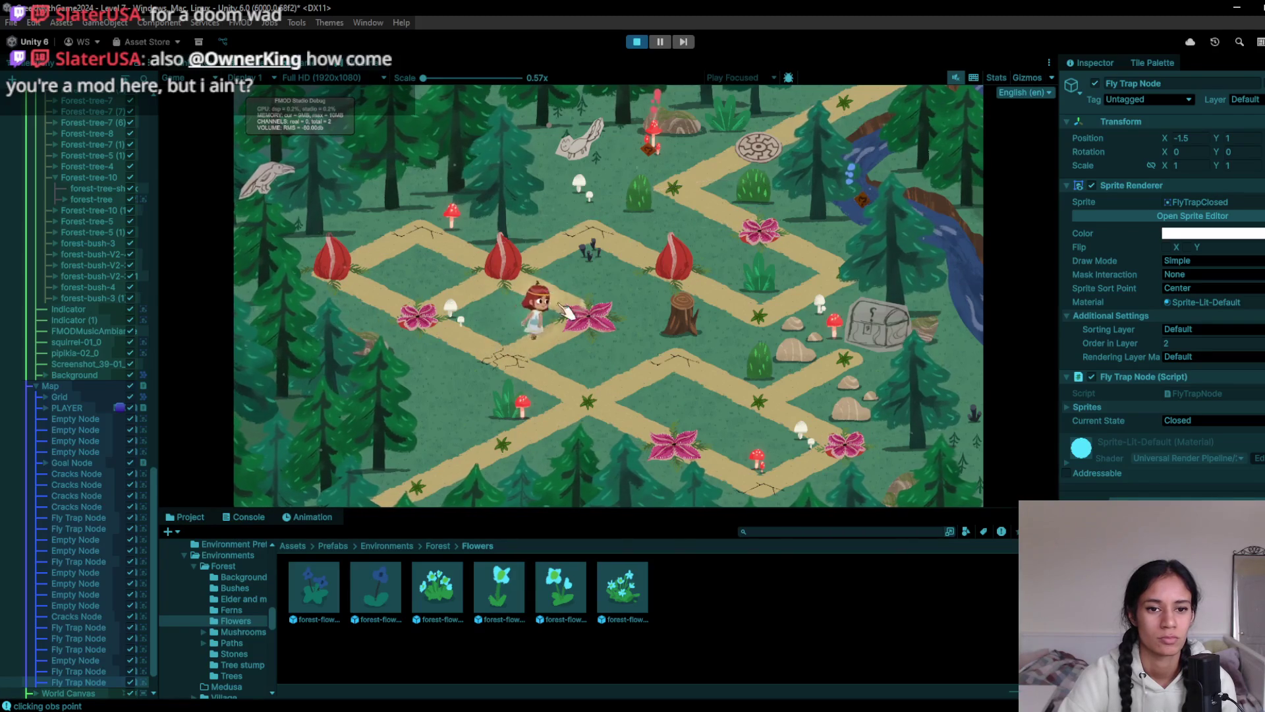
click(531, 287)
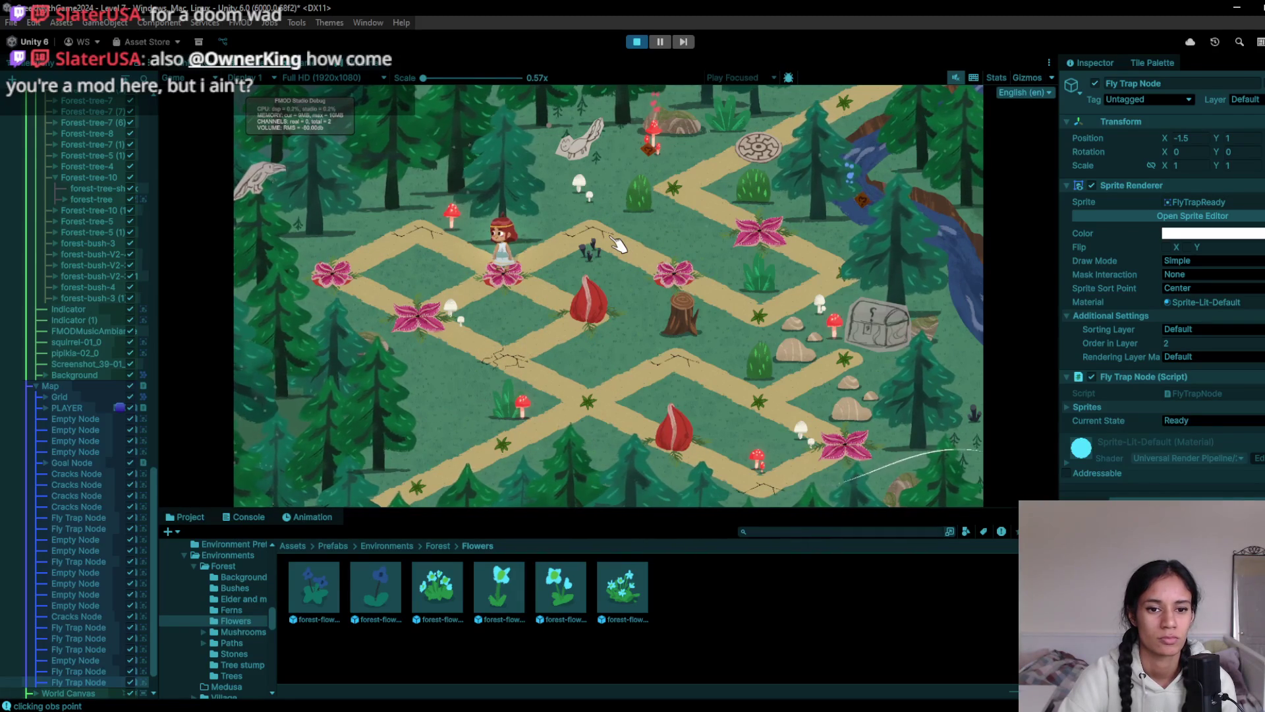
click(636, 41)
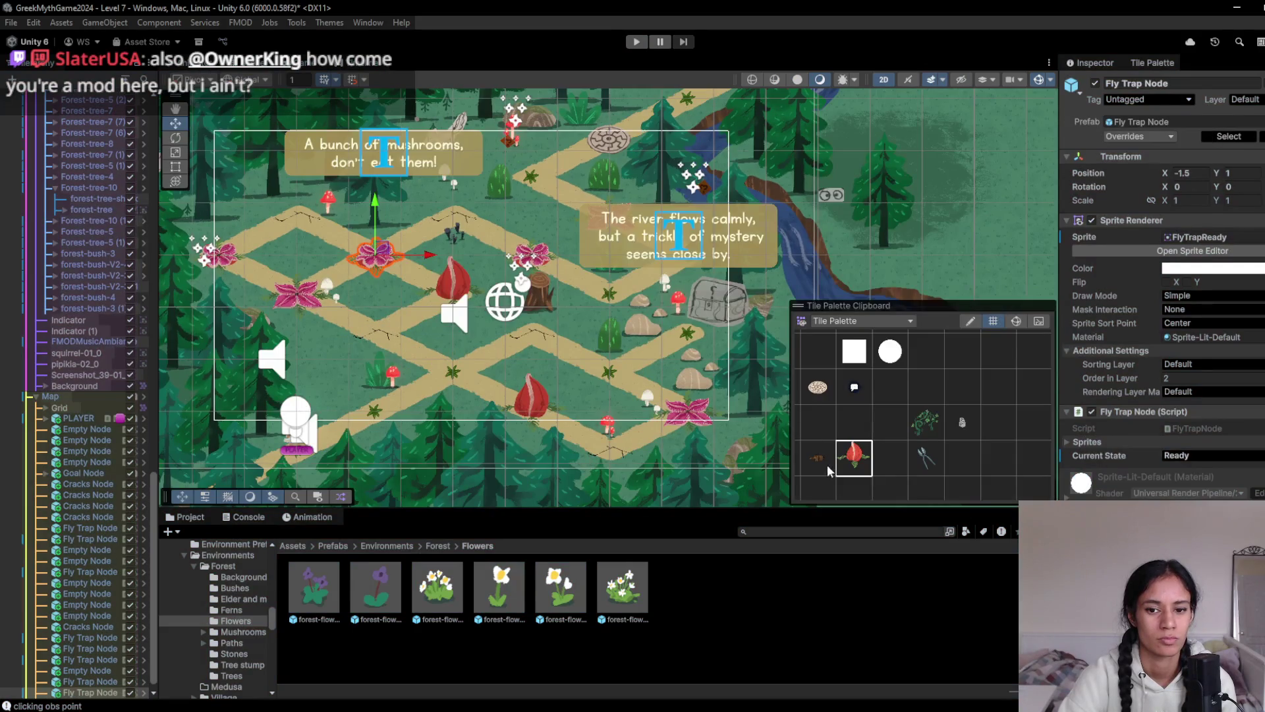
click(828, 465)
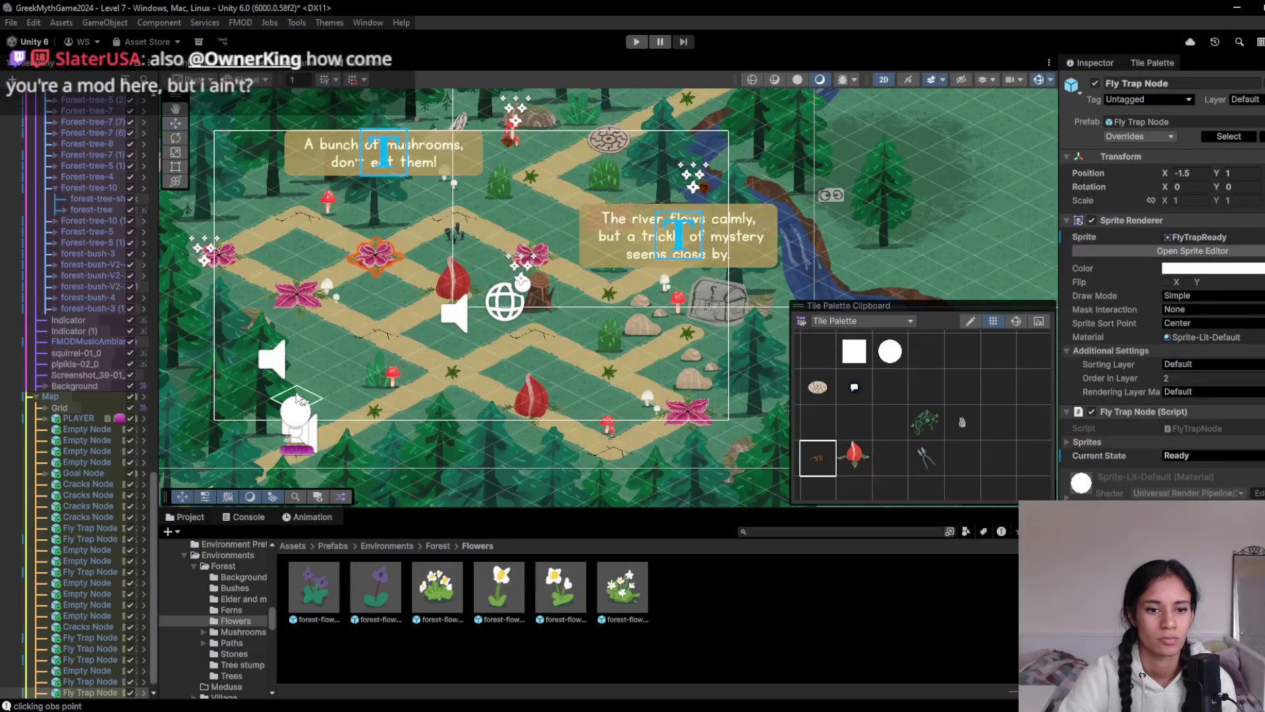
Paint over the flytraps on the left path bend and near the map centre, then start a playtest
scroll(395, 409, up, 4)
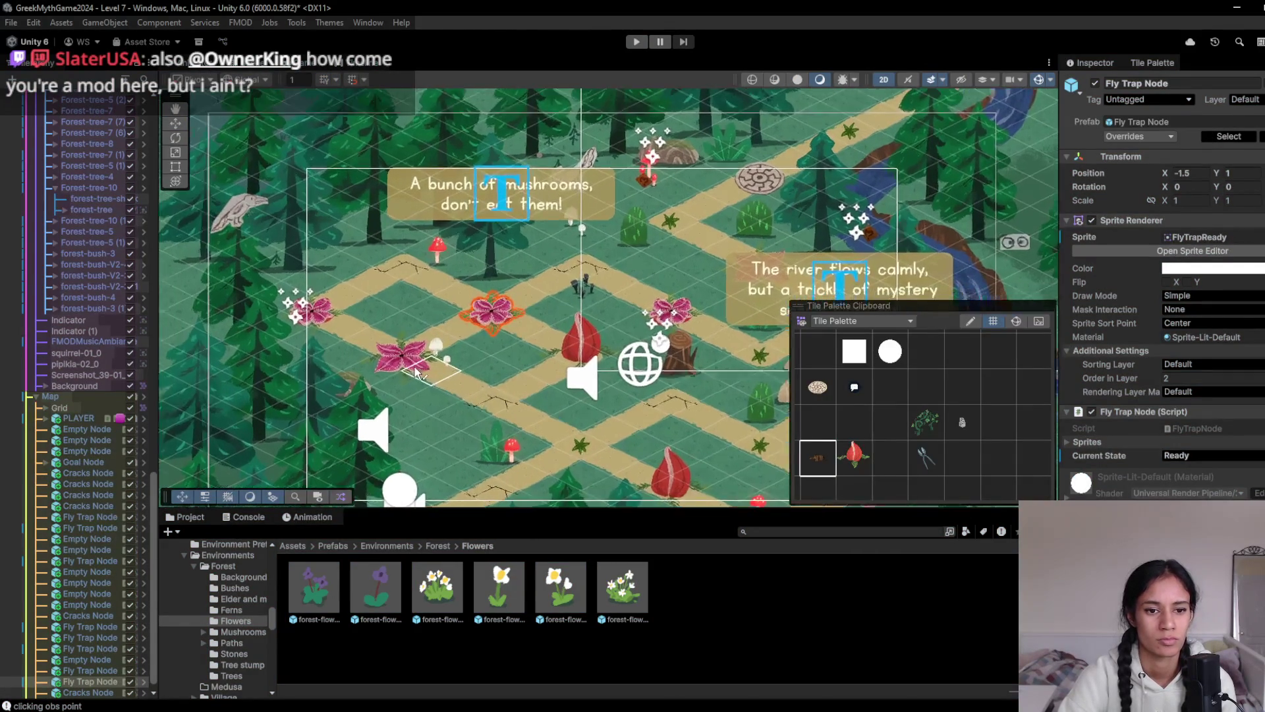
click(412, 363)
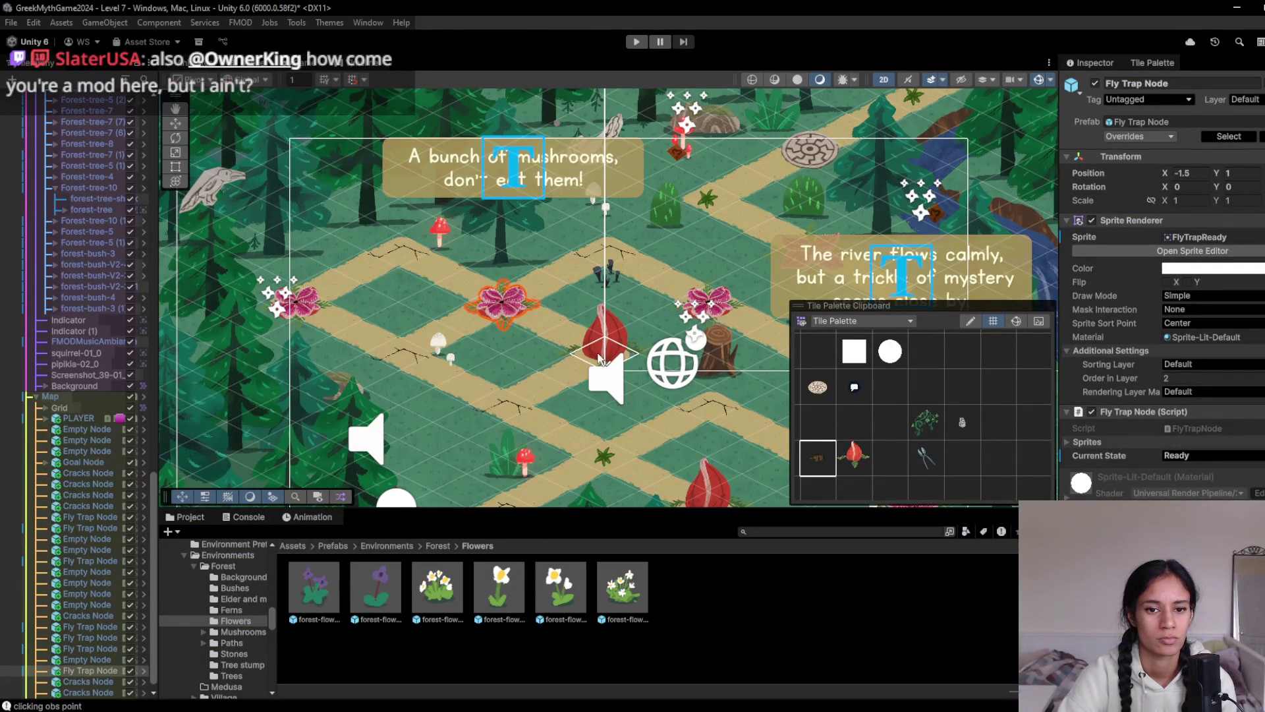
click(600, 359)
click(637, 42)
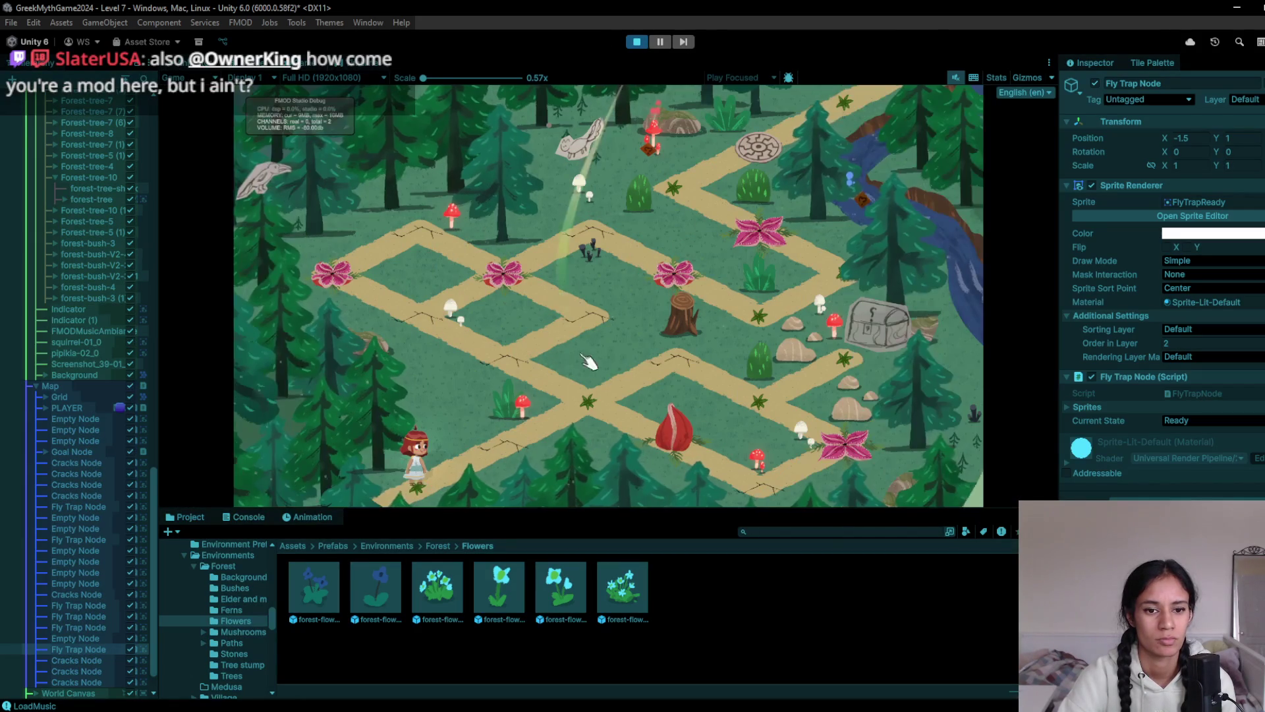
Walk the character right to the chest node and back down-left, then stop the playtest
click(575, 409)
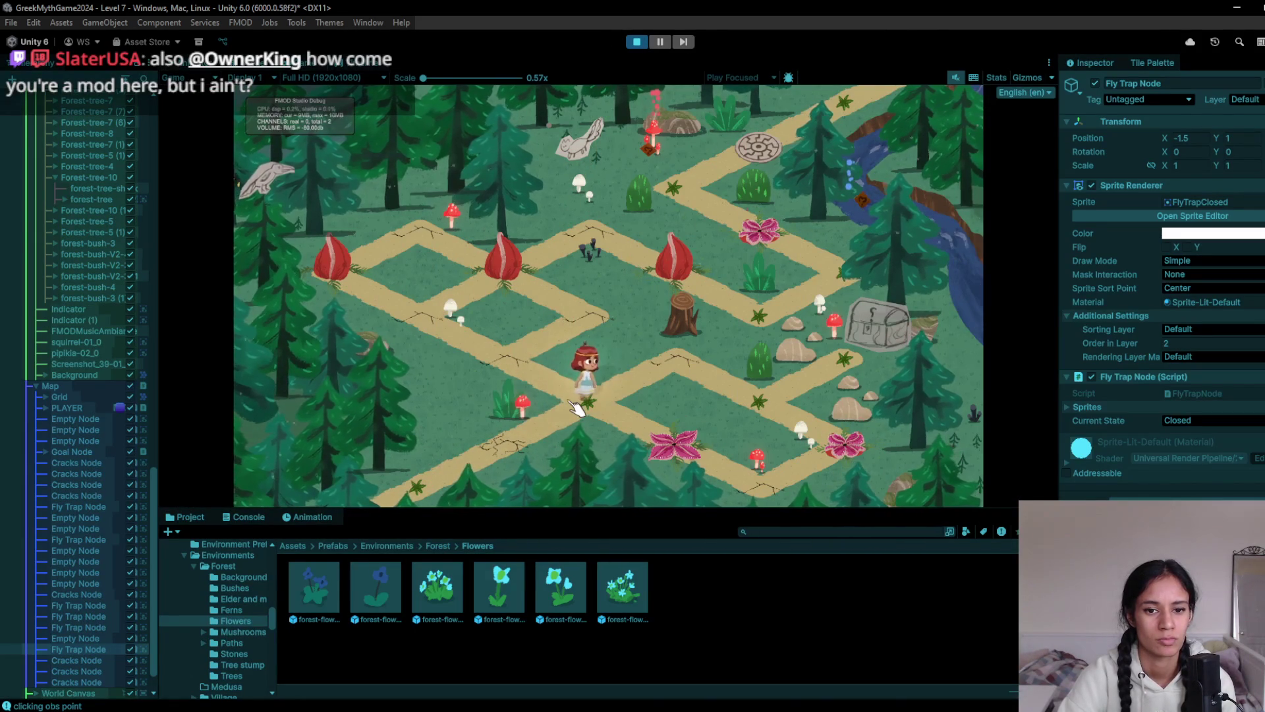
click(859, 374)
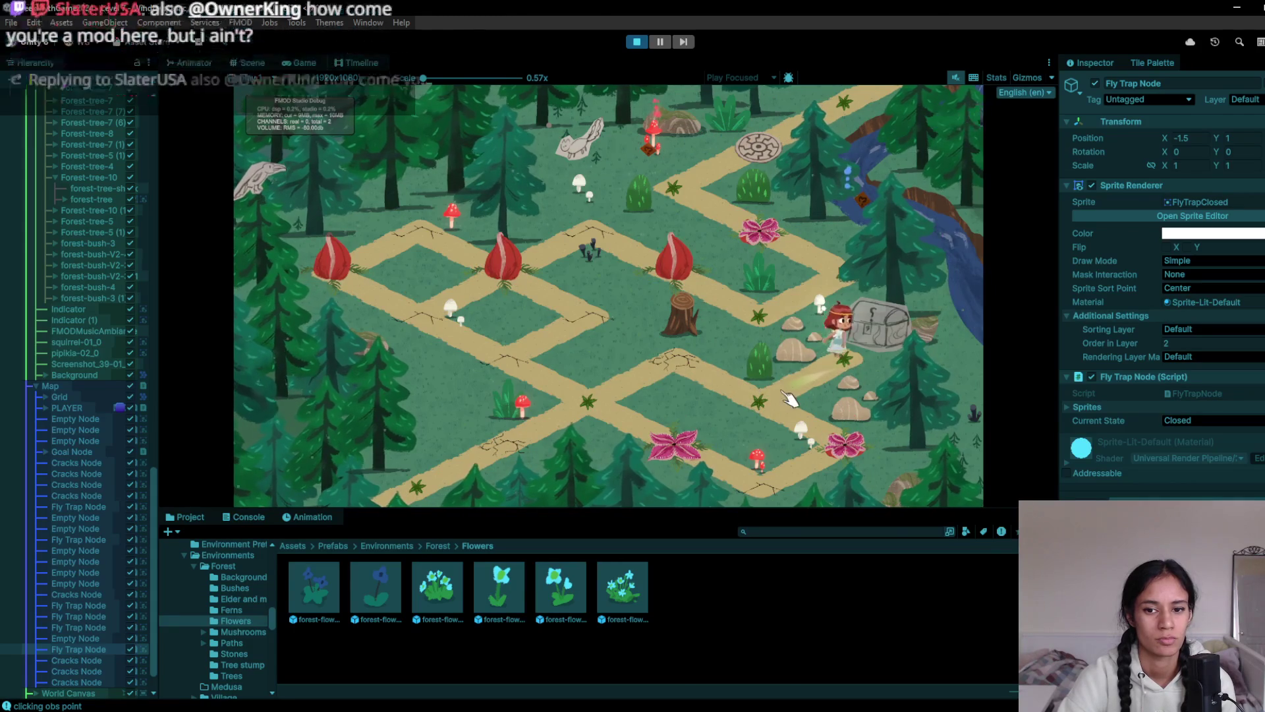
click(844, 465)
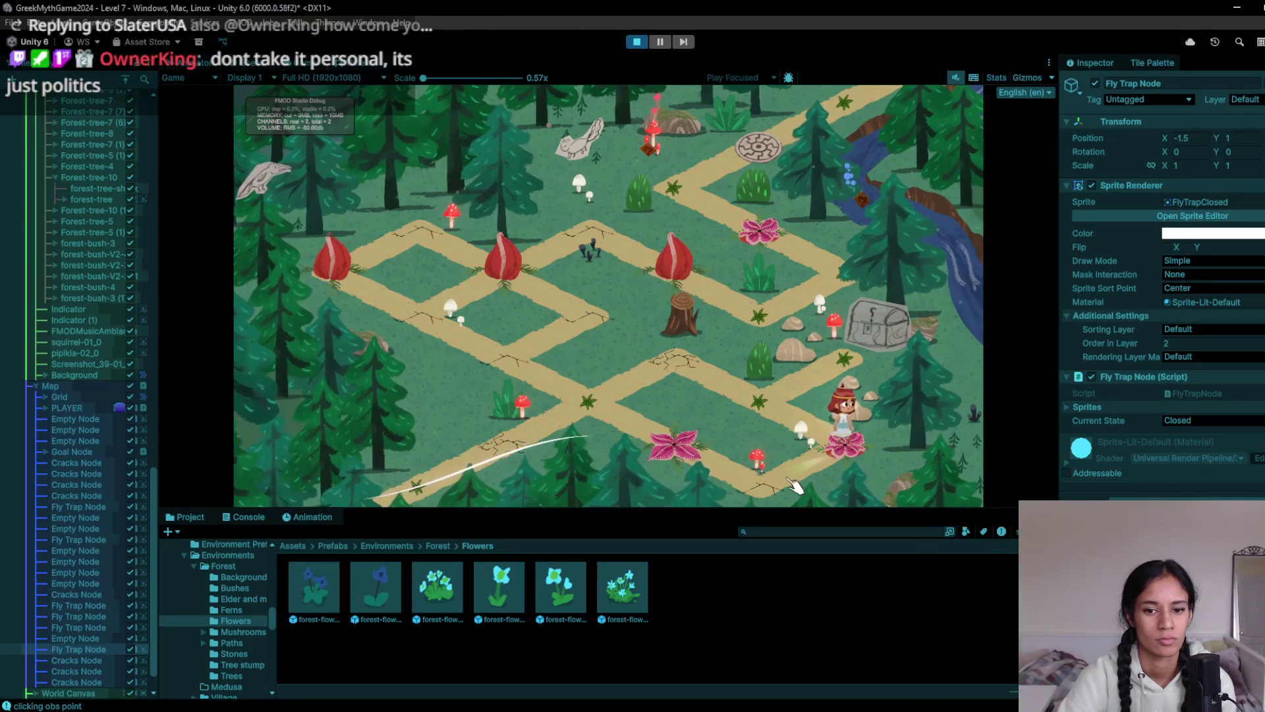
click(781, 406)
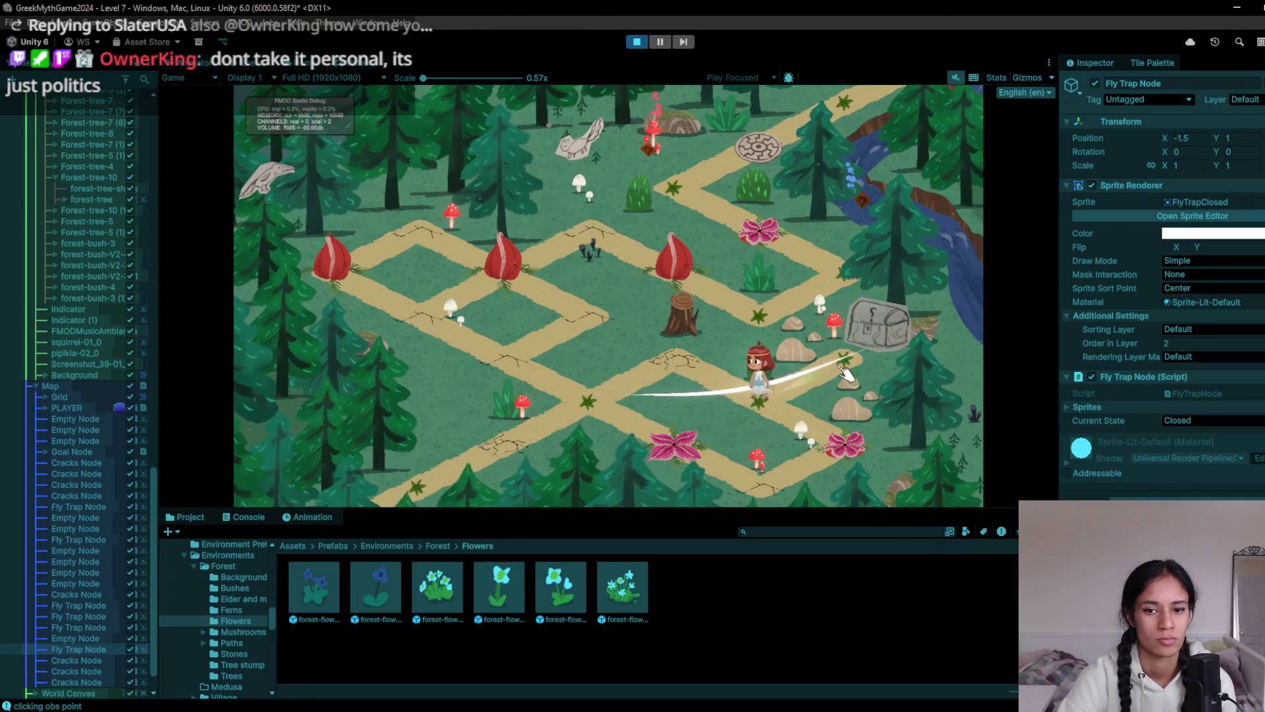
click(846, 372)
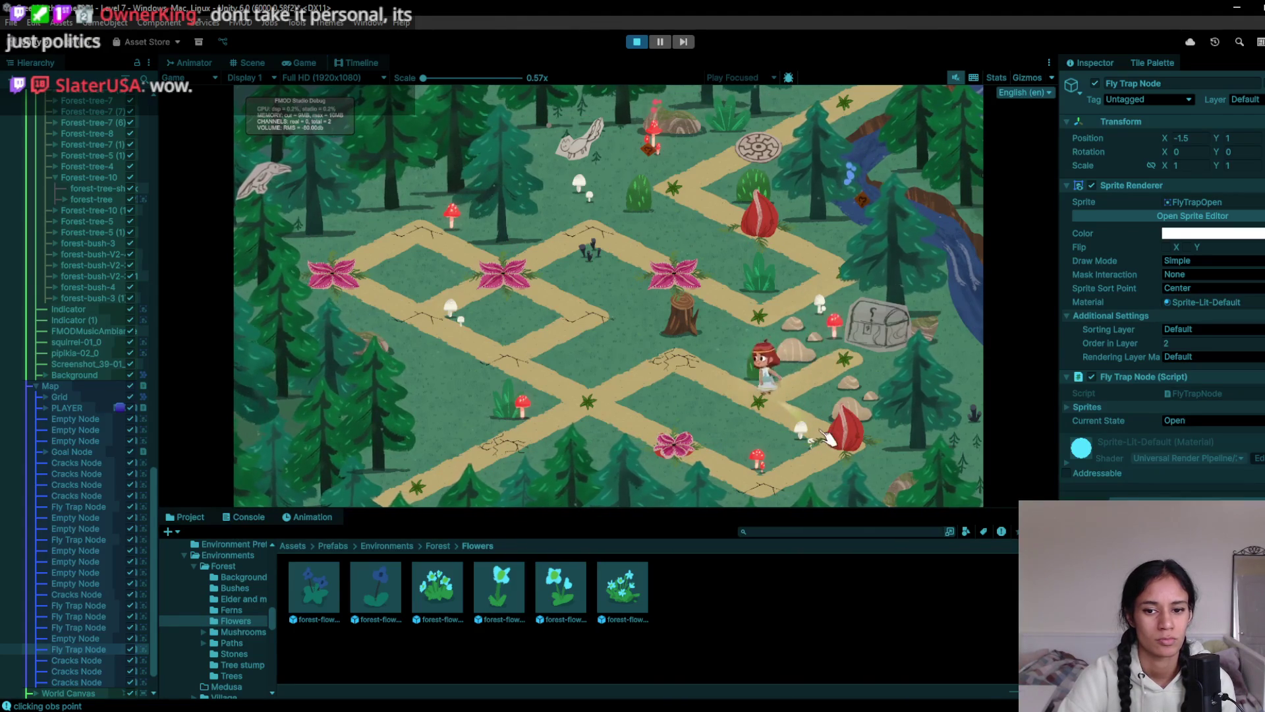
click(782, 490)
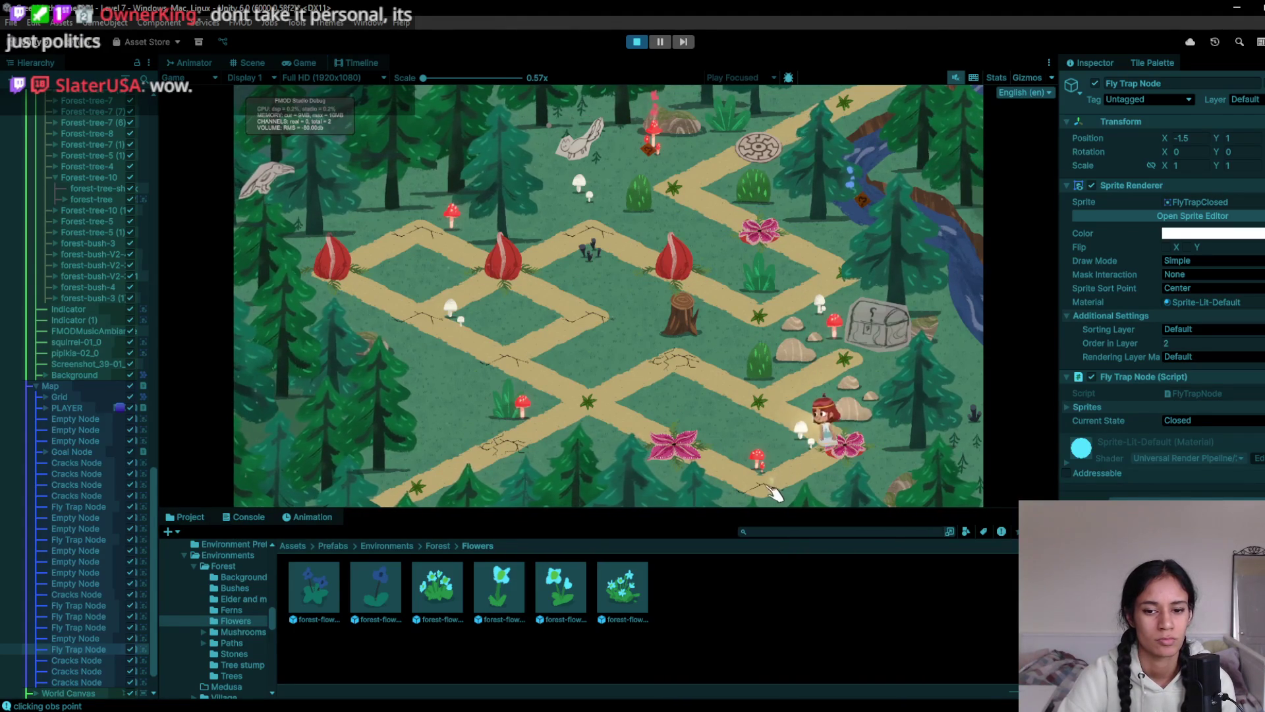
click(638, 43)
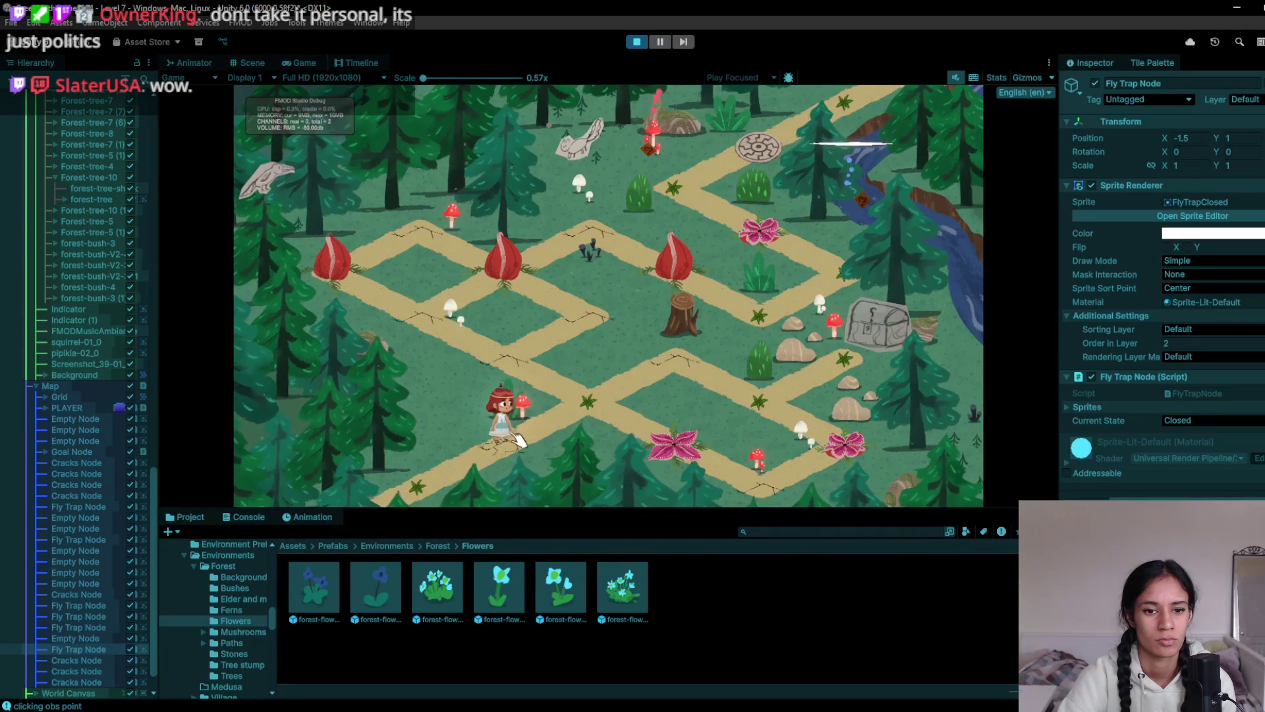
Move the character with arrow keys and clicks across the flytrap node, stop, and clear the paint tile
key(Up)
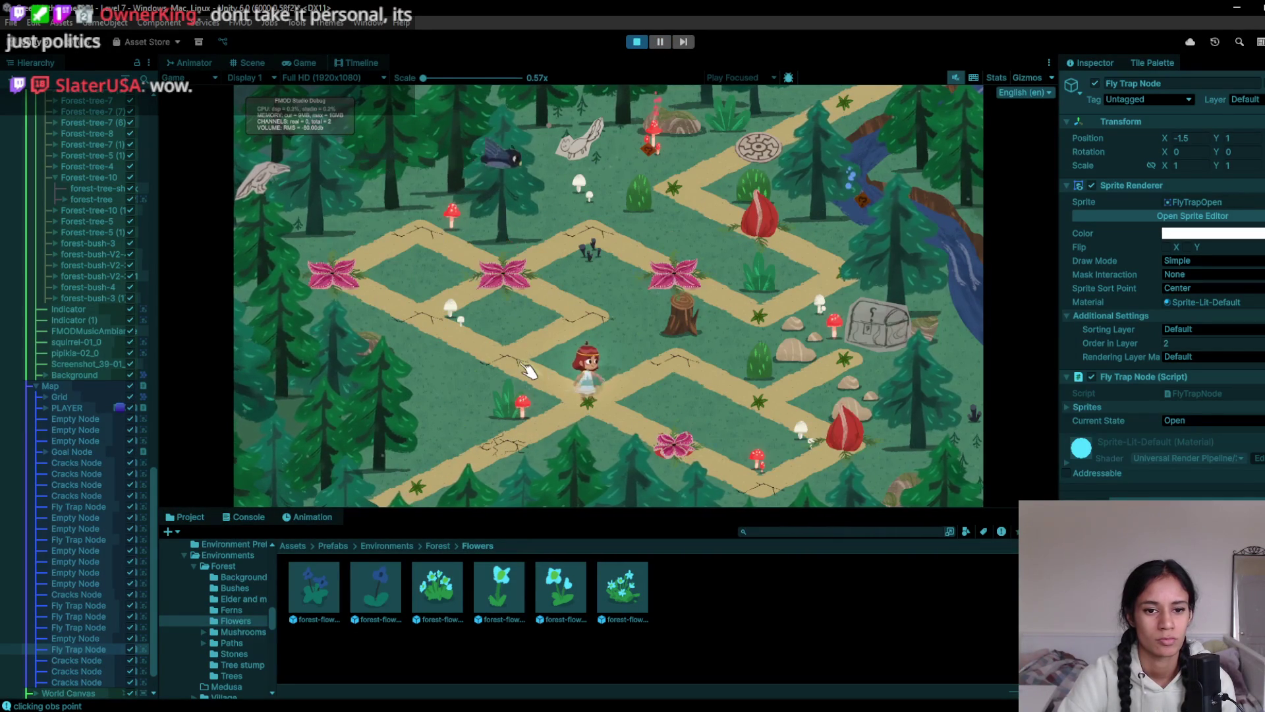
key(Left)
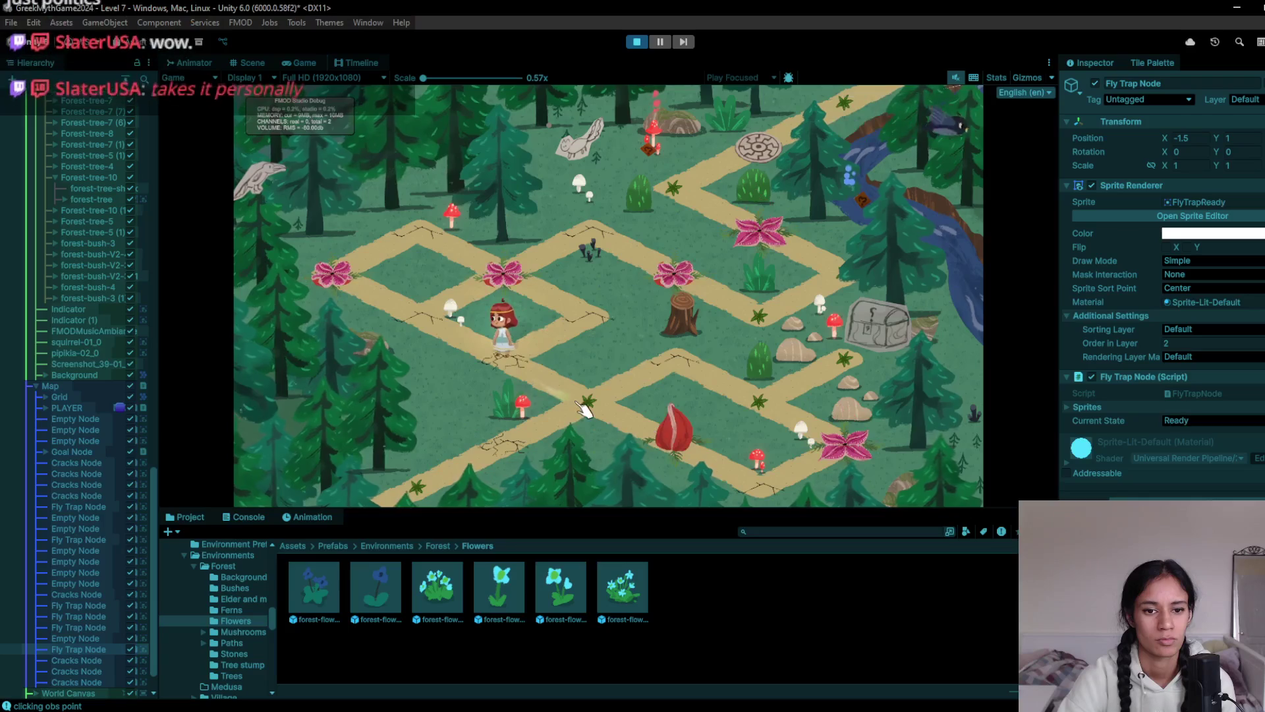
click(585, 405)
click(675, 452)
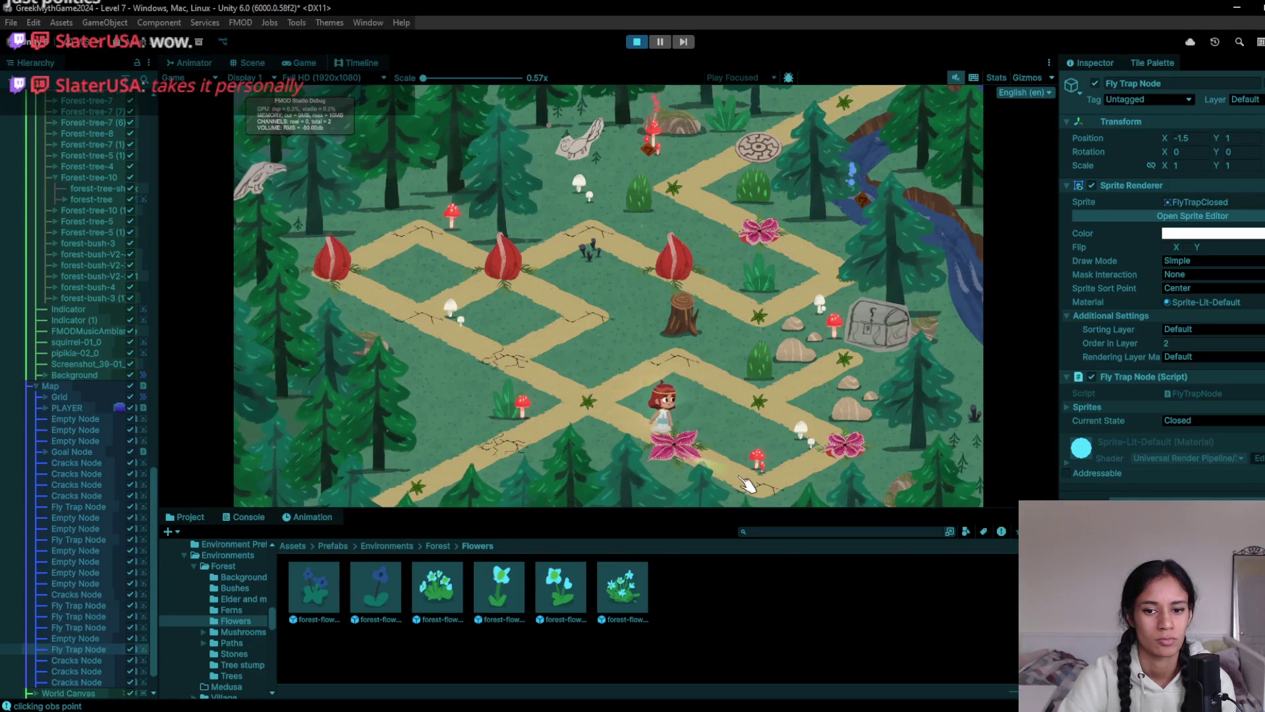
click(848, 457)
click(791, 376)
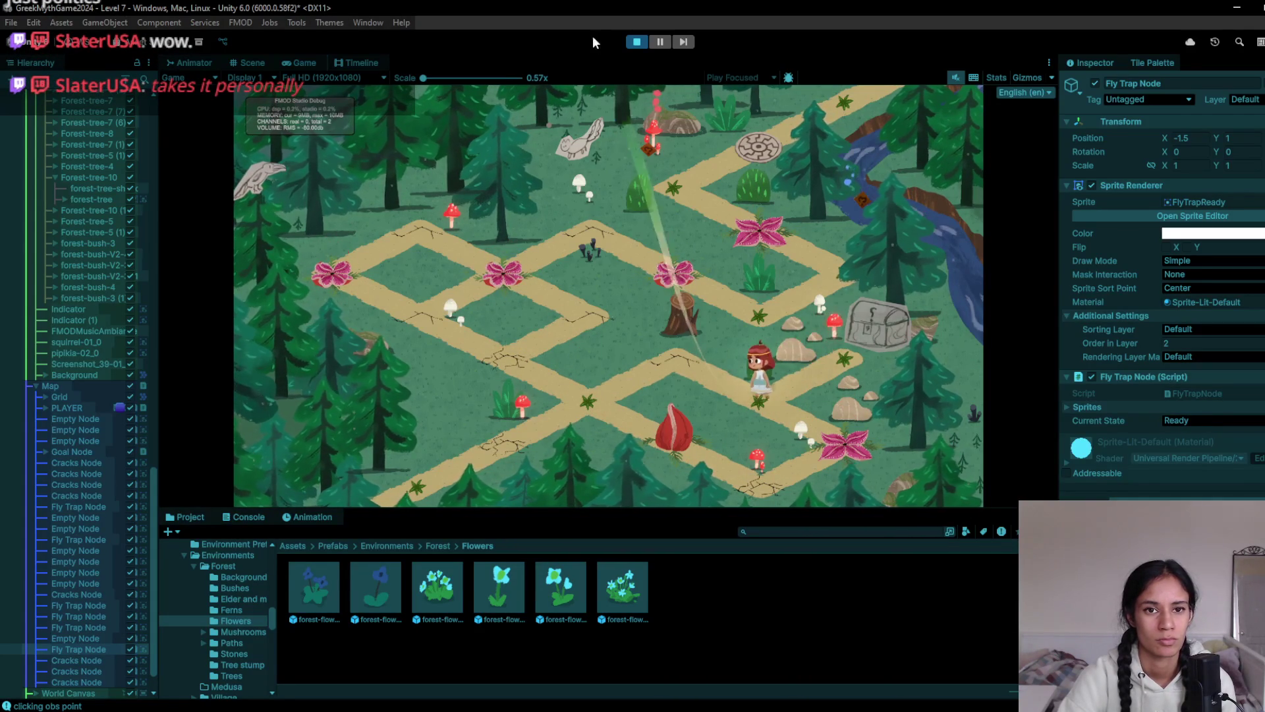
click(634, 43)
click(854, 415)
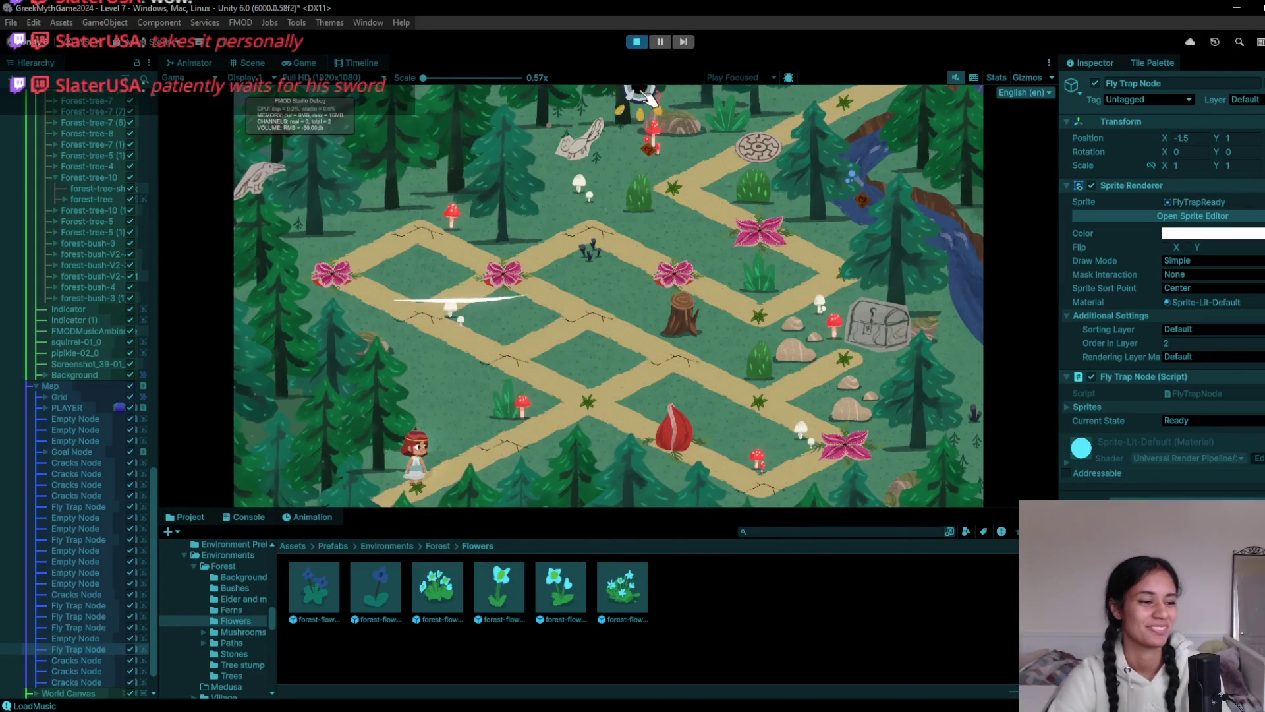
Walk the girl down-right along the path and back while watching the fly traps, then stop
click(588, 405)
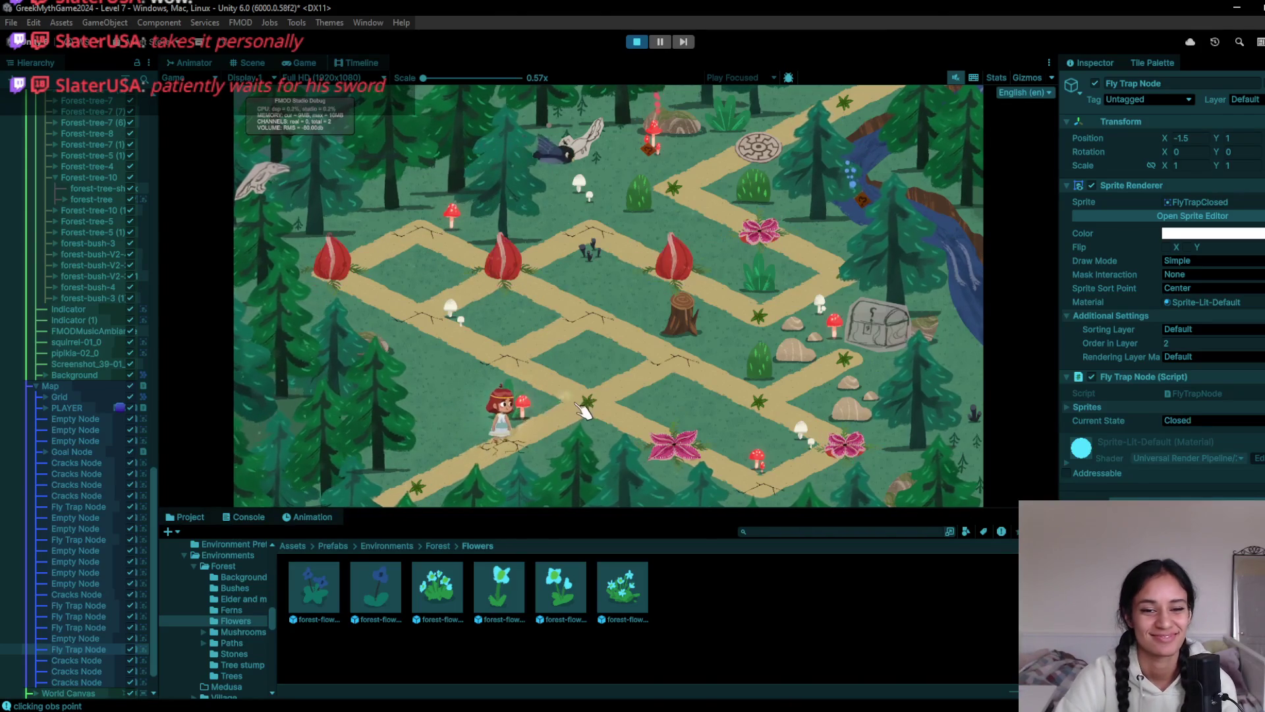
click(593, 410)
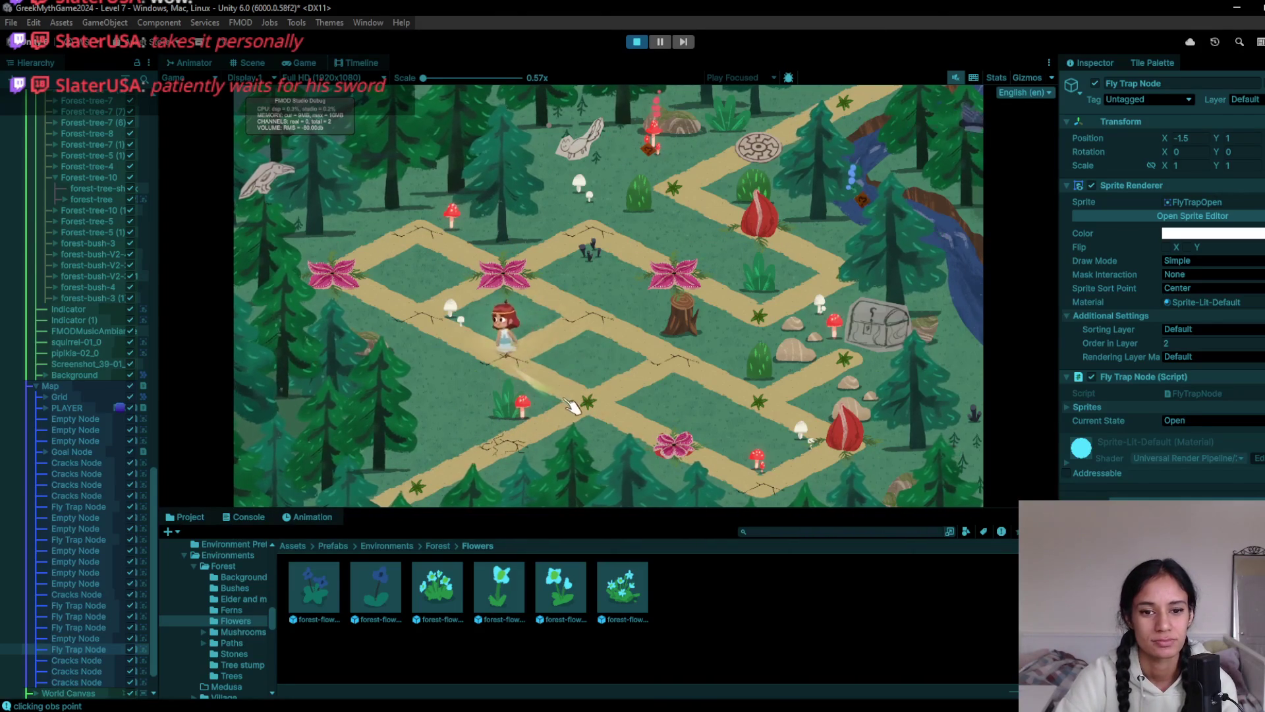
click(605, 422)
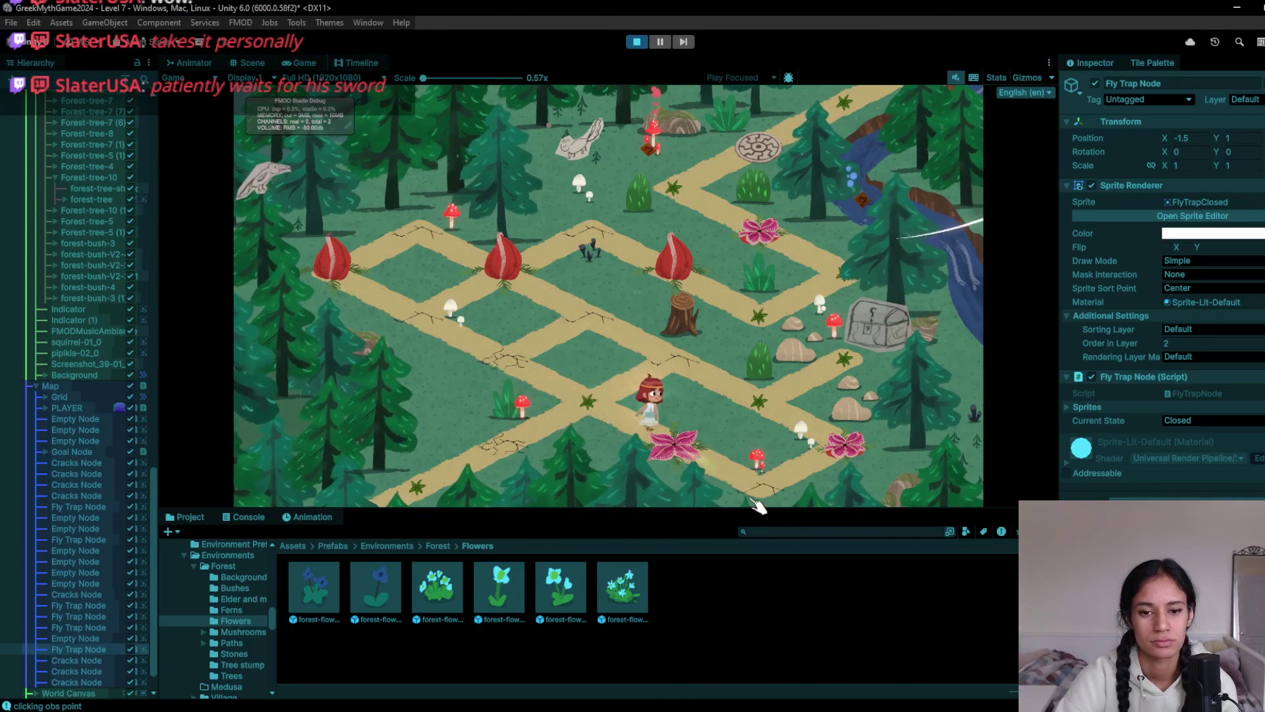
click(838, 455)
click(790, 412)
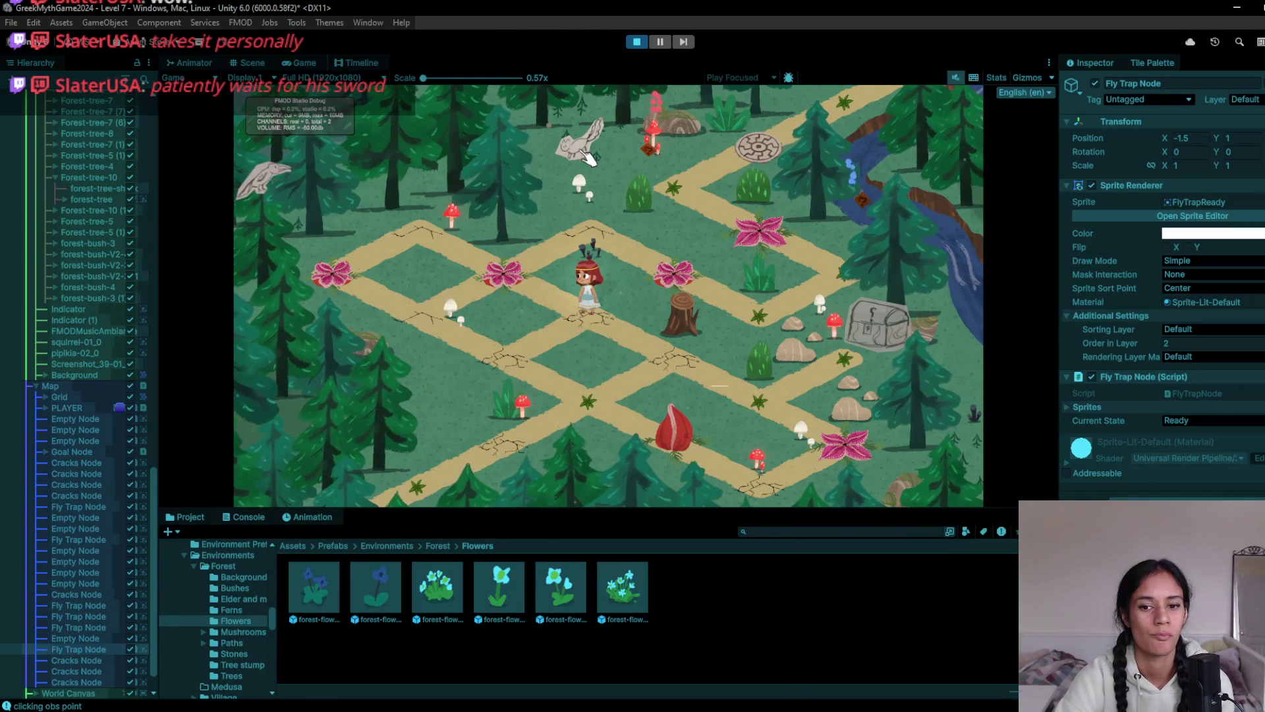
click(634, 44)
Restart the game, walk the girl onto the fly trap node, then stop the game
click(634, 44)
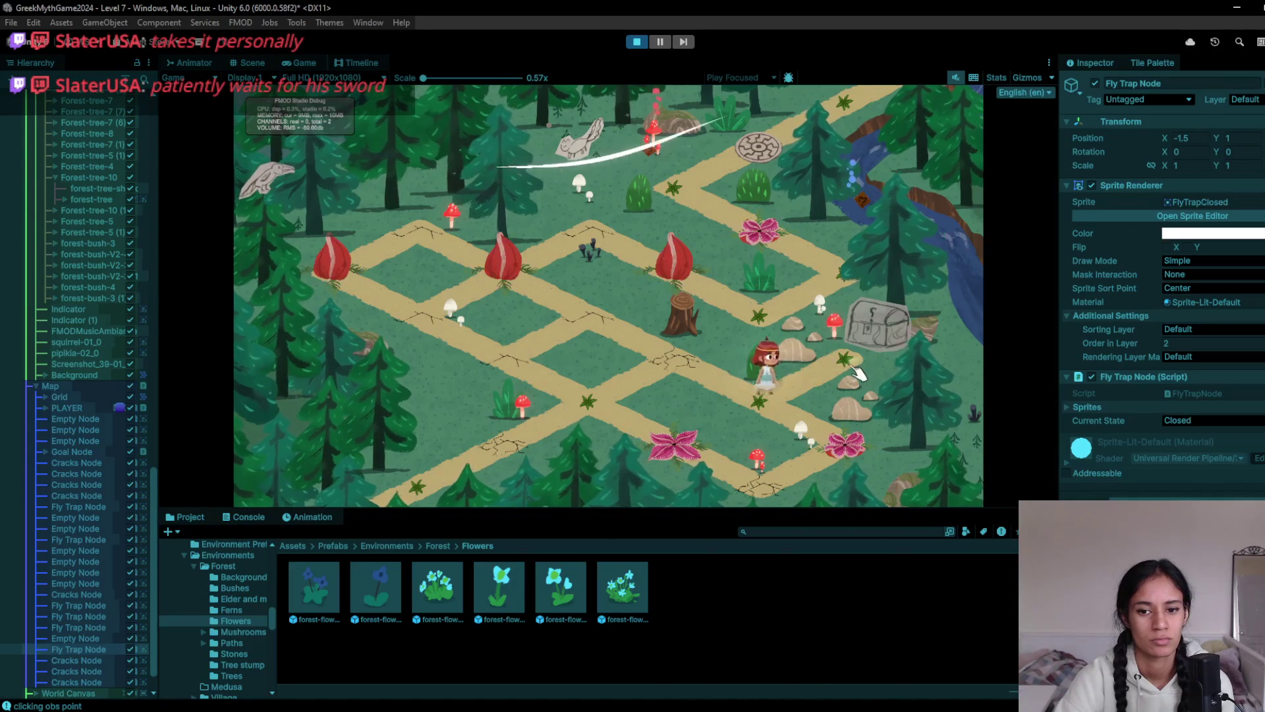
click(837, 468)
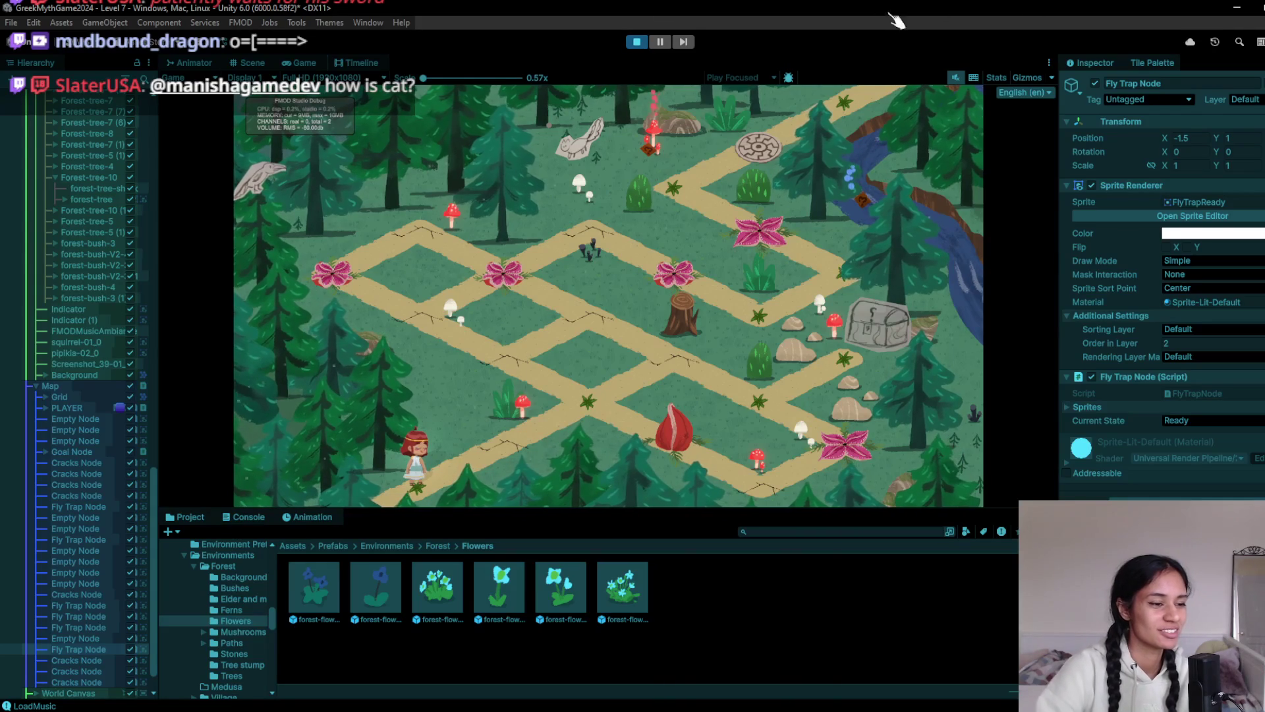
click(518, 469)
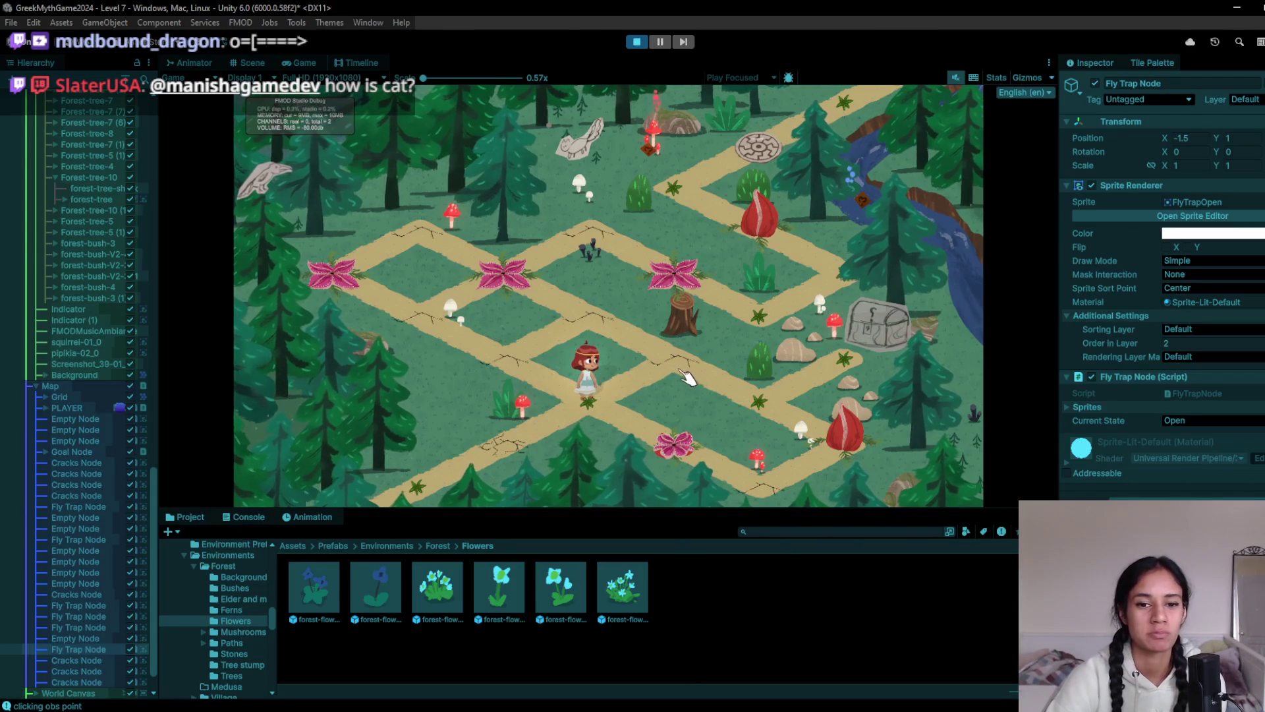
click(636, 42)
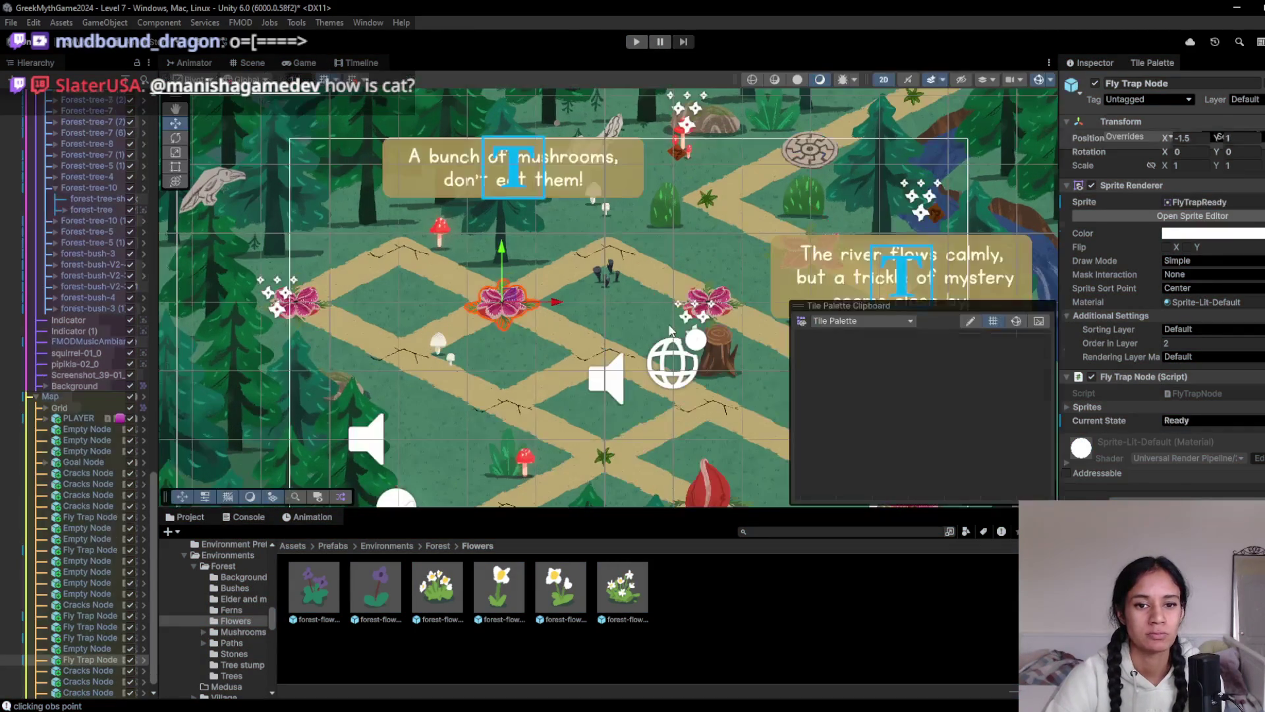
Select the parent Tree stump and drag it down-left to X -11.1, Y -2.24
click(714, 362)
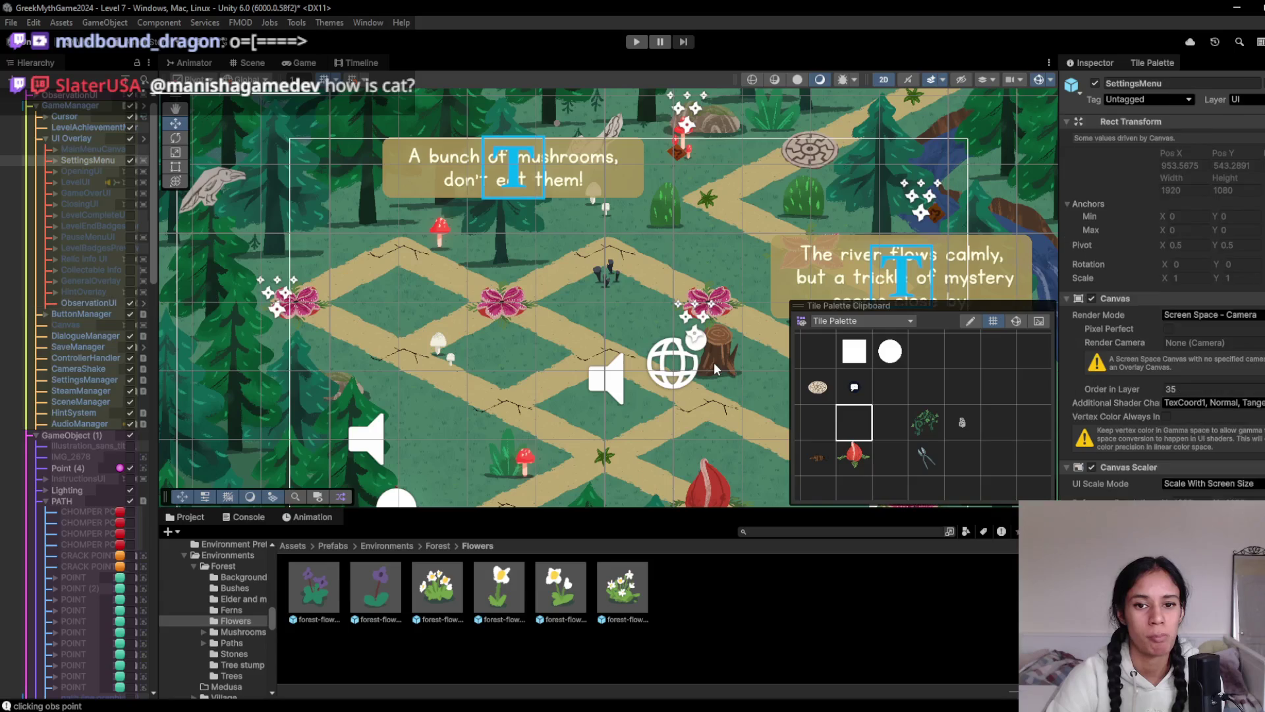
click(714, 362)
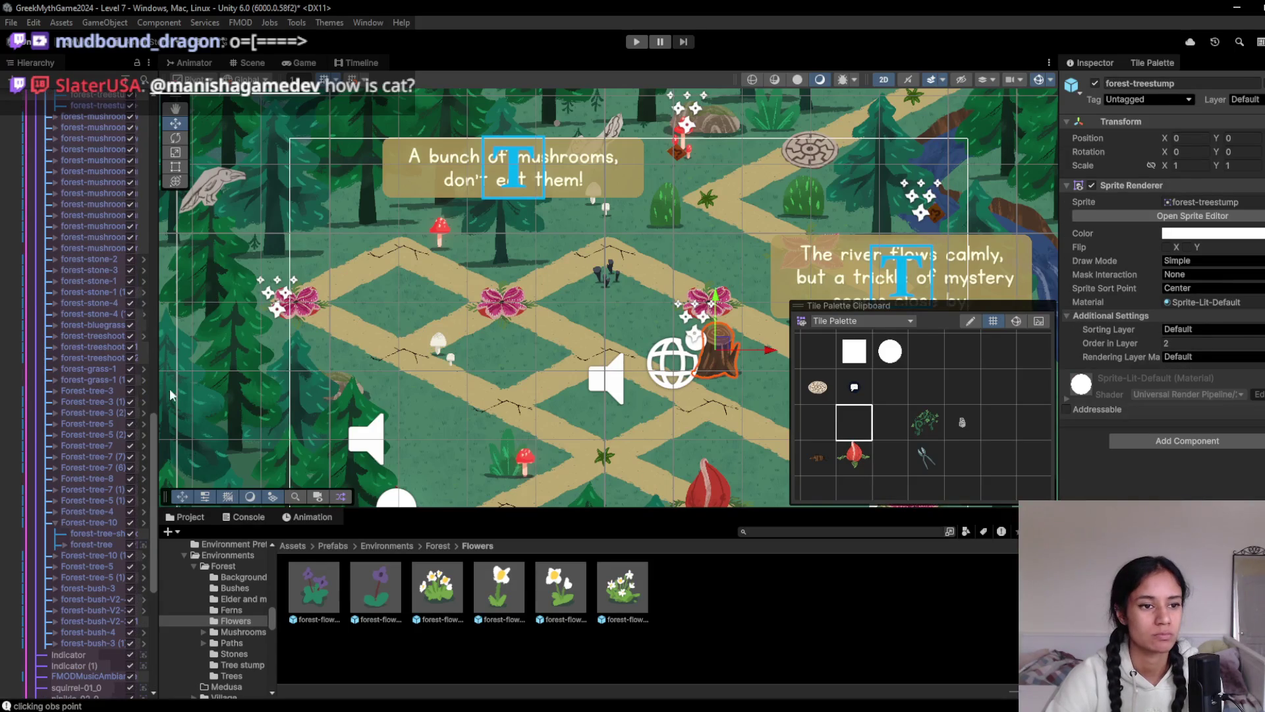
scroll(112, 377, up, 5)
click(109, 205)
scroll(720, 320, down, 2)
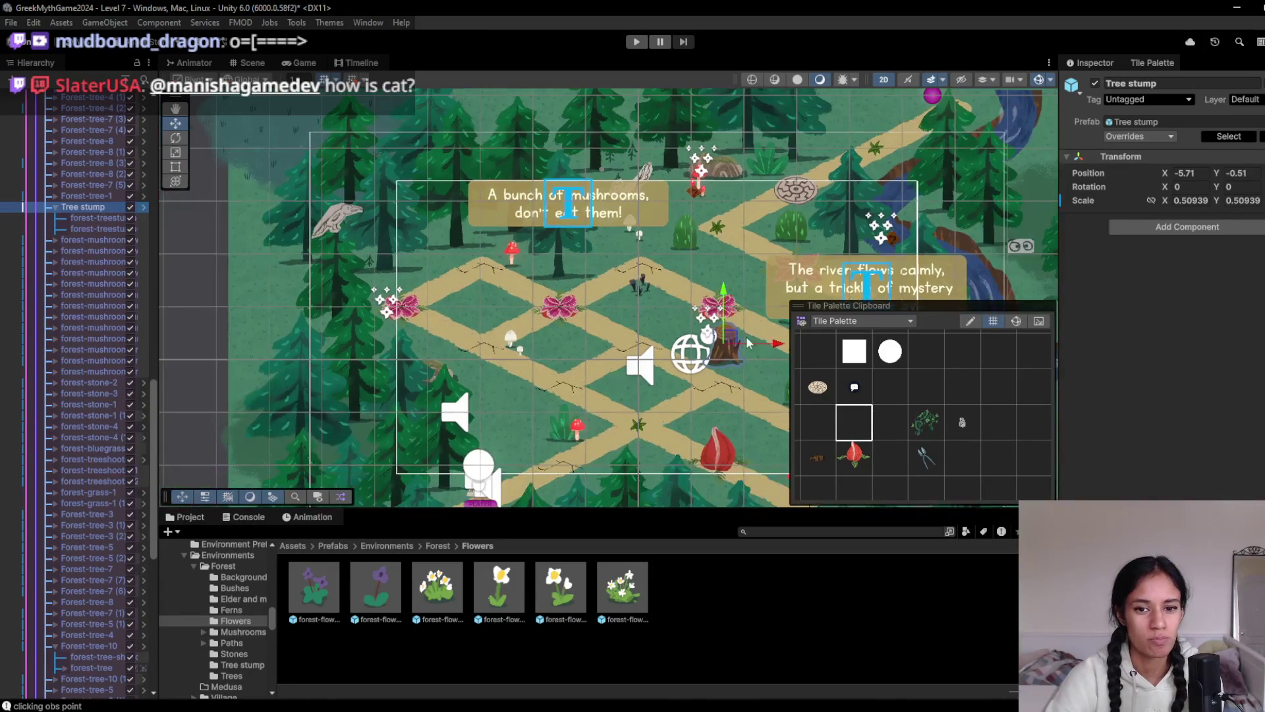
mouse_move(718, 341)
mouse_down()
mouse_move(520, 376)
mouse_move(522, 411)
mouse_up()
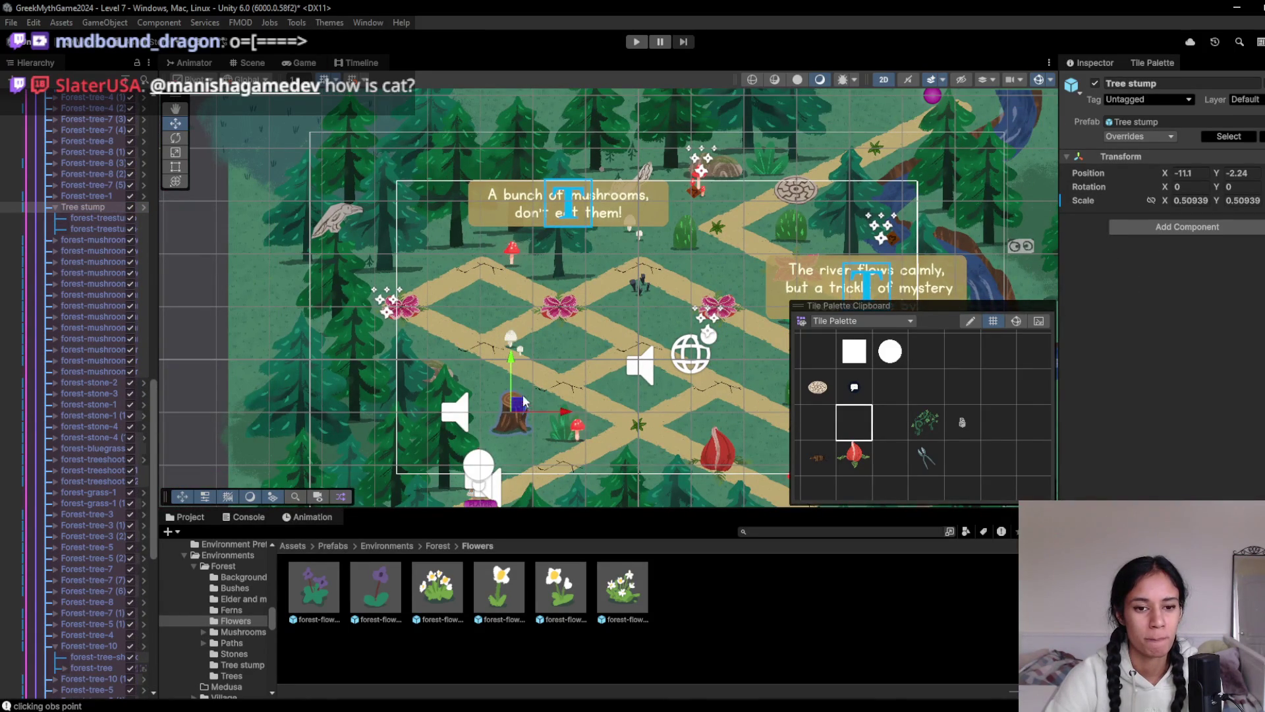
Playtest with the relocated stump: walk the girl past the flytrap and flower nodes to the upper-left, then stop
key(ctrl+p)
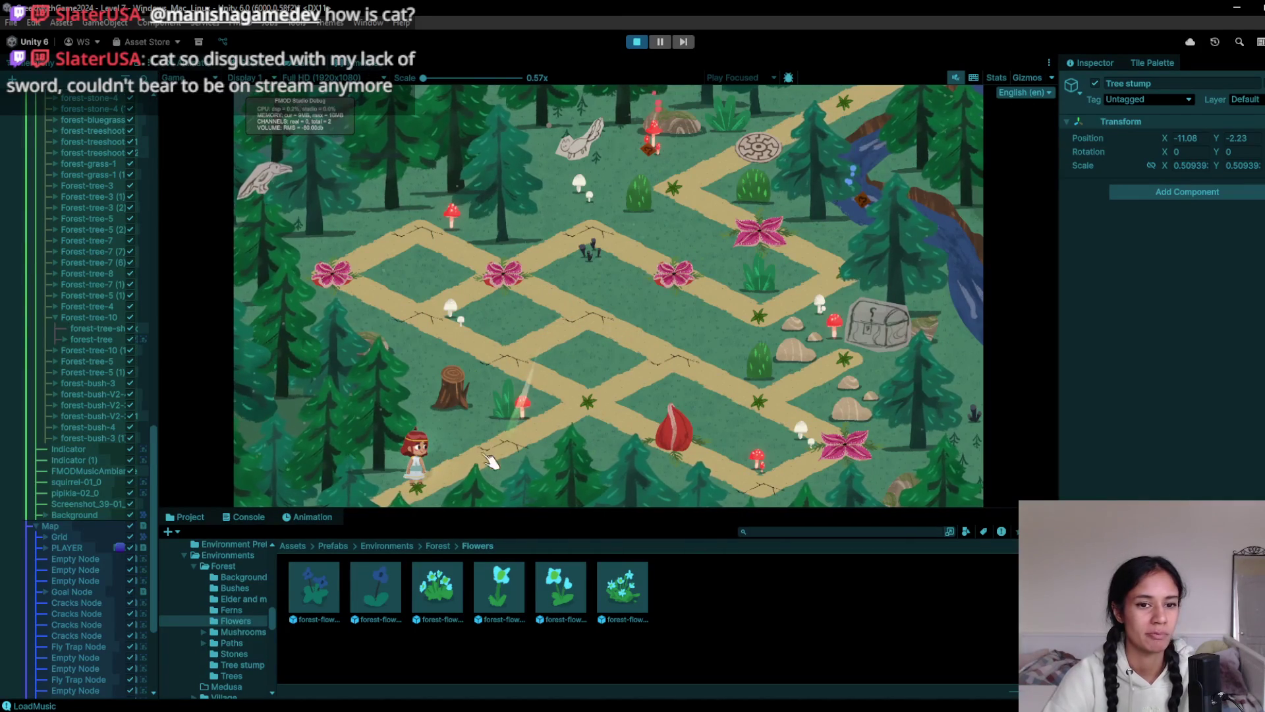
click(536, 393)
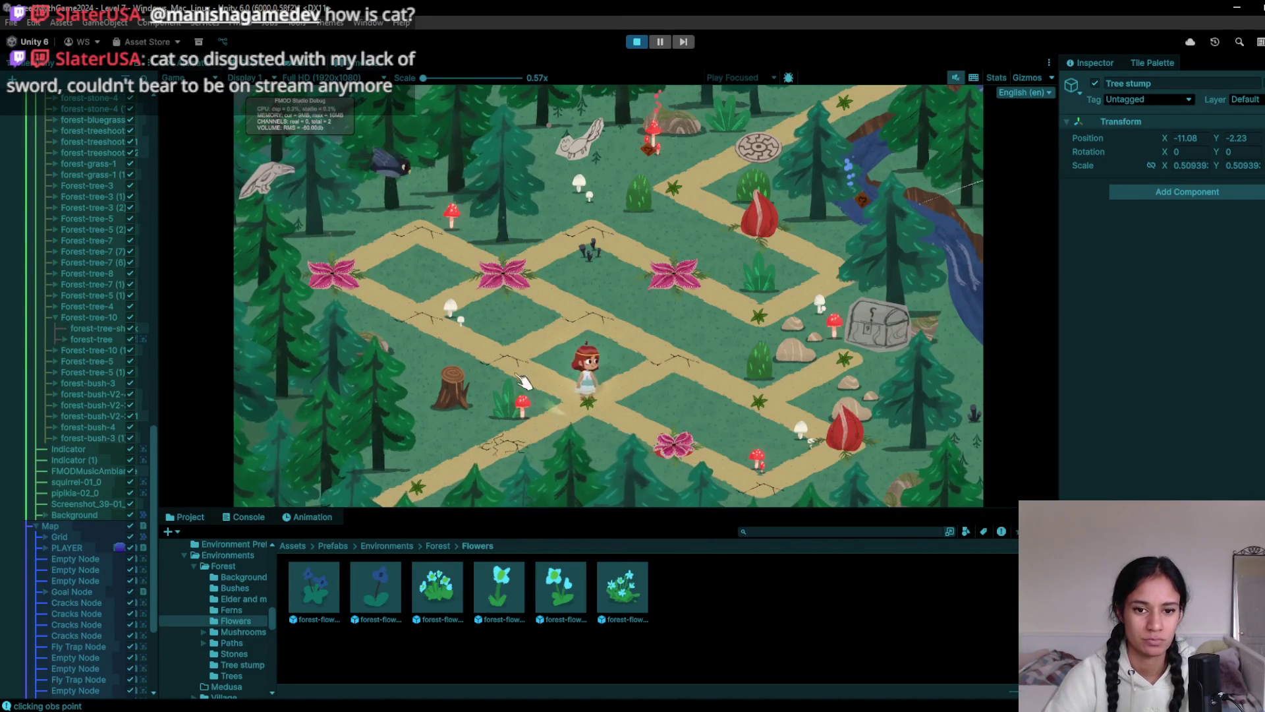
click(675, 479)
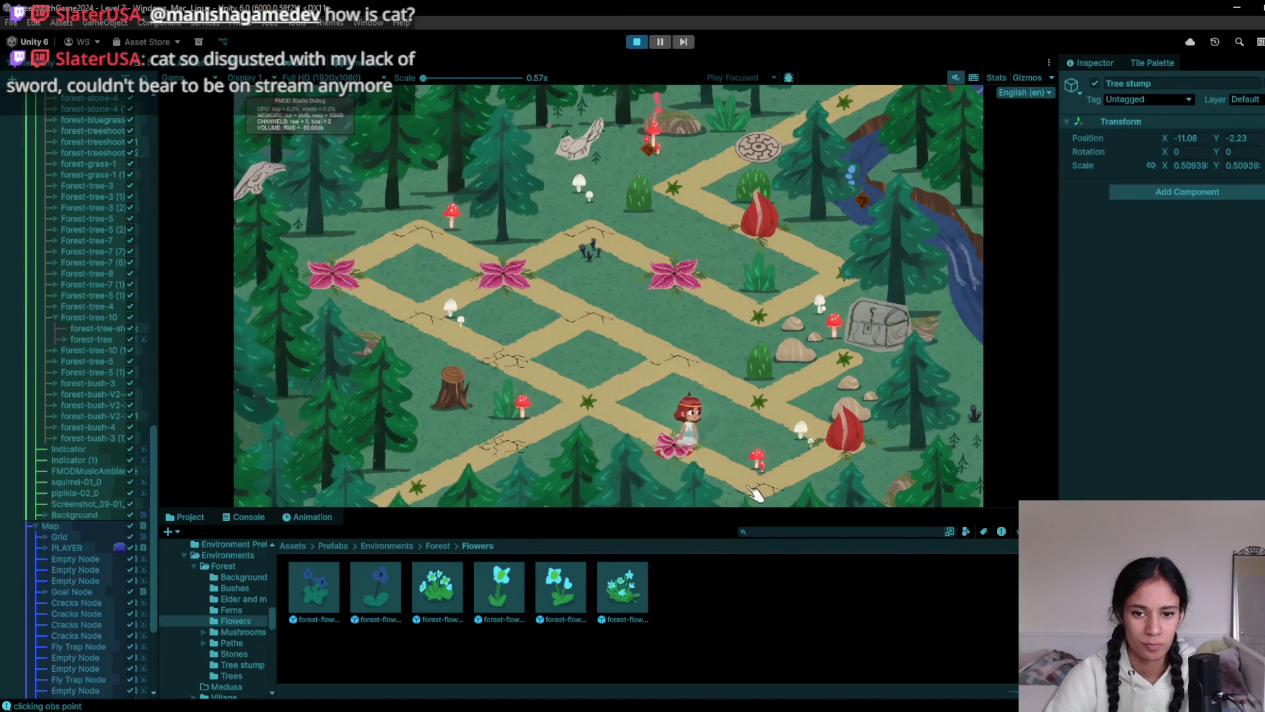
click(833, 448)
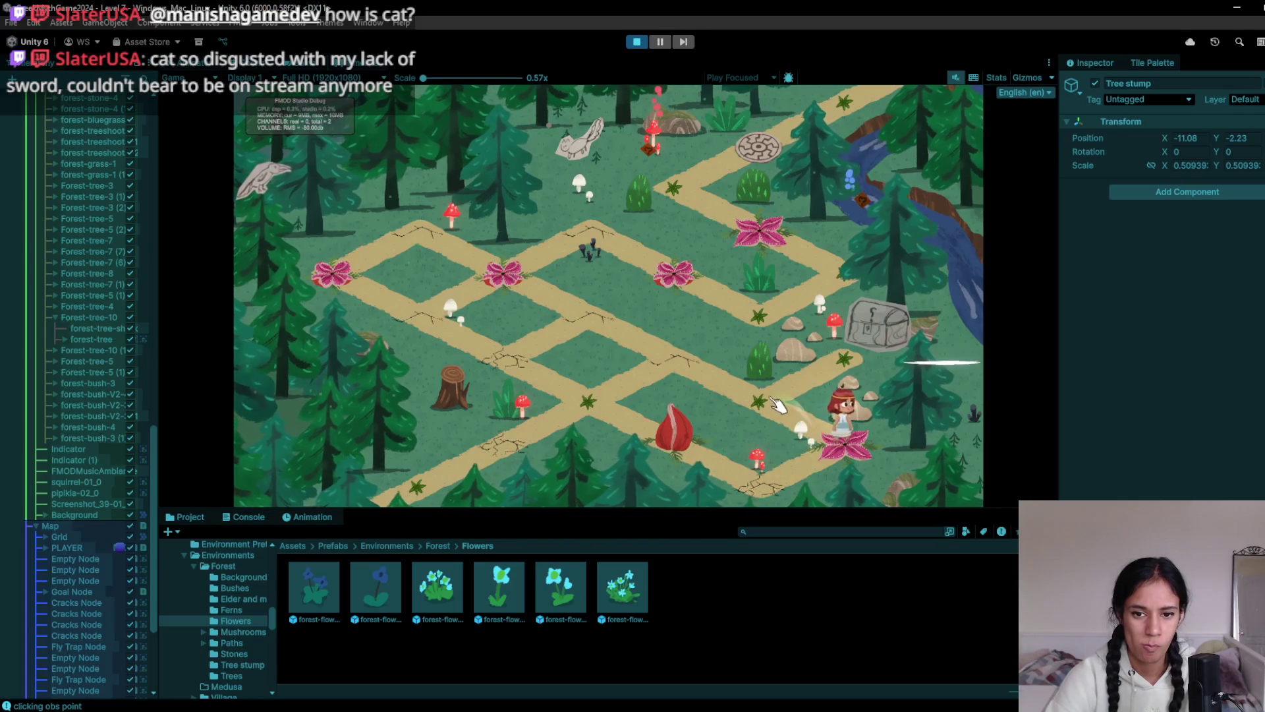
click(858, 370)
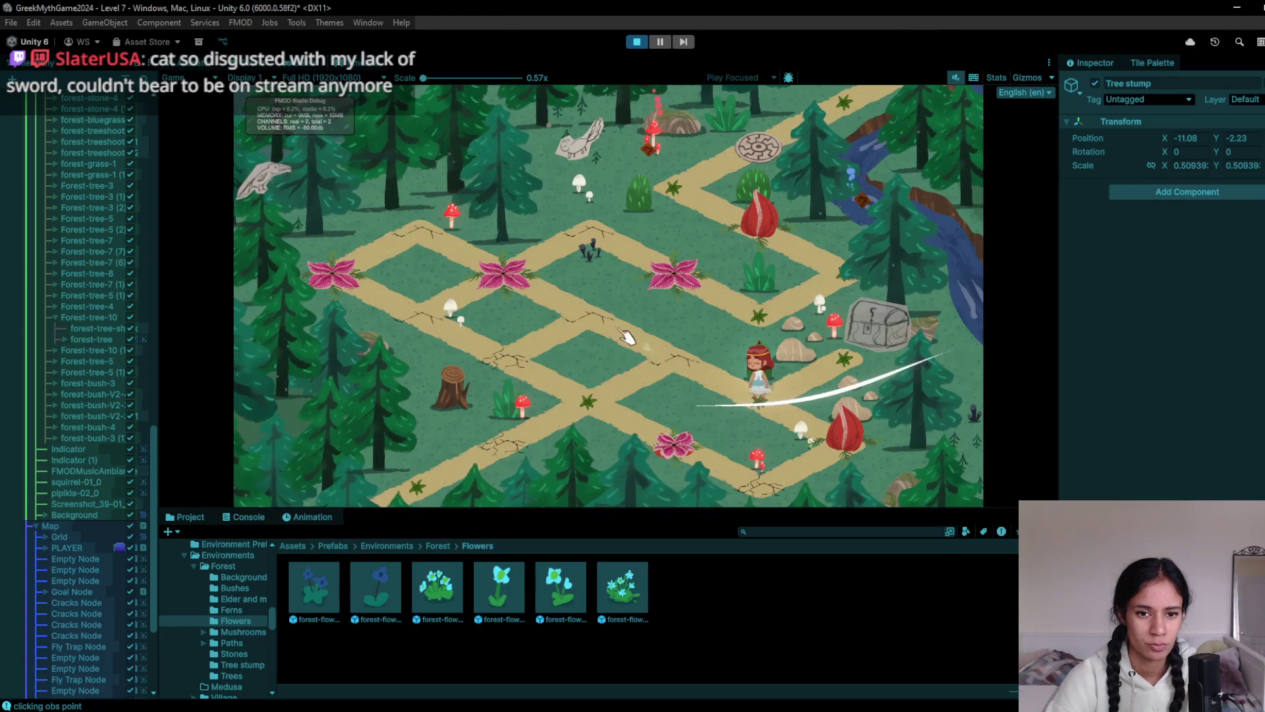
click(668, 360)
click(599, 322)
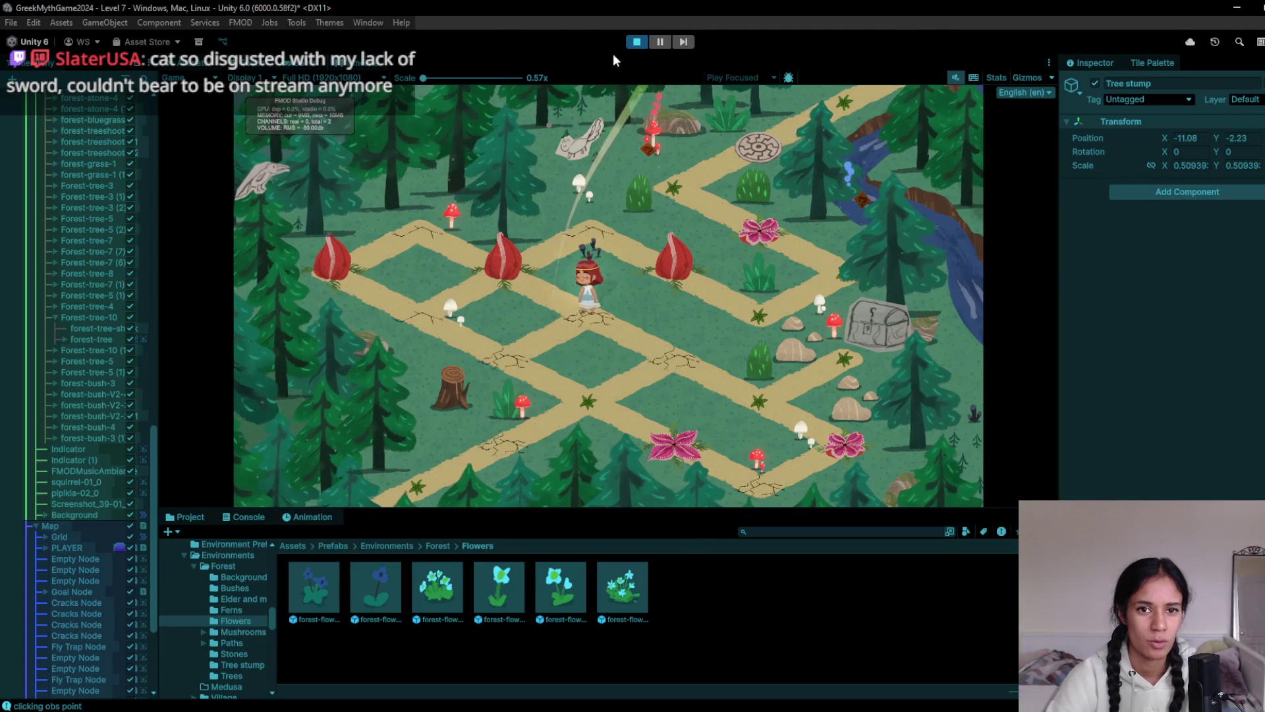
click(640, 42)
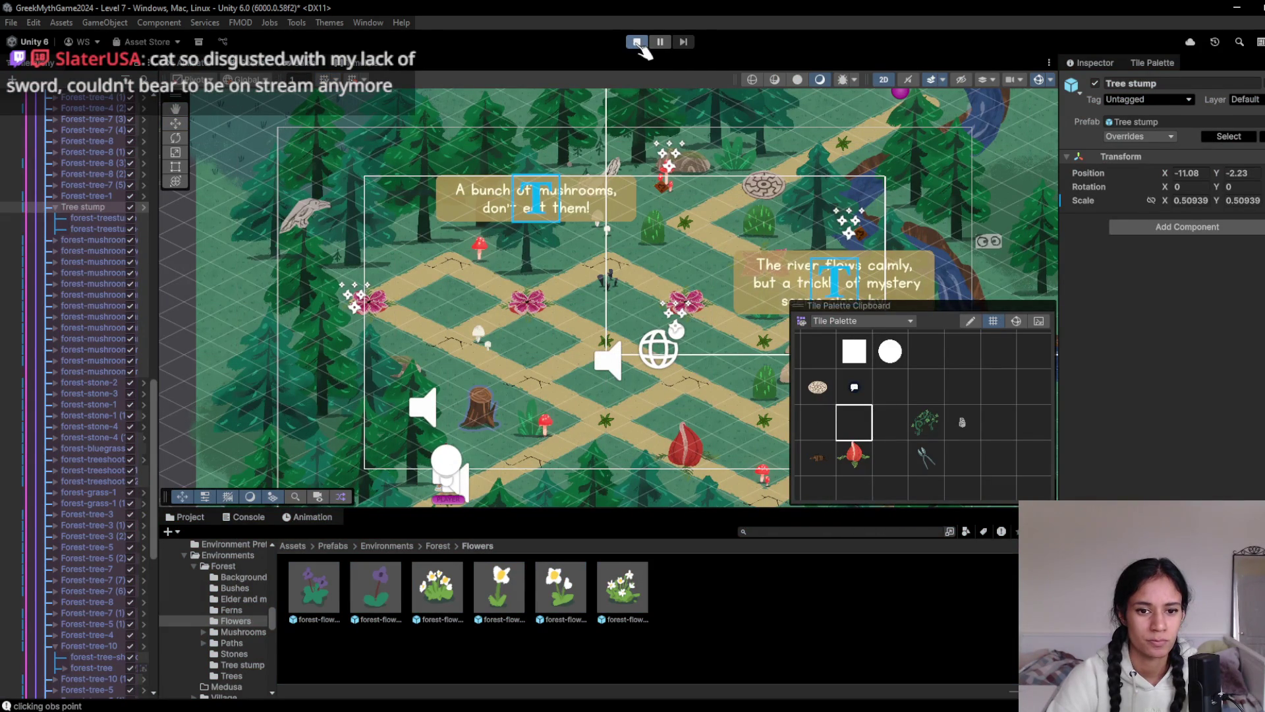
Play again, walking the girl via the fern and lower nodes to the cracked upper-left node, then stop
click(637, 42)
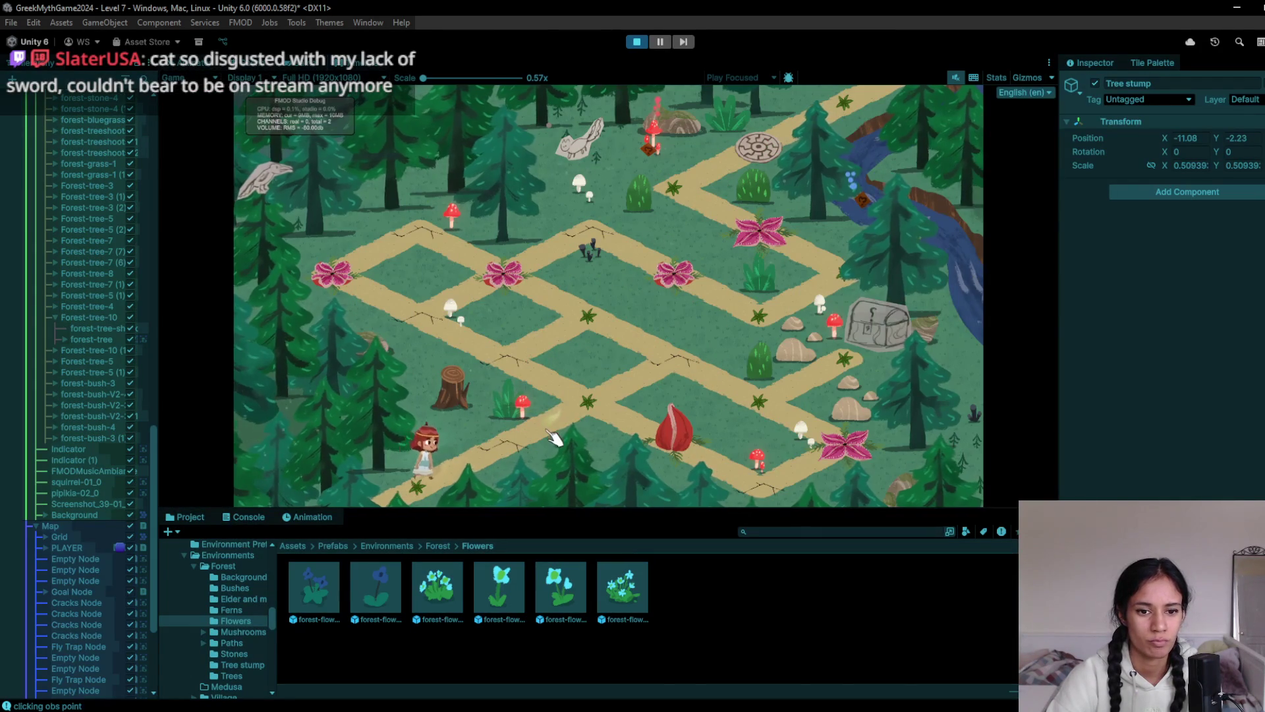
click(595, 408)
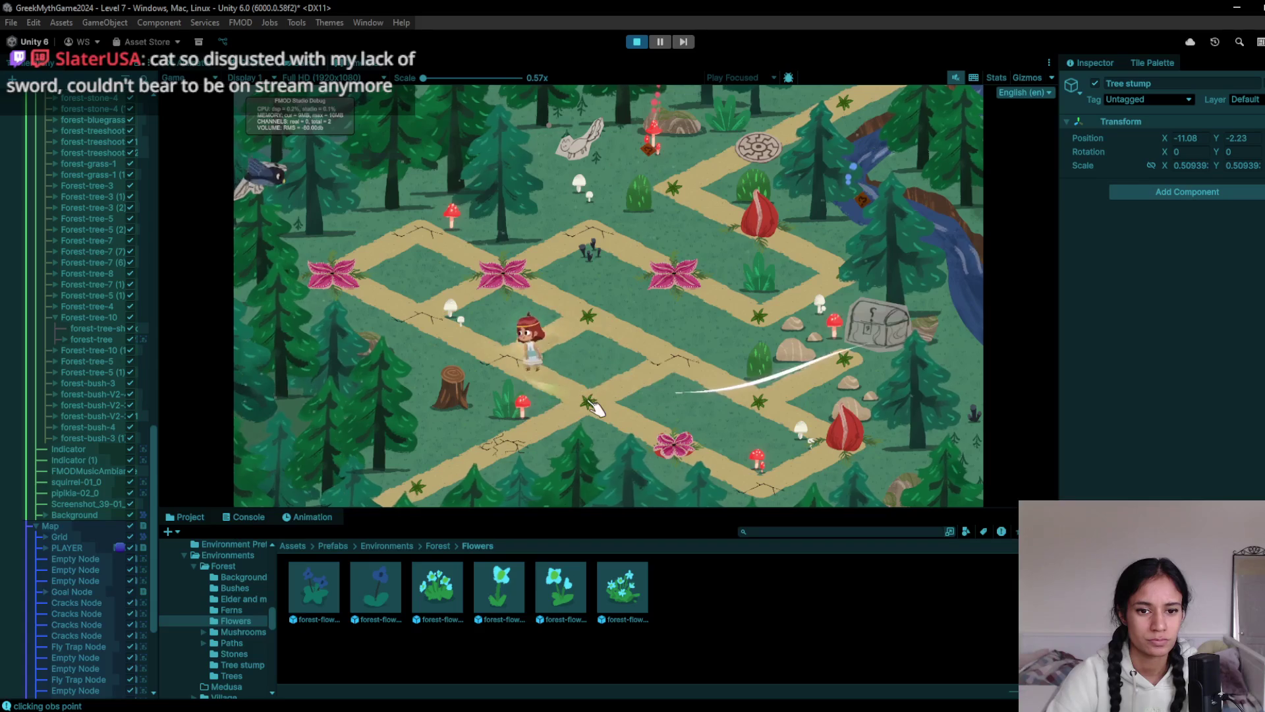
click(773, 501)
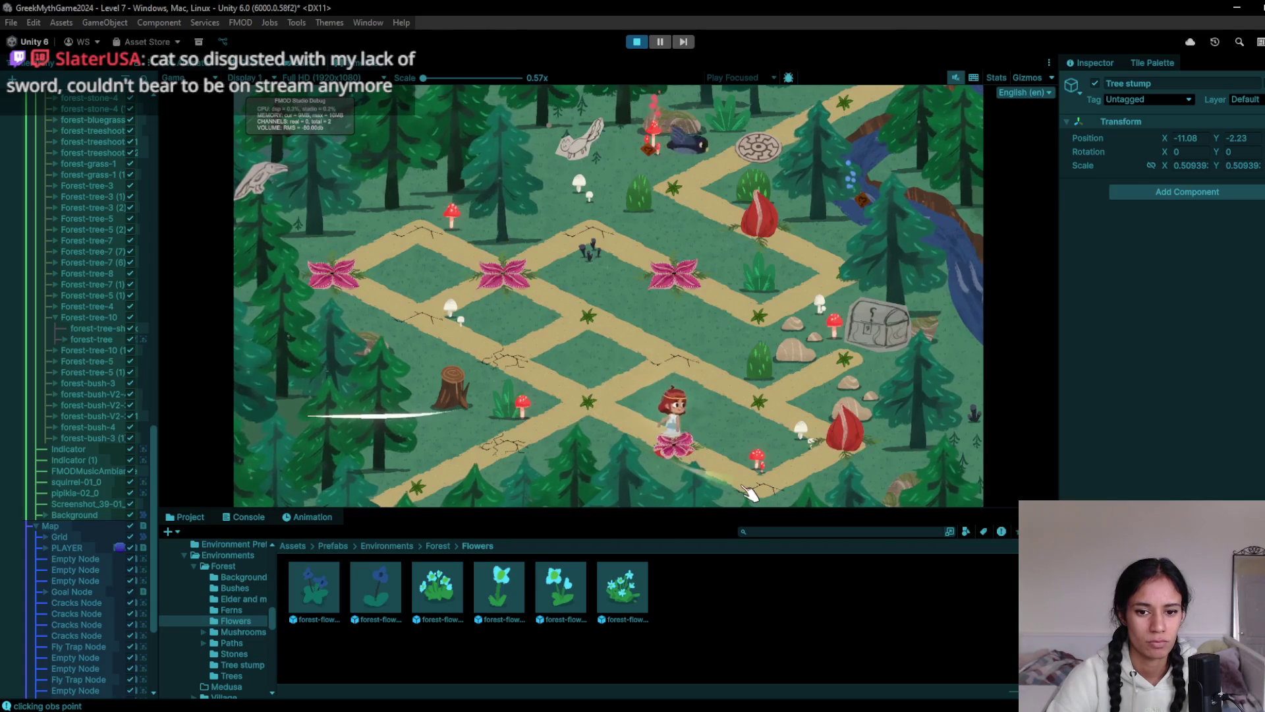
click(860, 371)
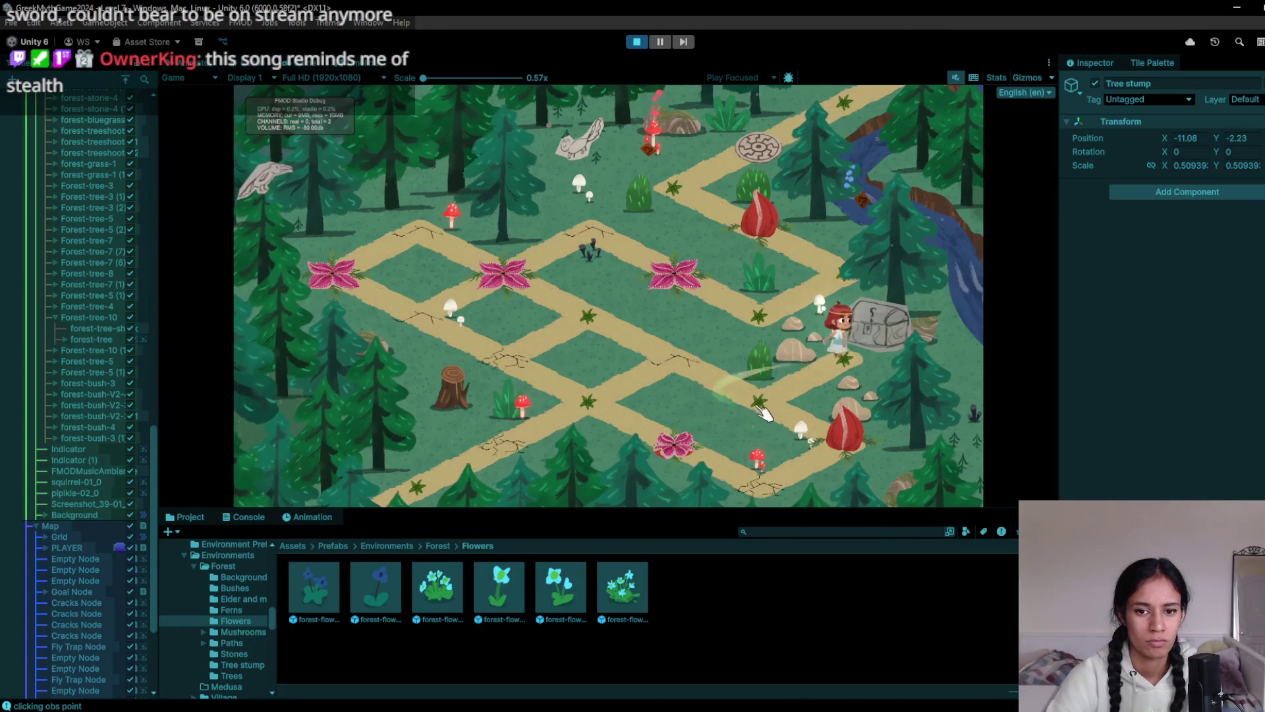
click(761, 416)
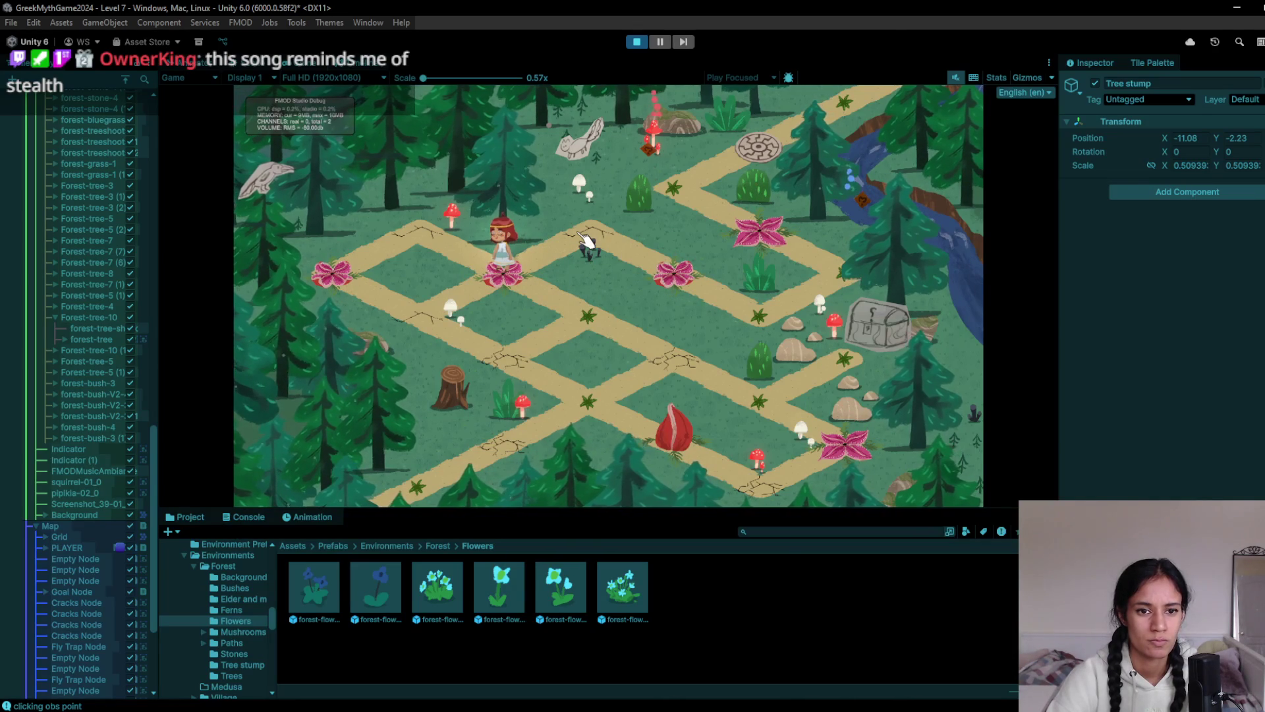
click(445, 245)
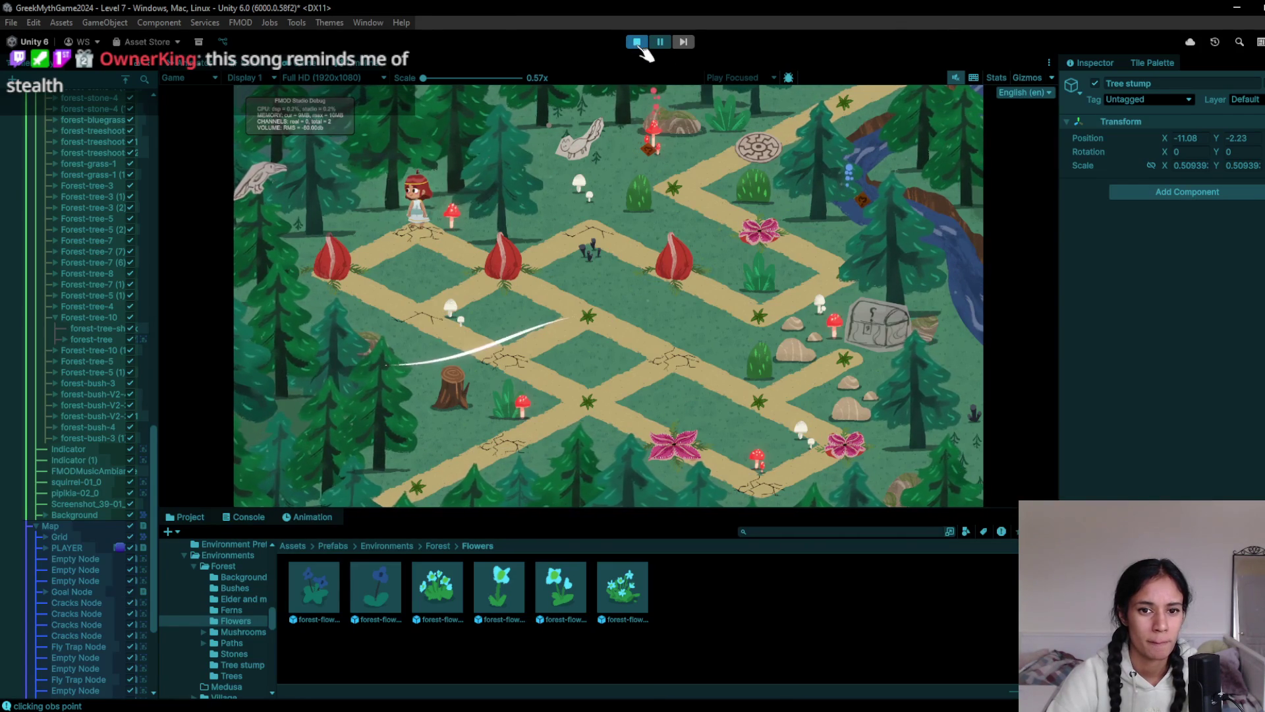
click(636, 42)
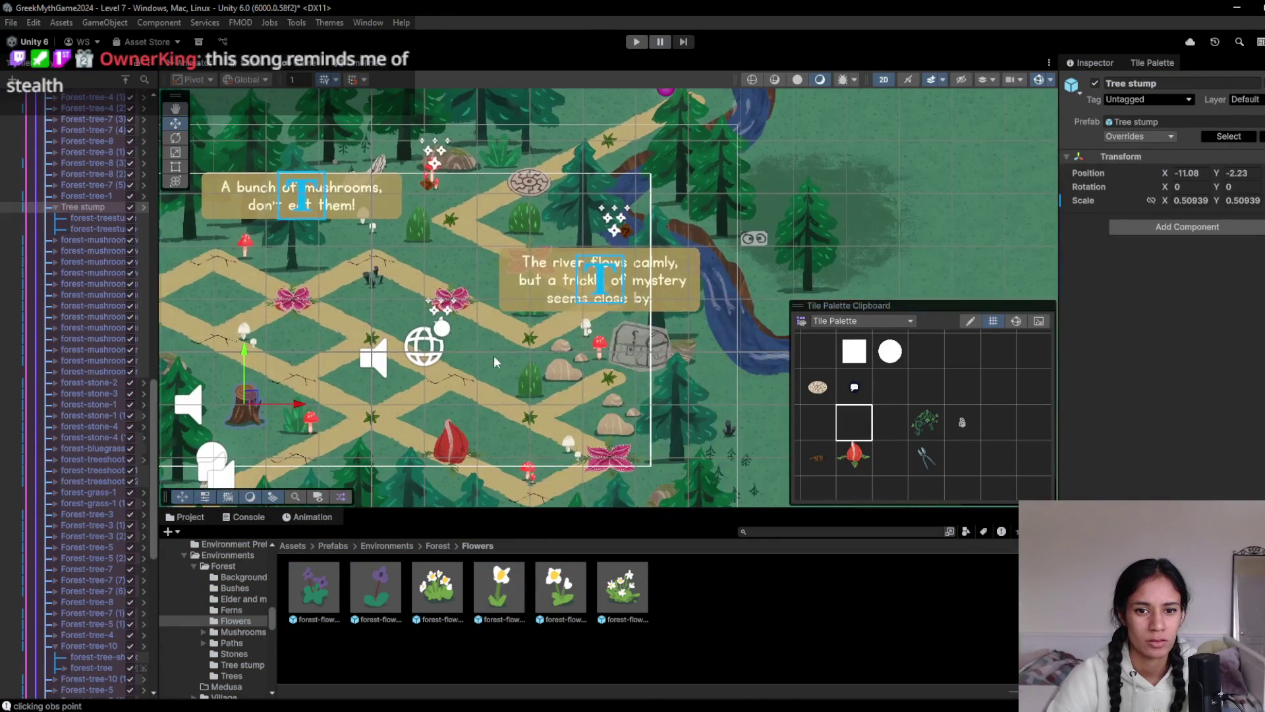
Paint a red flower tile onto a grid cell, then choose the empty tile slot
click(858, 463)
click(541, 343)
click(854, 422)
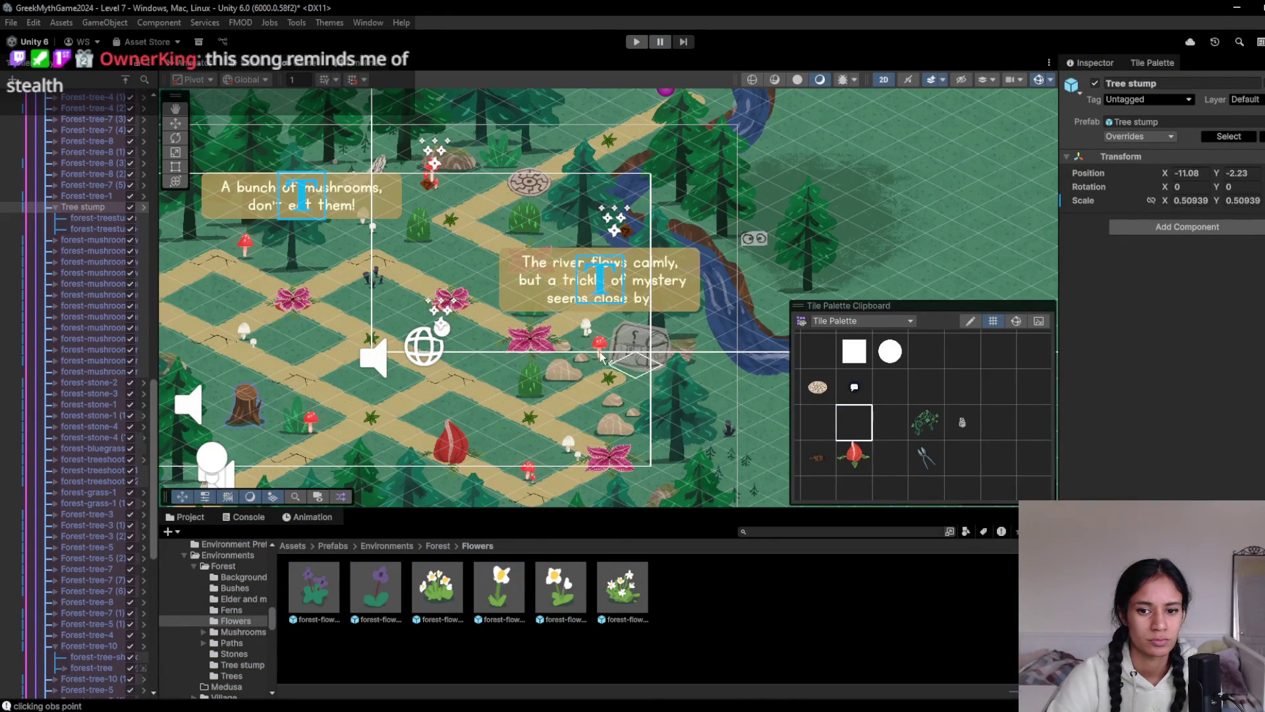
scroll(459, 303, up, 3)
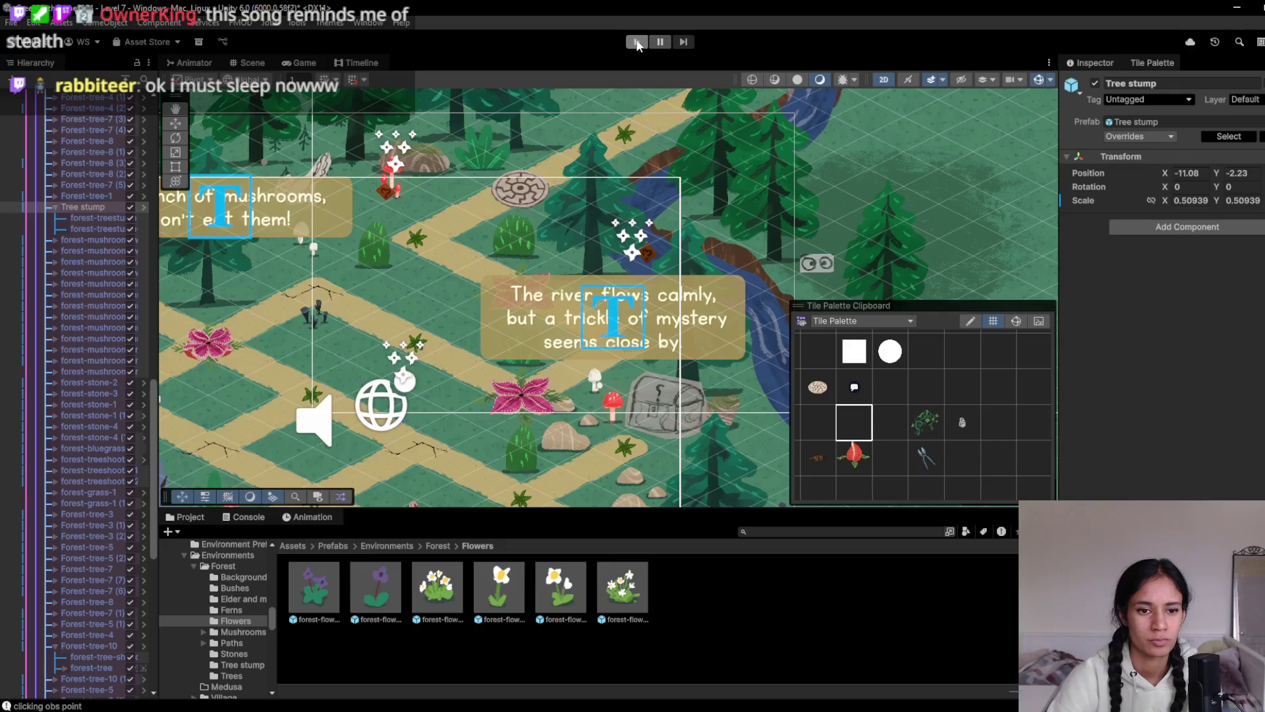
click(825, 424)
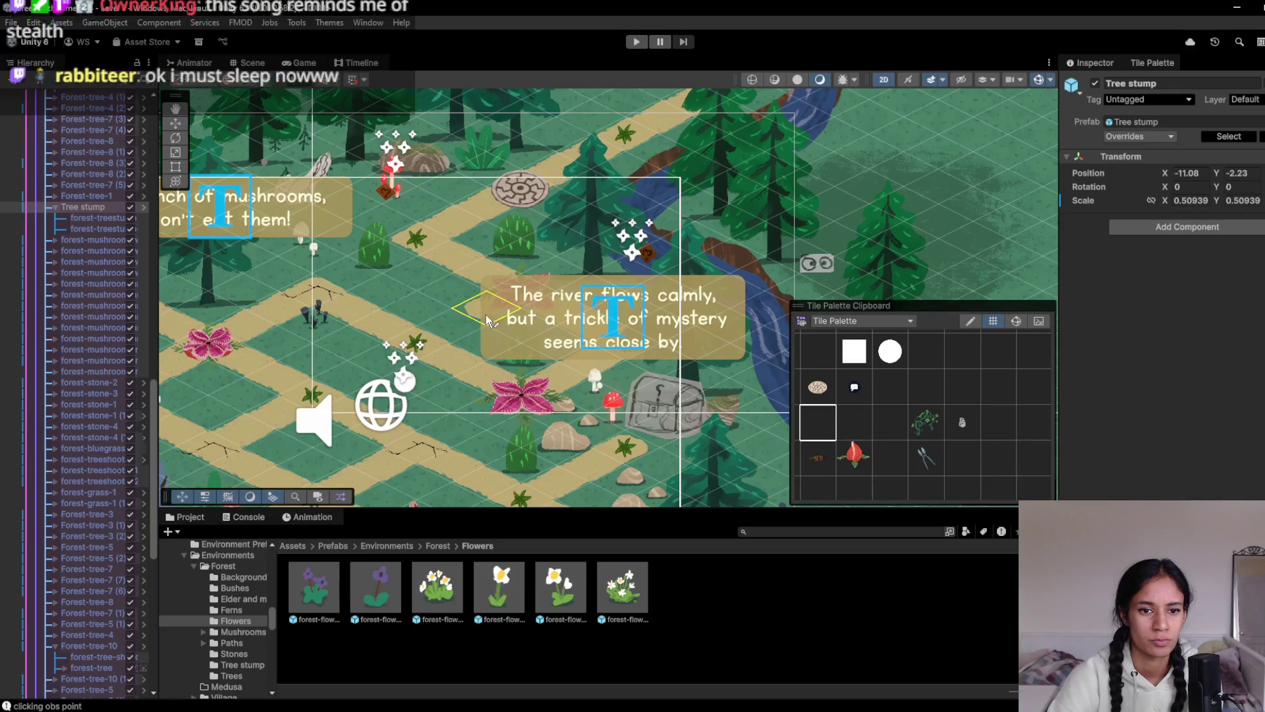
Pan the scene, pick a lower-row tile, toggle Play mode and select a fly trap node
drag(487, 321, 402, 369)
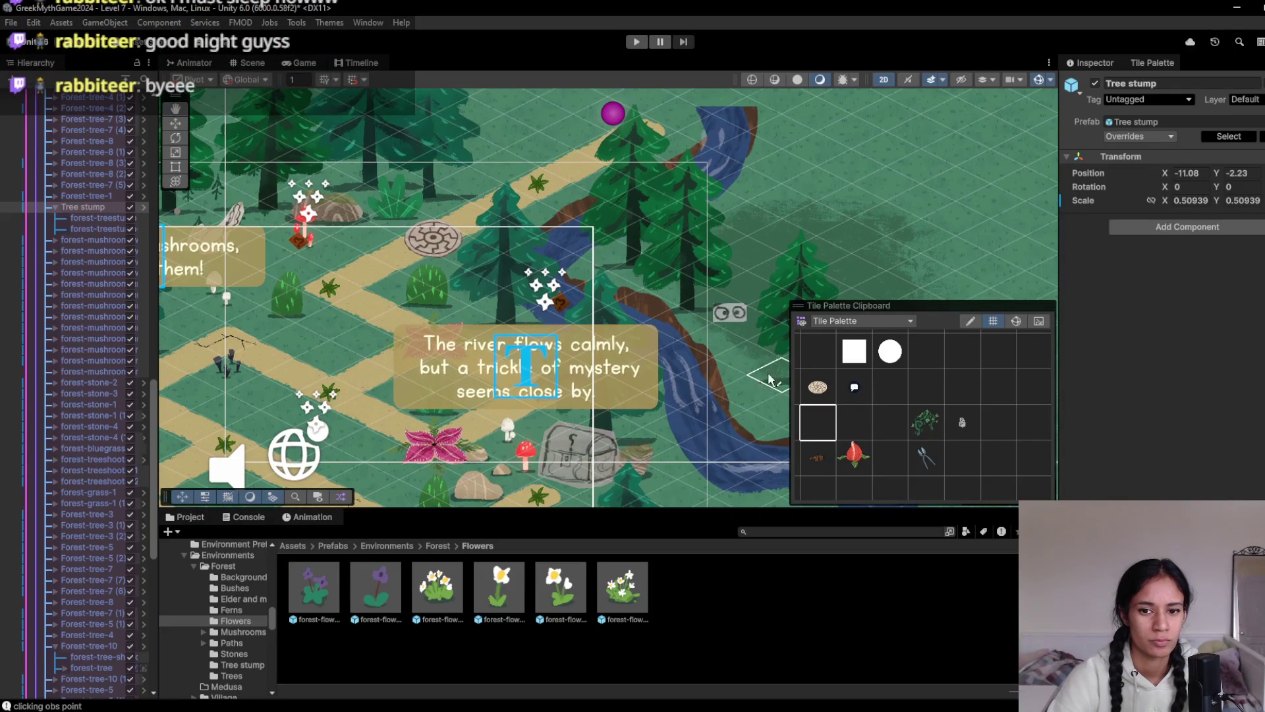
click(818, 458)
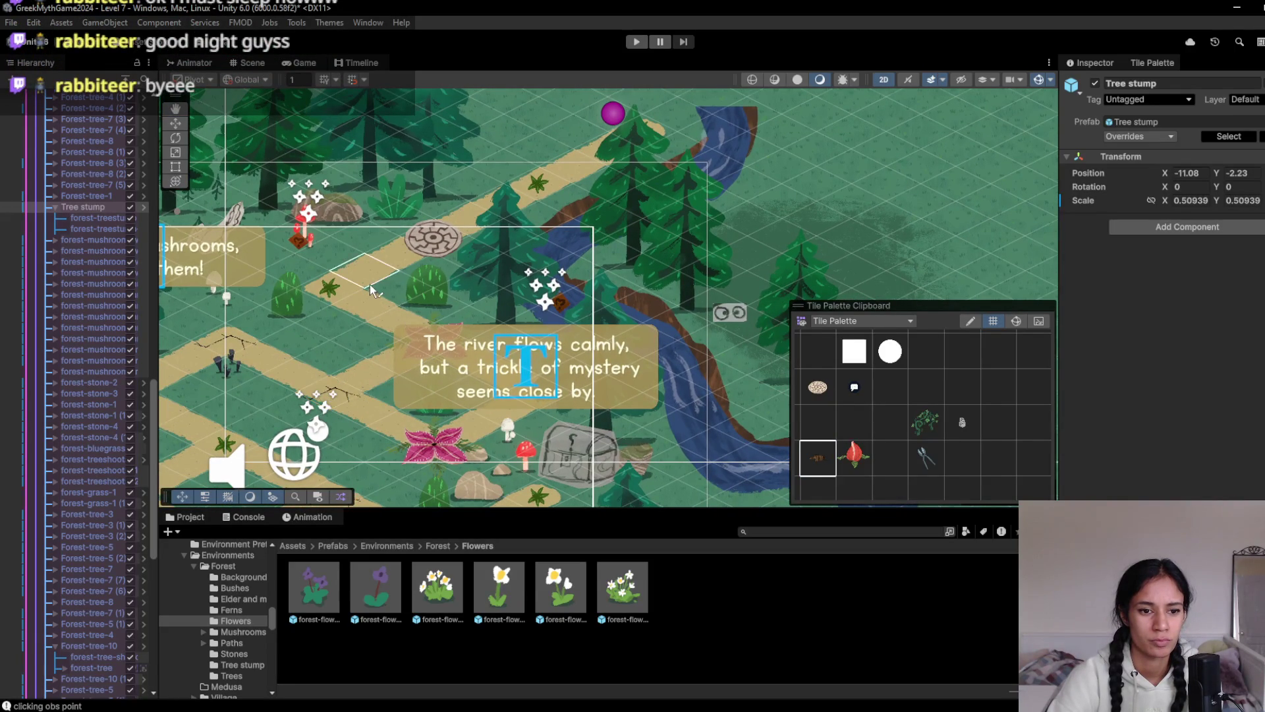
drag(373, 287, 460, 224)
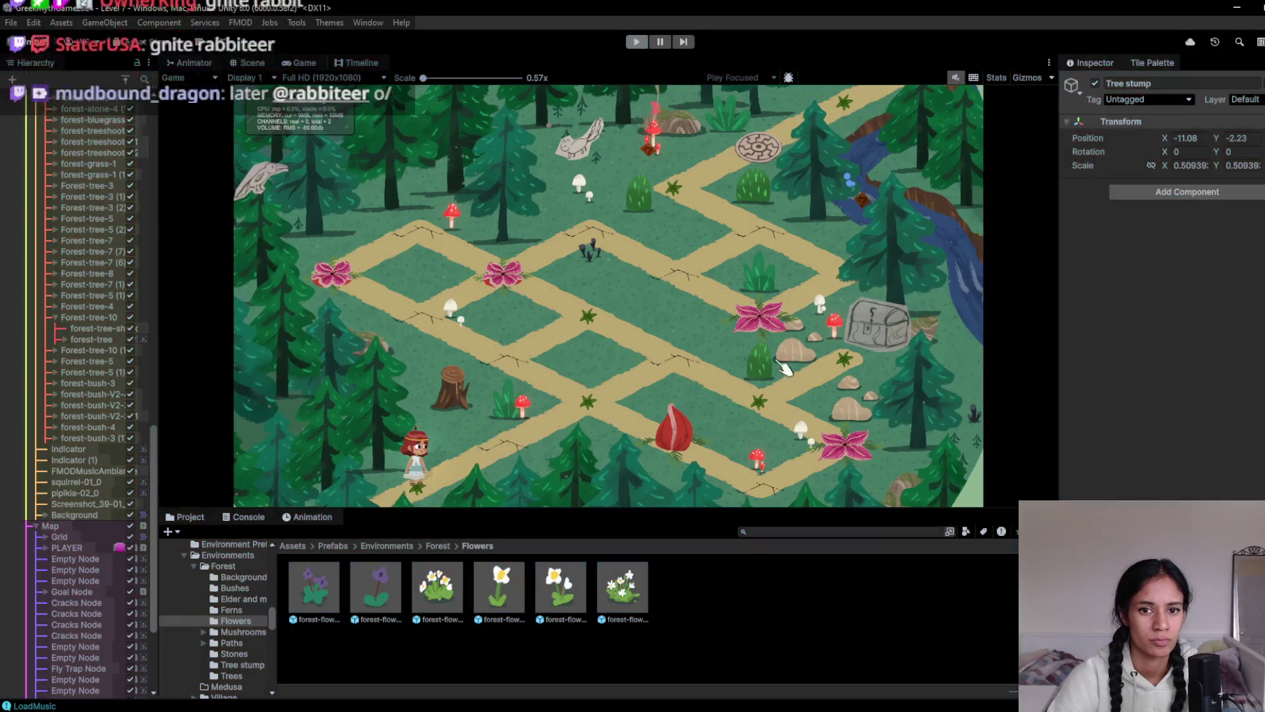
key(ctrl+p)
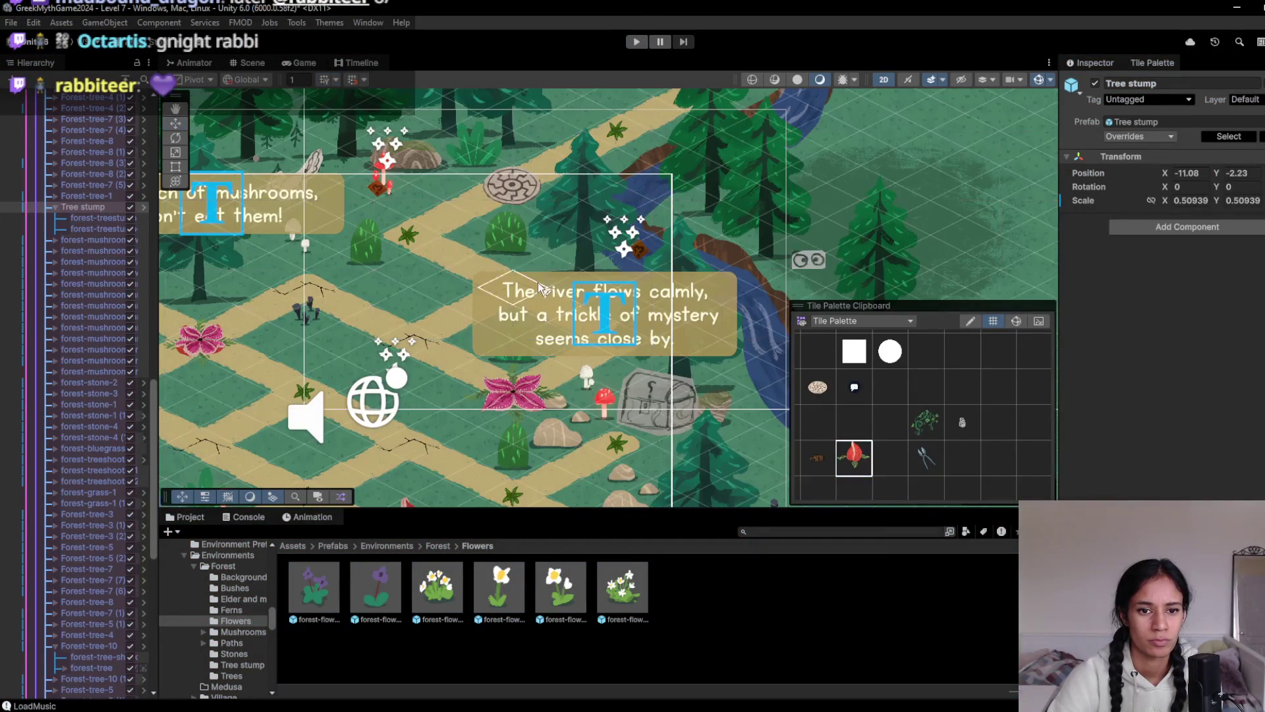
click(523, 298)
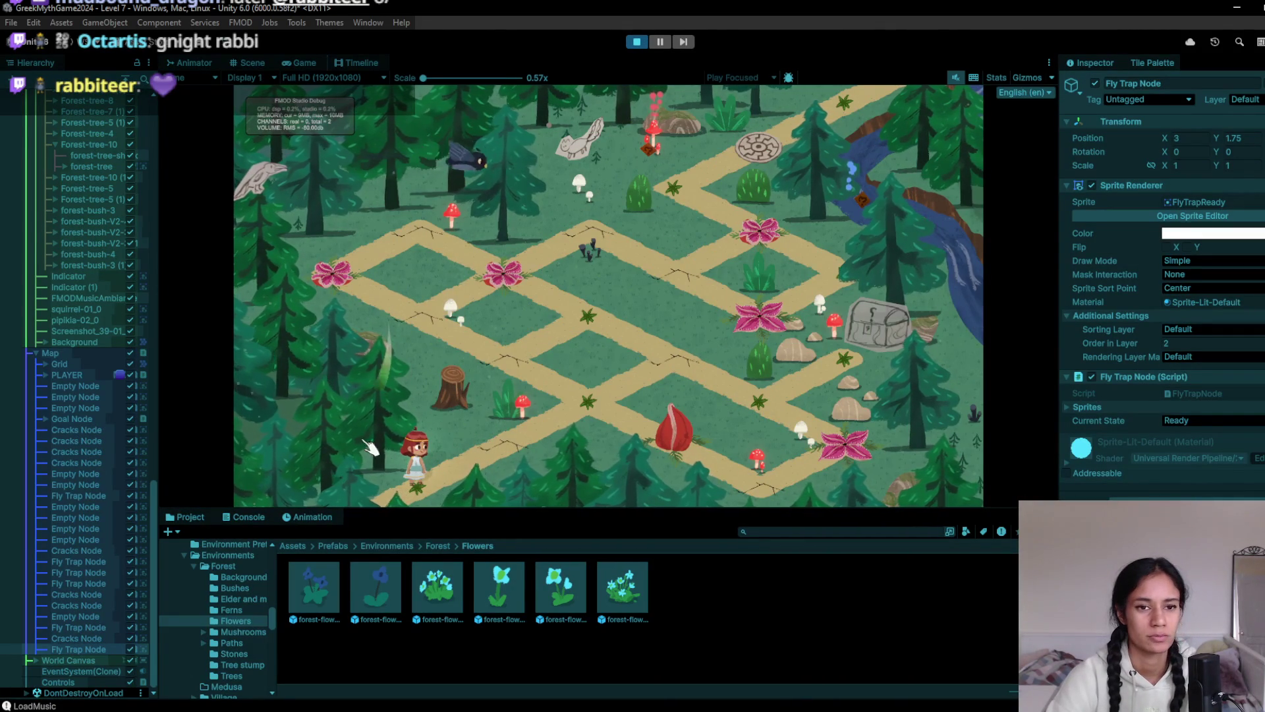
Walk the player past the first fly trap, waiting two turns for the traps to toggle
click(518, 369)
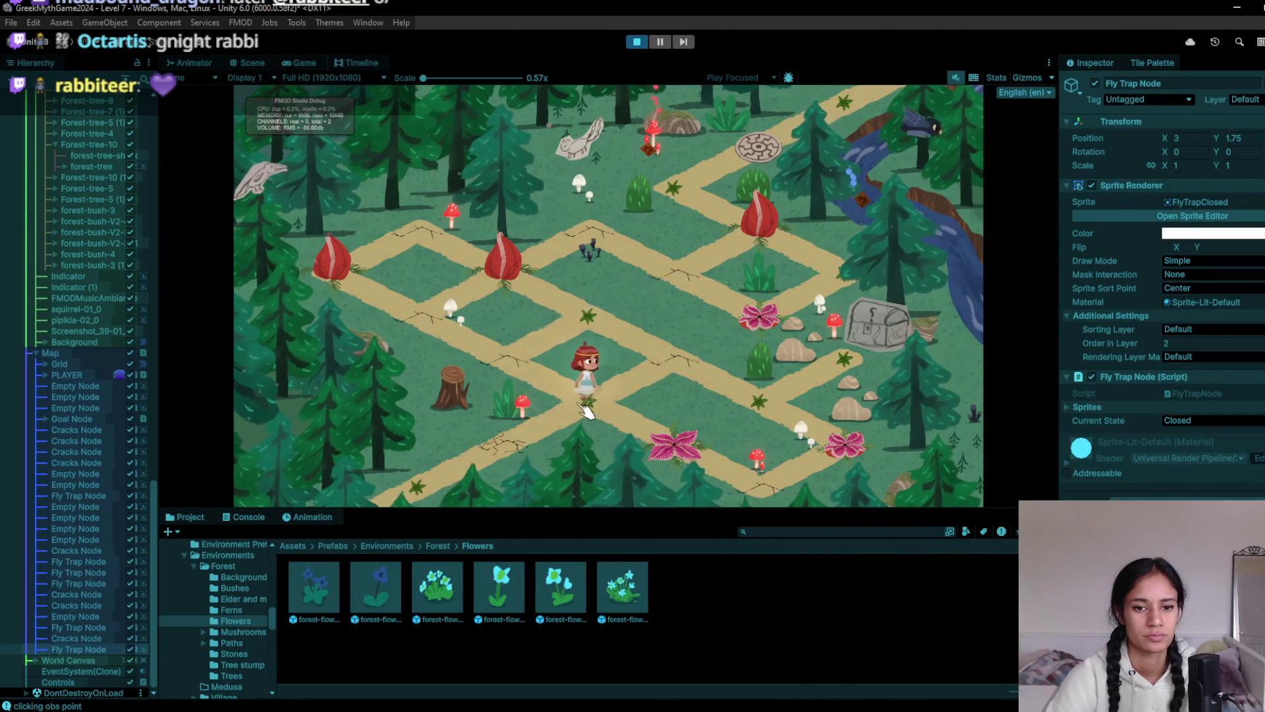
click(672, 451)
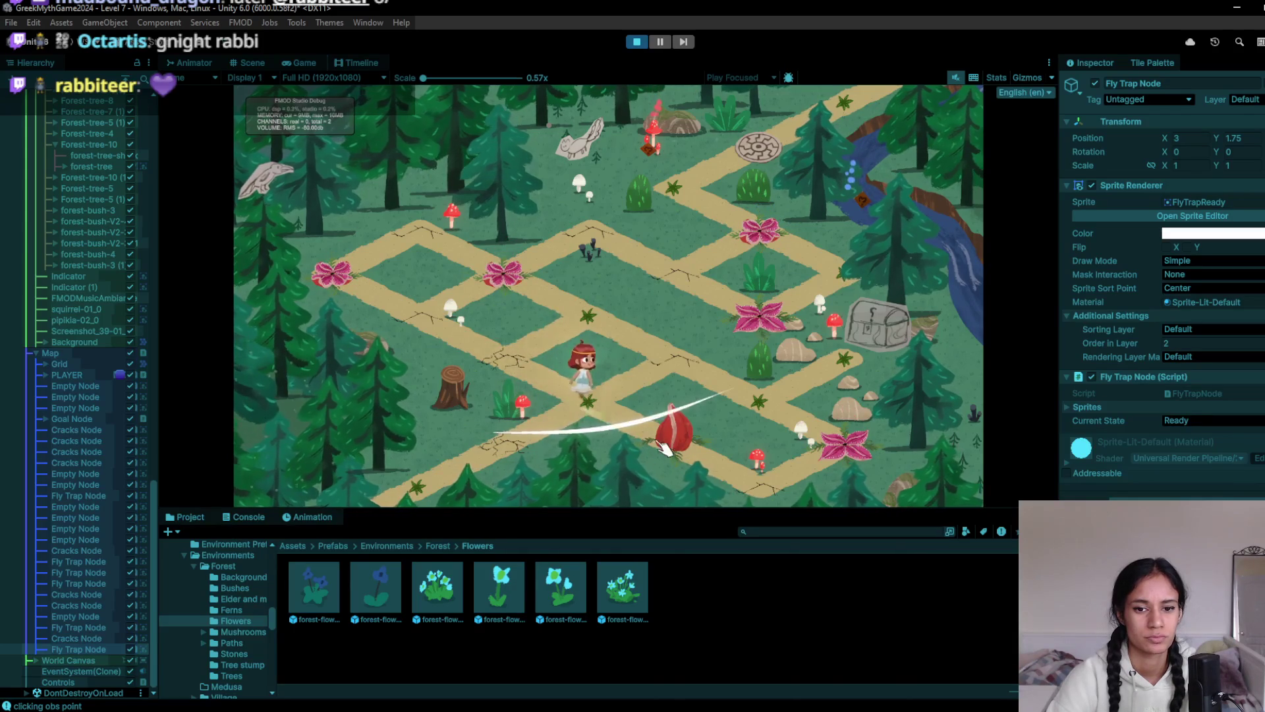
click(857, 441)
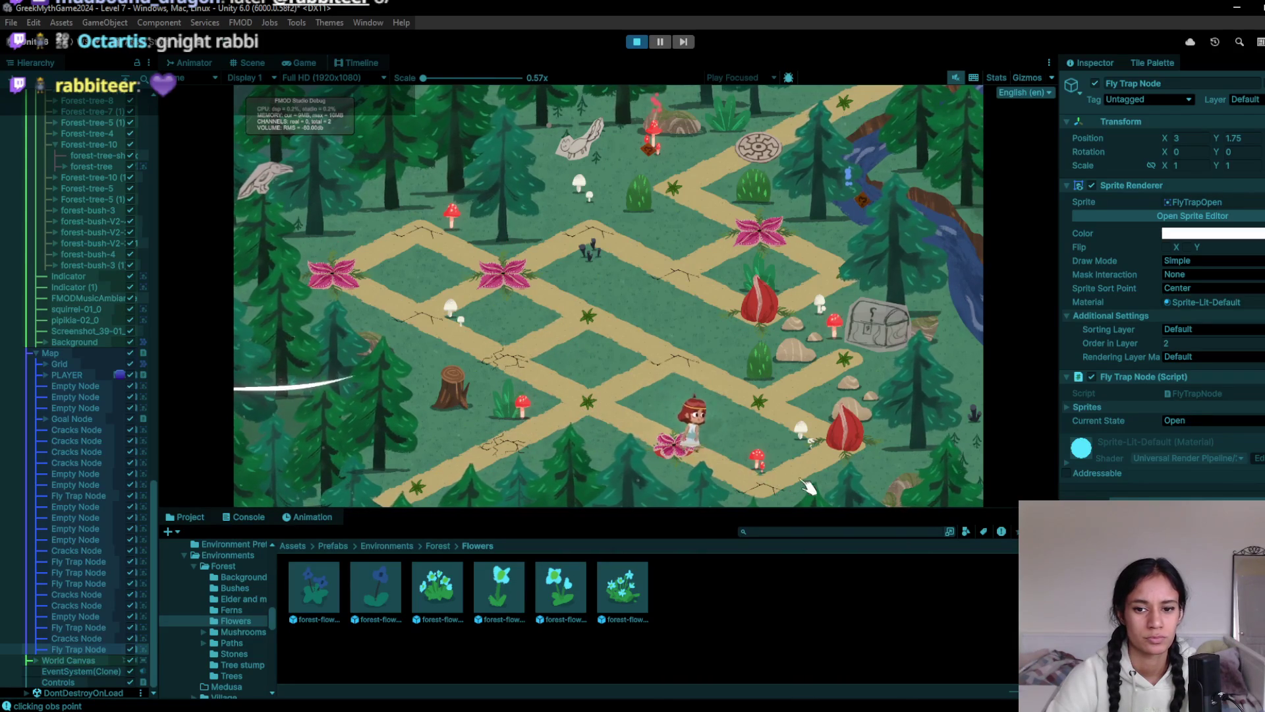
click(817, 361)
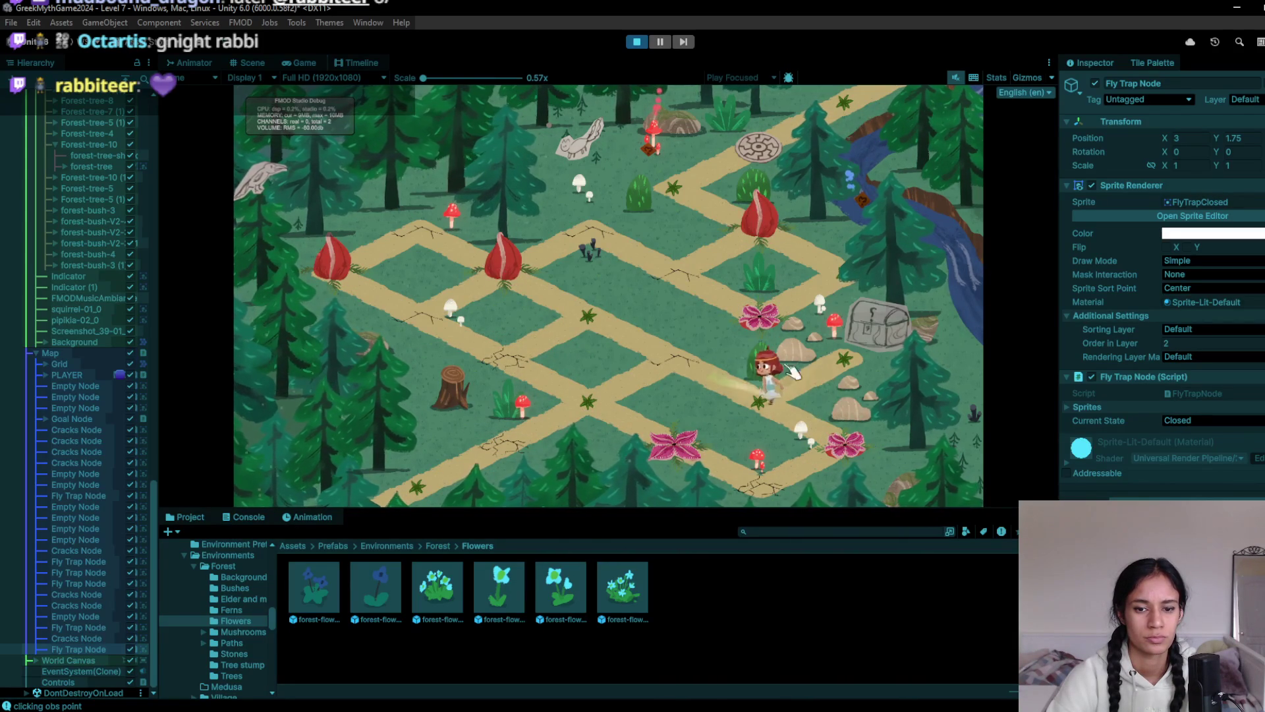
click(682, 367)
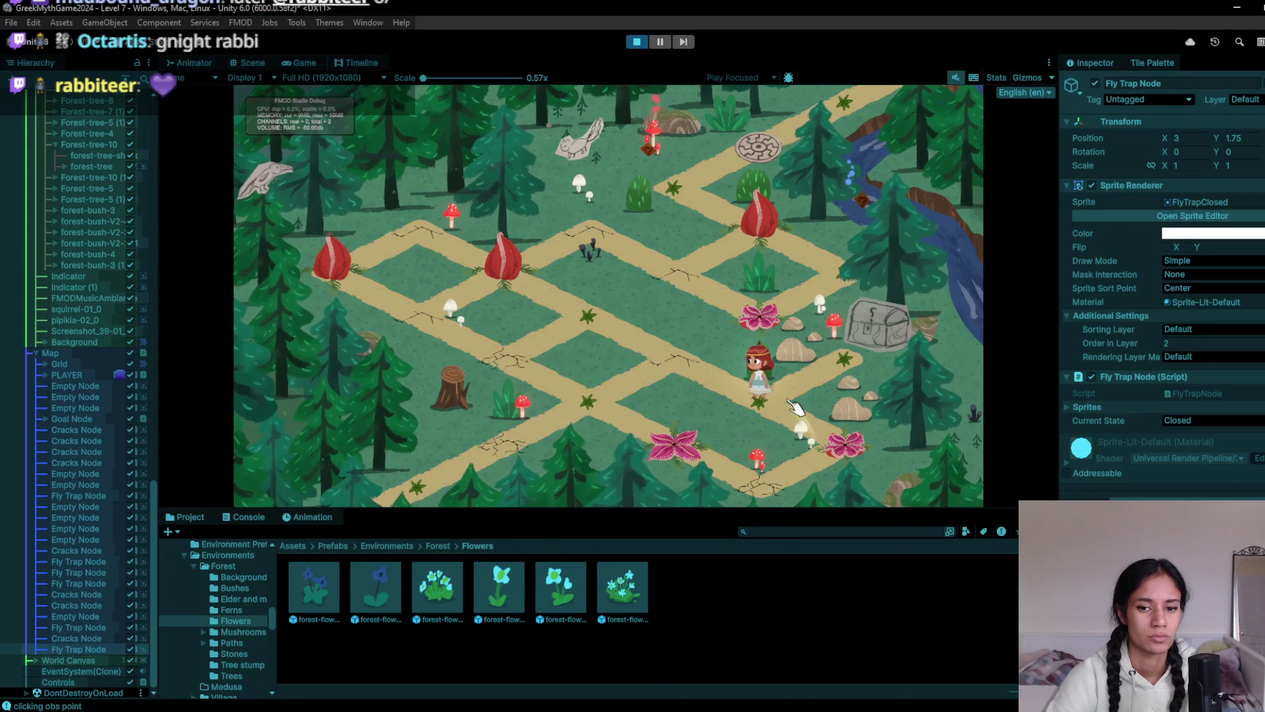
click(728, 385)
click(730, 385)
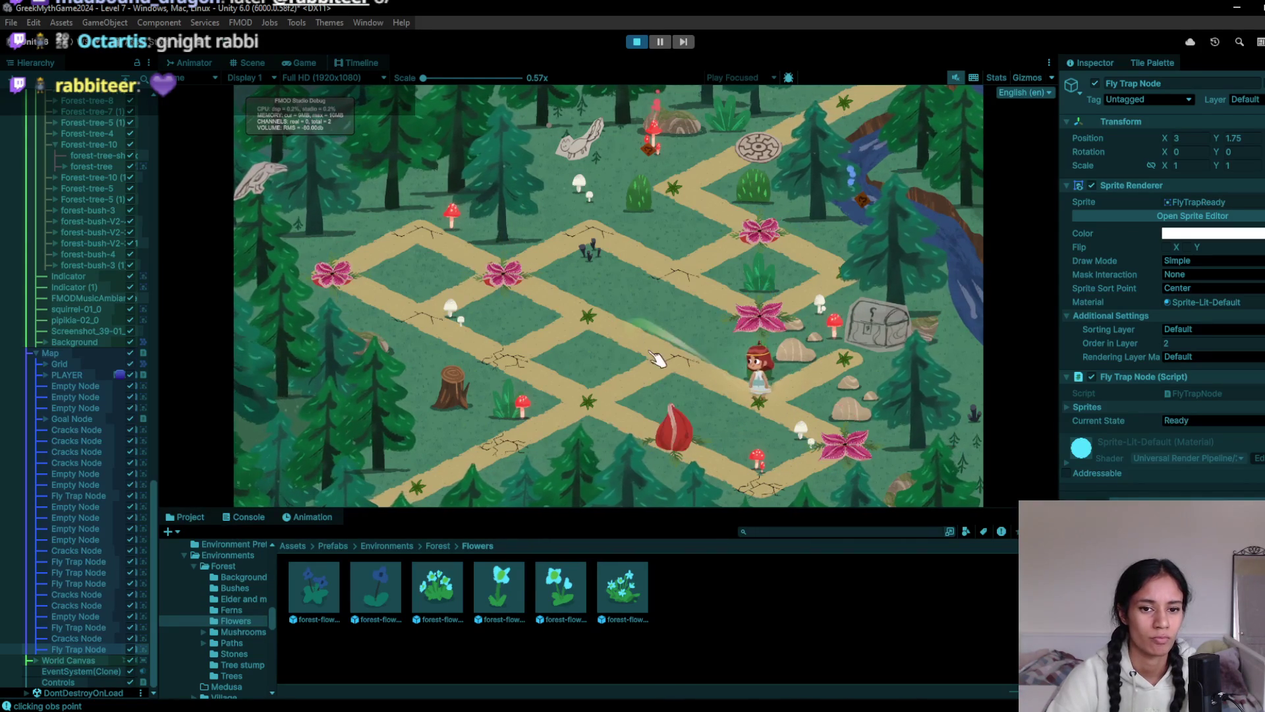
Continue up the path onto the round maze tile to finish the level, then stop
click(667, 358)
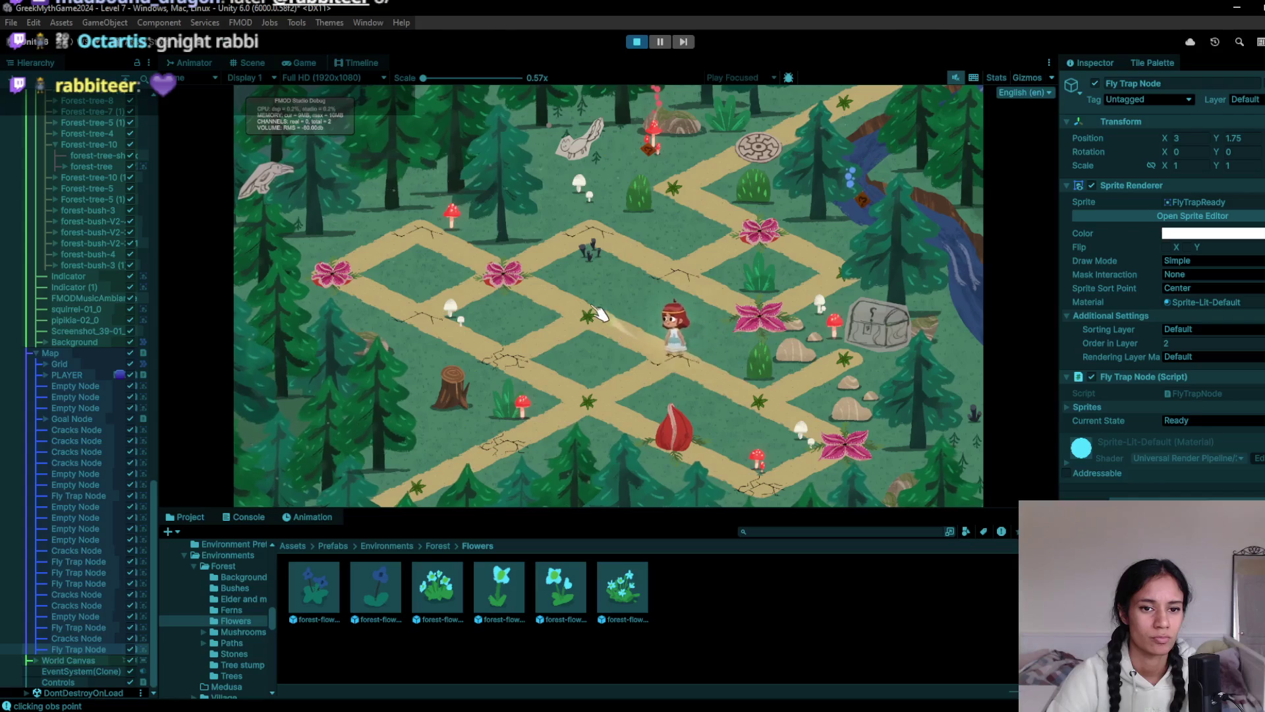
click(513, 275)
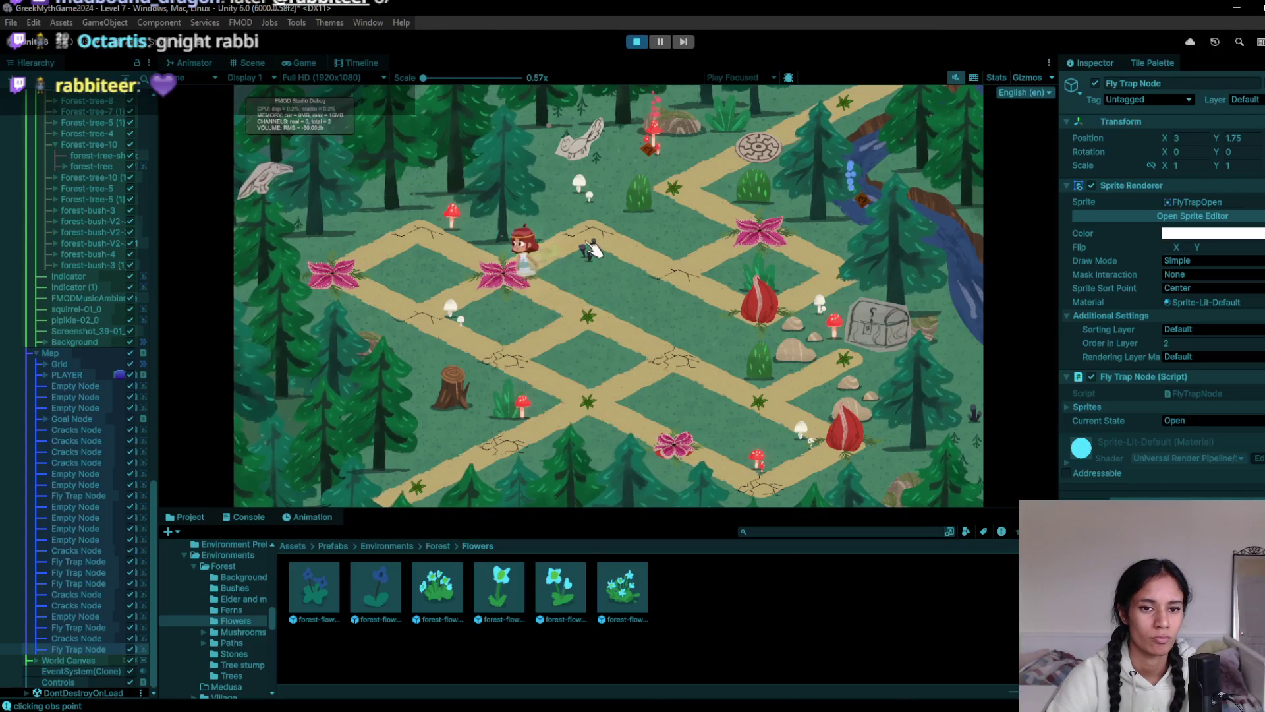
click(634, 267)
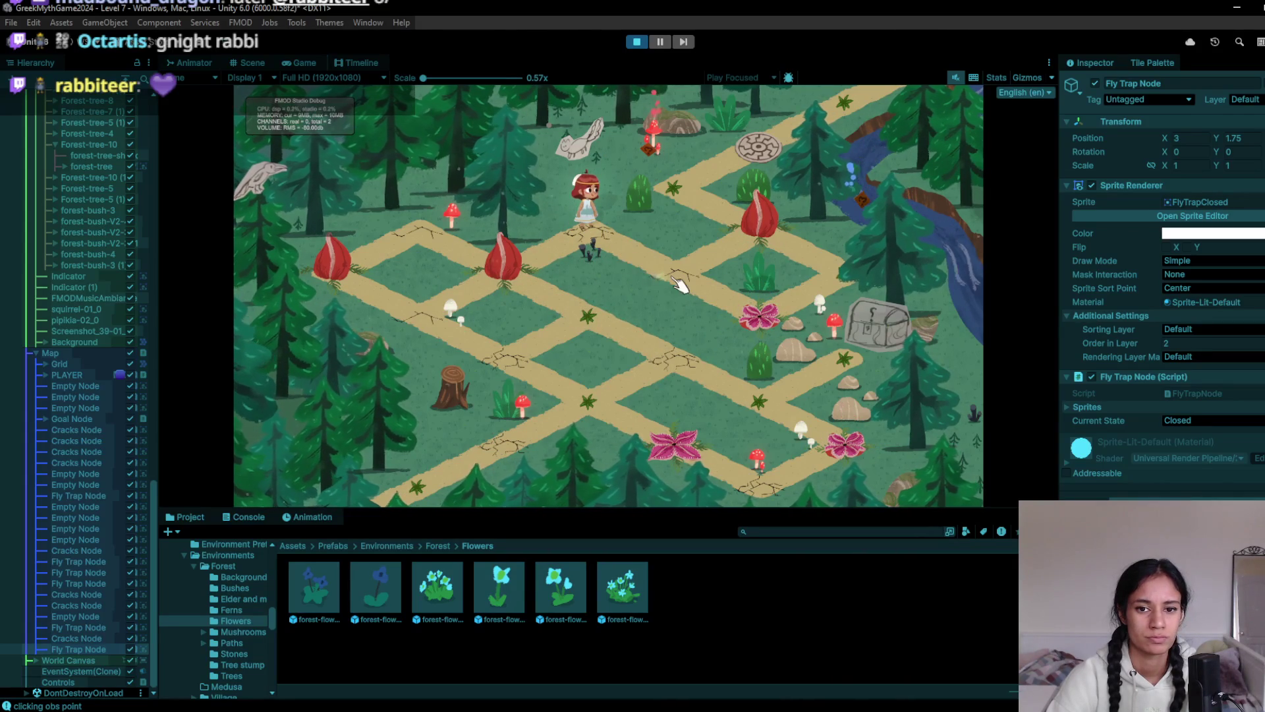
click(725, 165)
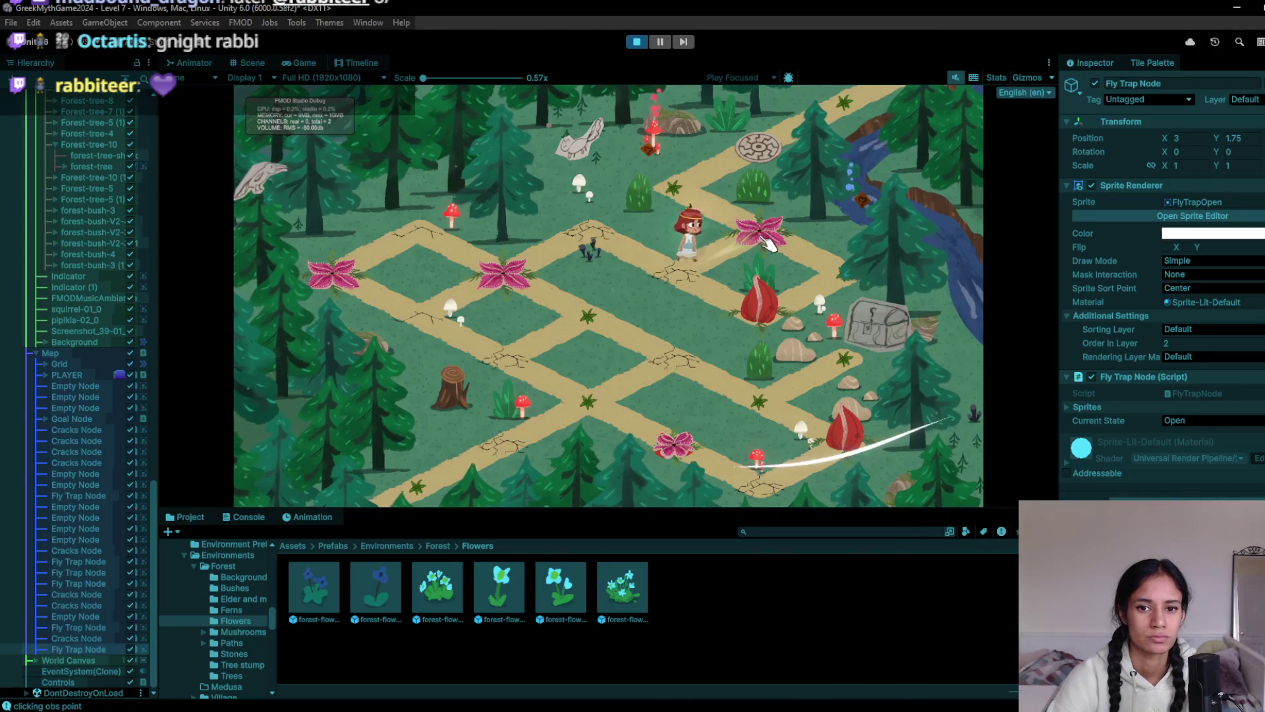
click(745, 150)
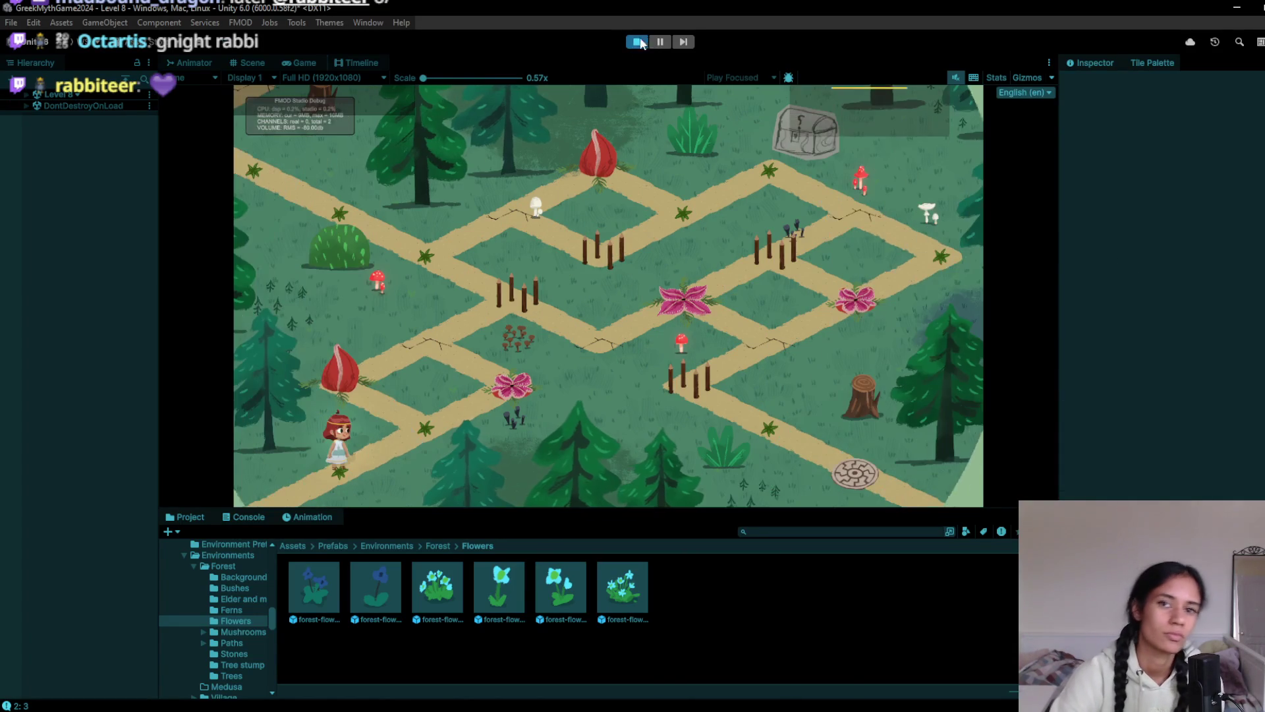
click(635, 42)
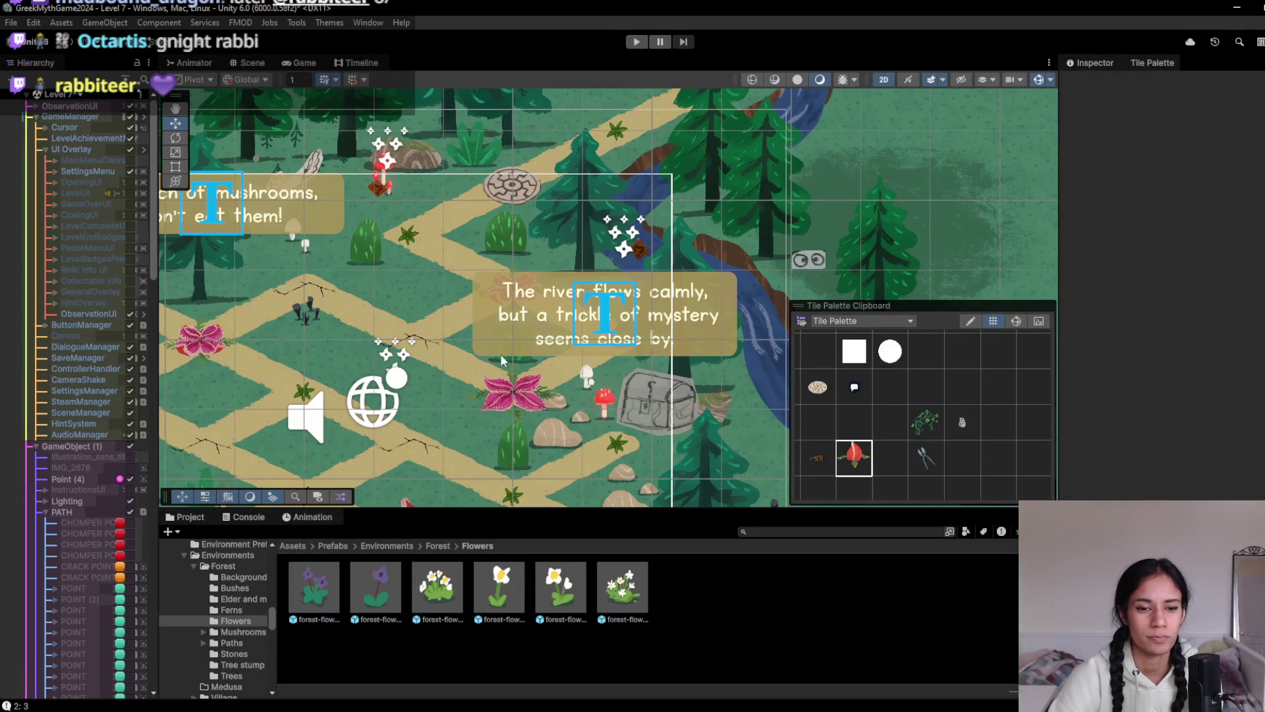
Toggle the palette between empty and red fly trap tiles, select the trap by the river caption, then play
scroll(635, 413, up, 2)
click(818, 422)
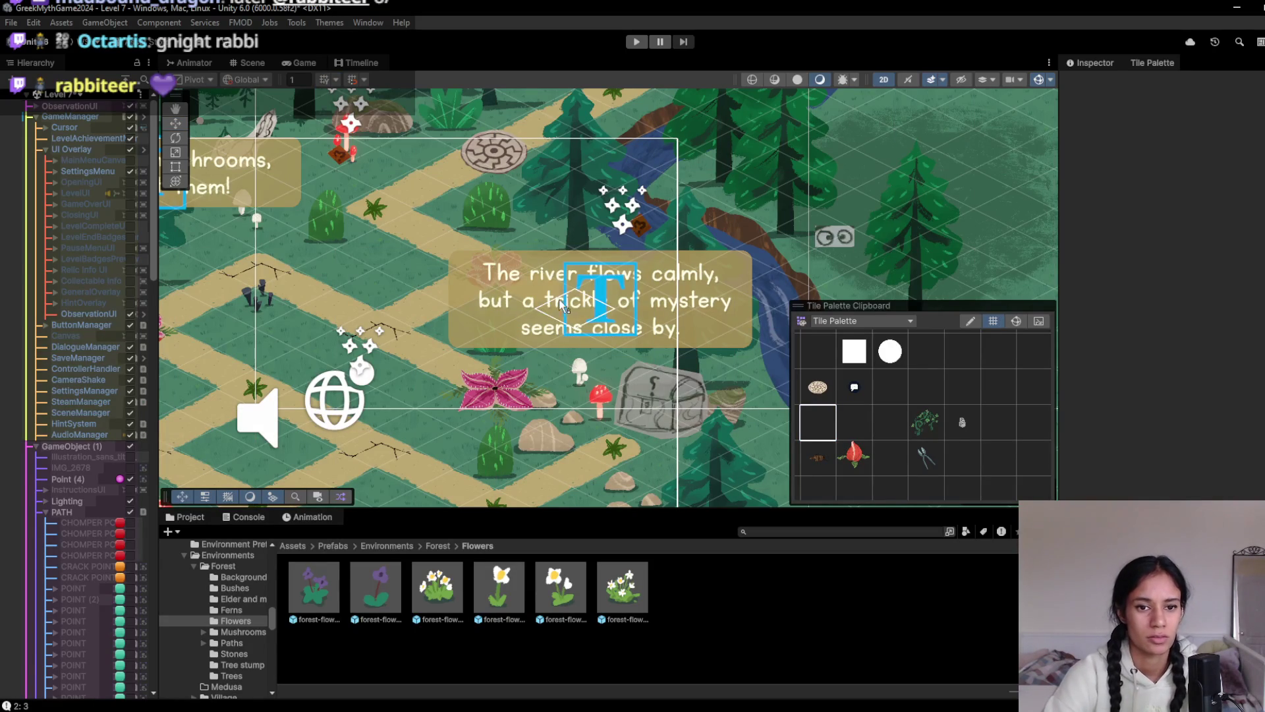
click(853, 461)
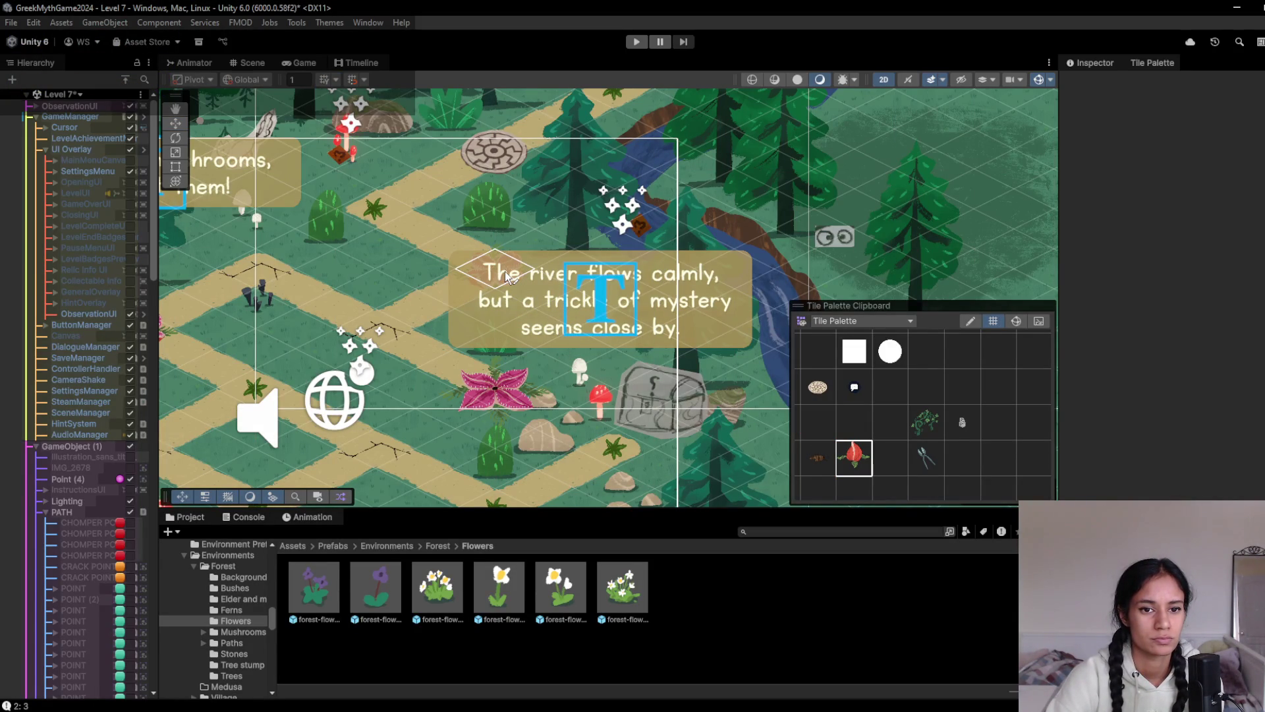
click(854, 423)
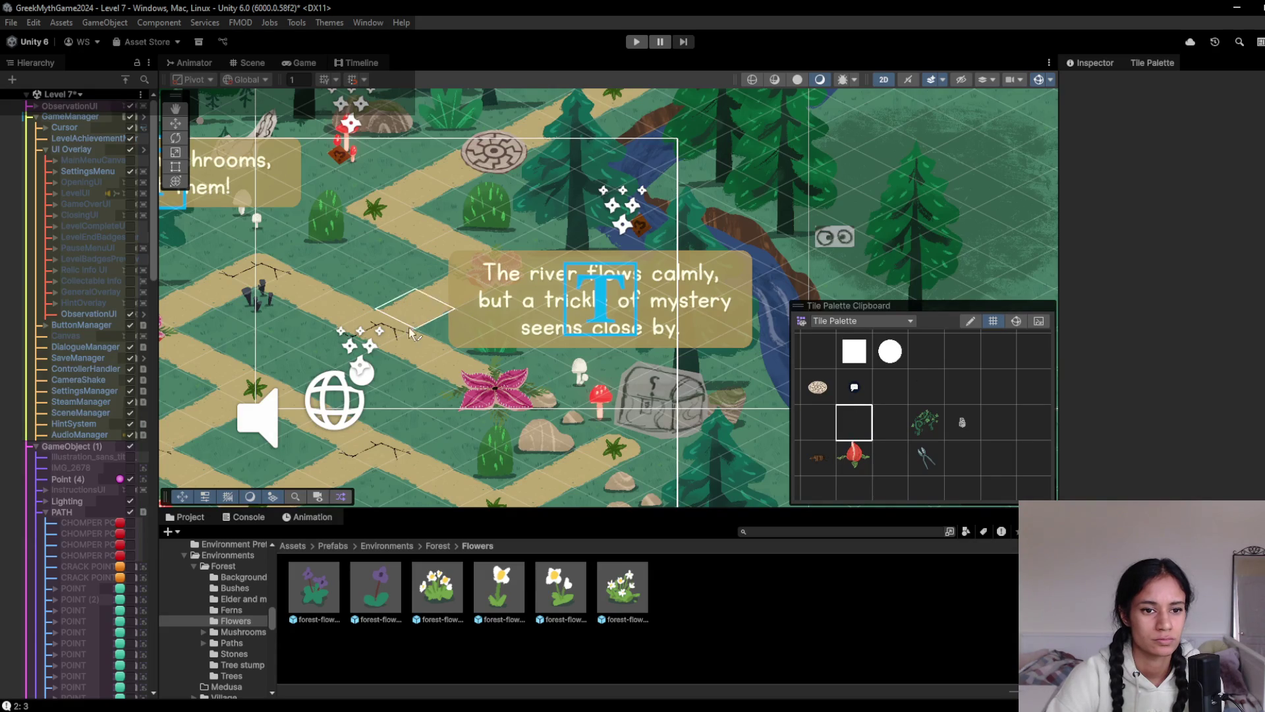
mouse_move(403, 345)
mouse_down()
mouse_move(366, 381)
mouse_move(429, 310)
mouse_up()
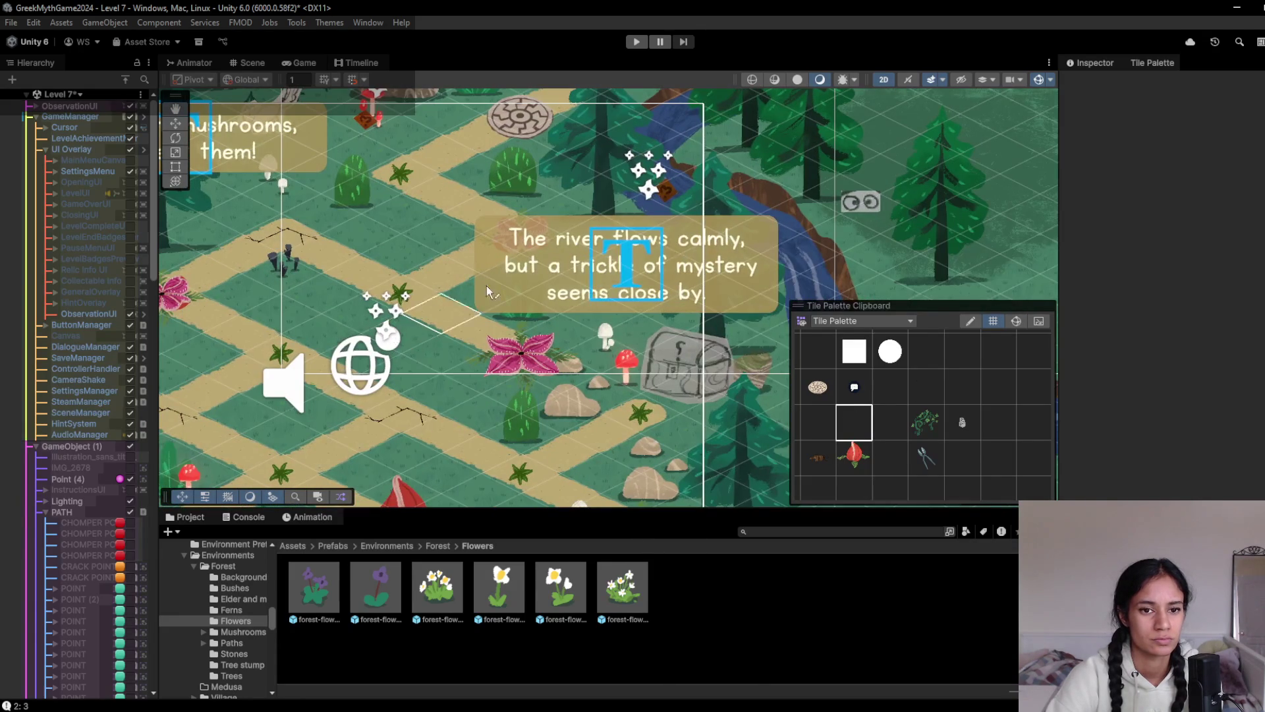
click(859, 455)
click(509, 235)
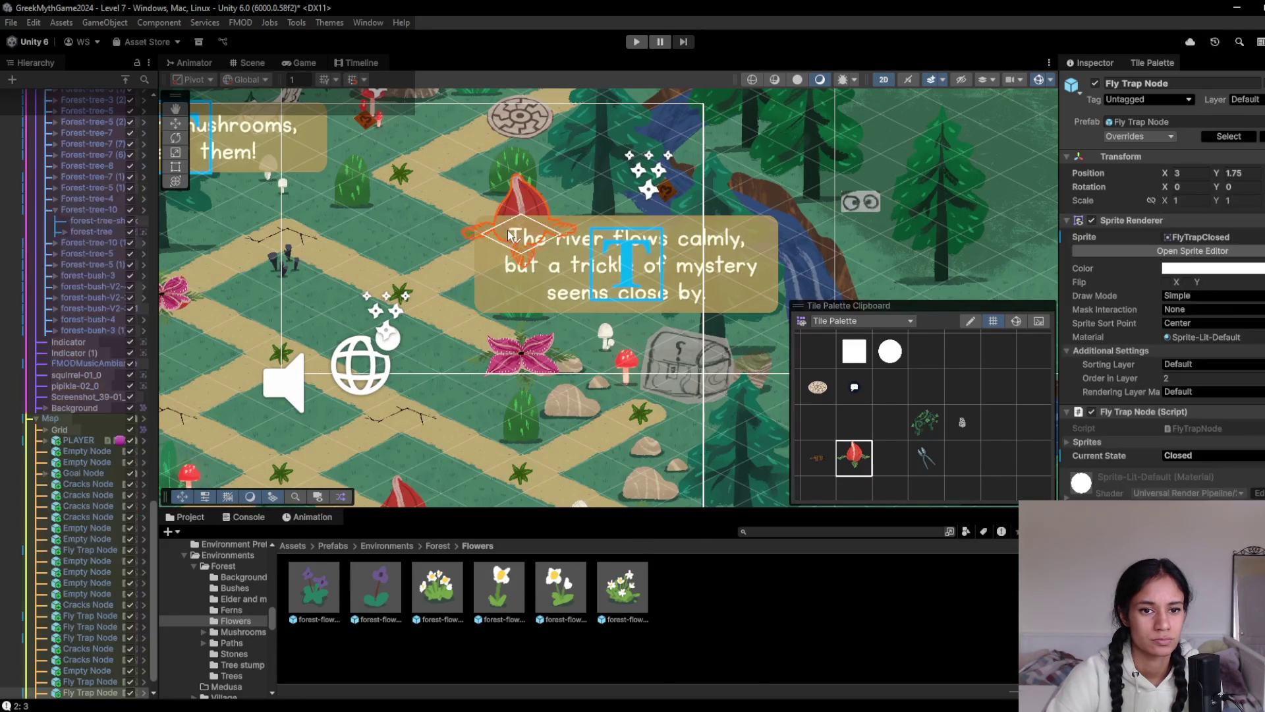
click(634, 42)
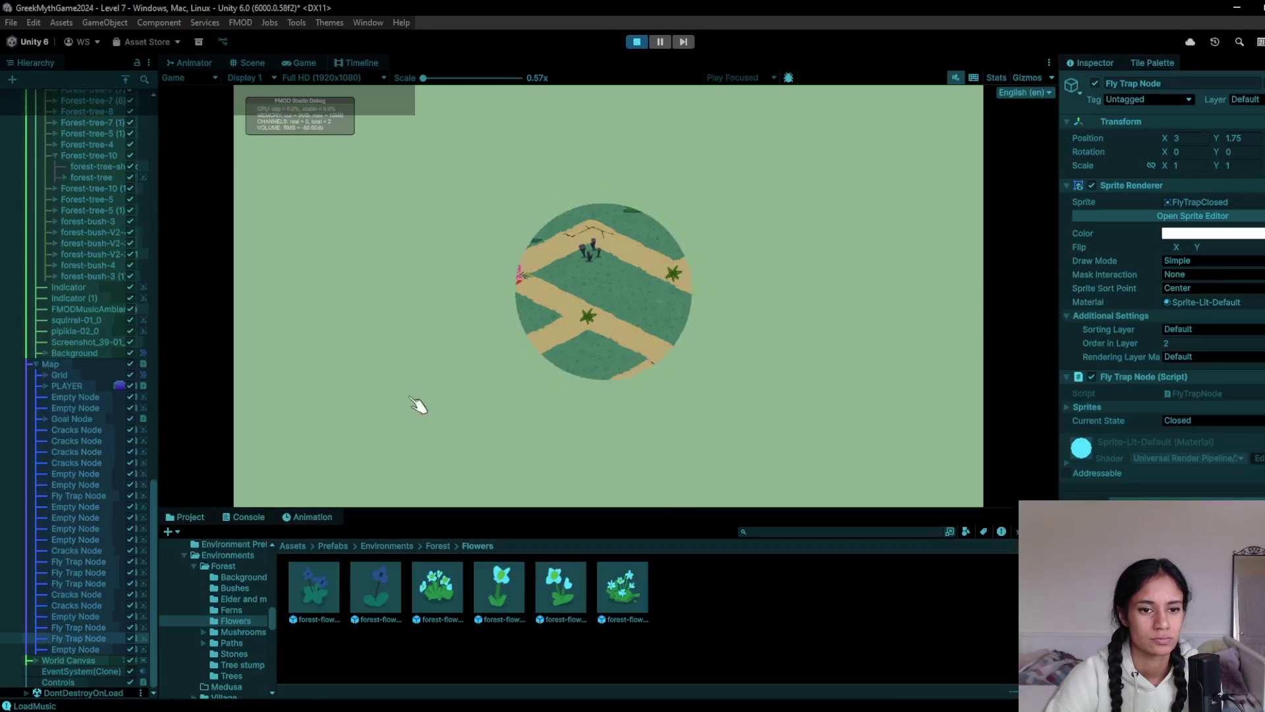
Walk the player up toward the flower node until a fly trap kills them, then stop
click(494, 409)
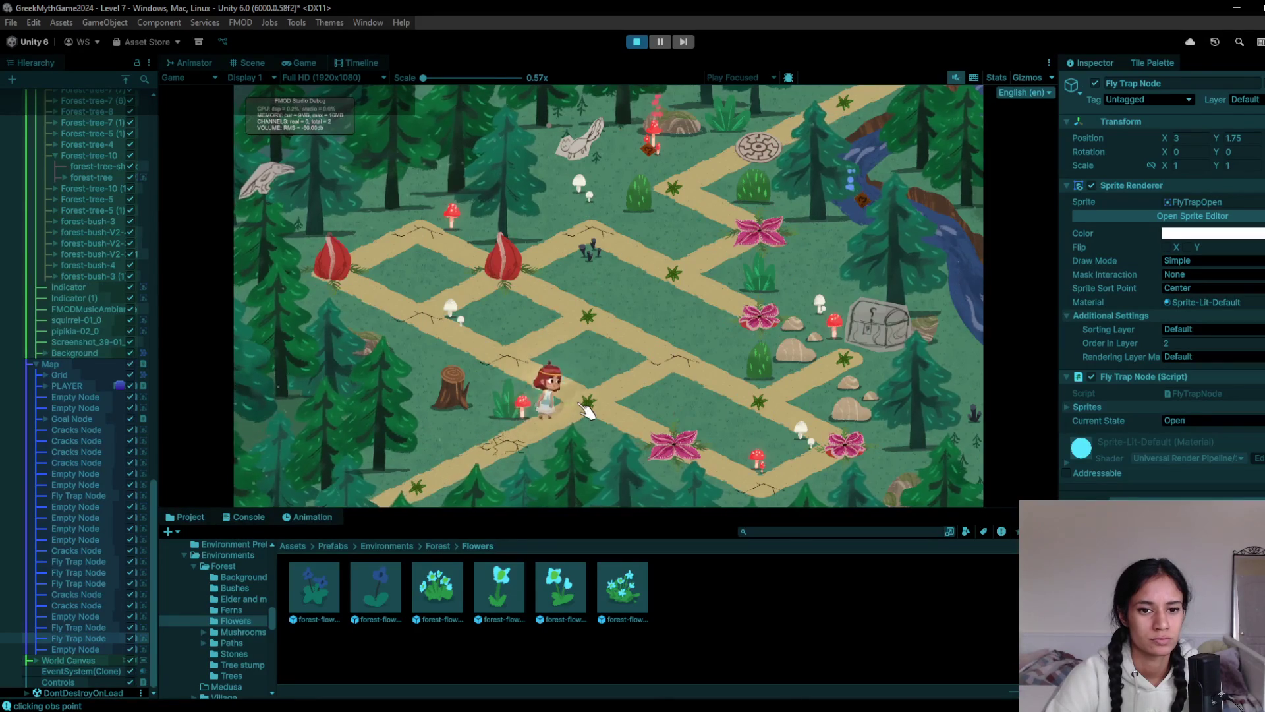
click(579, 318)
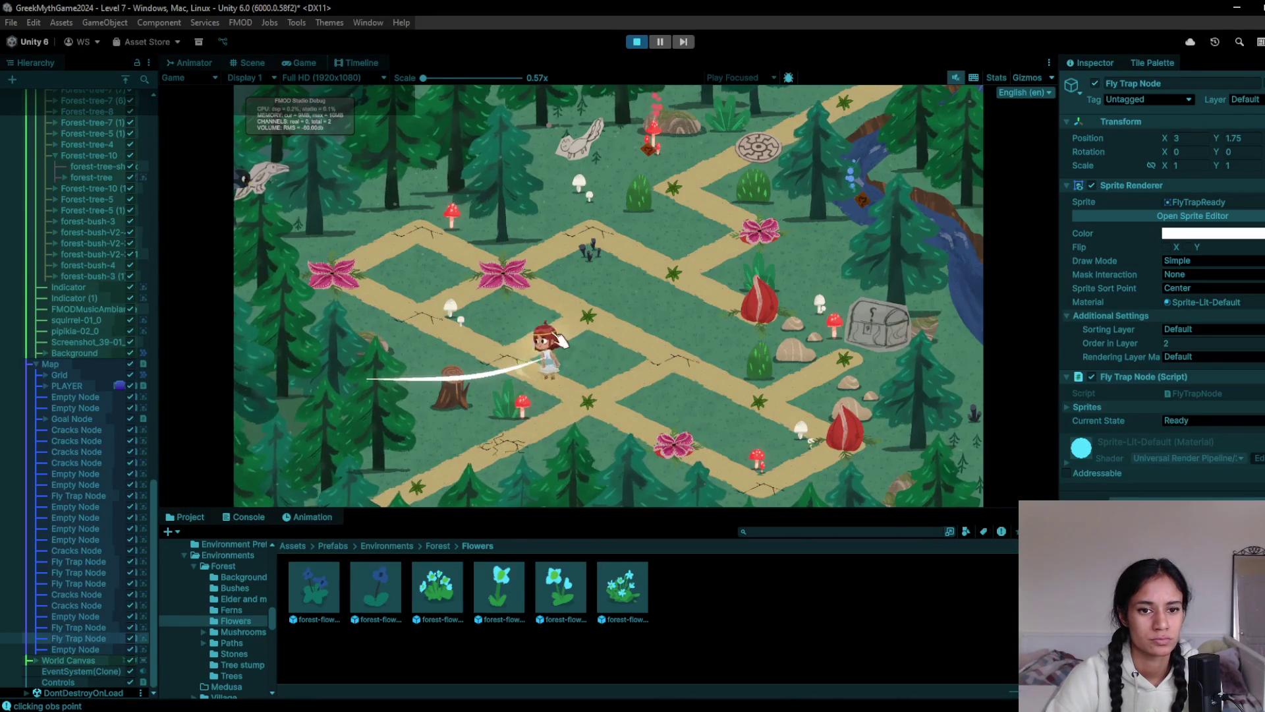
click(605, 325)
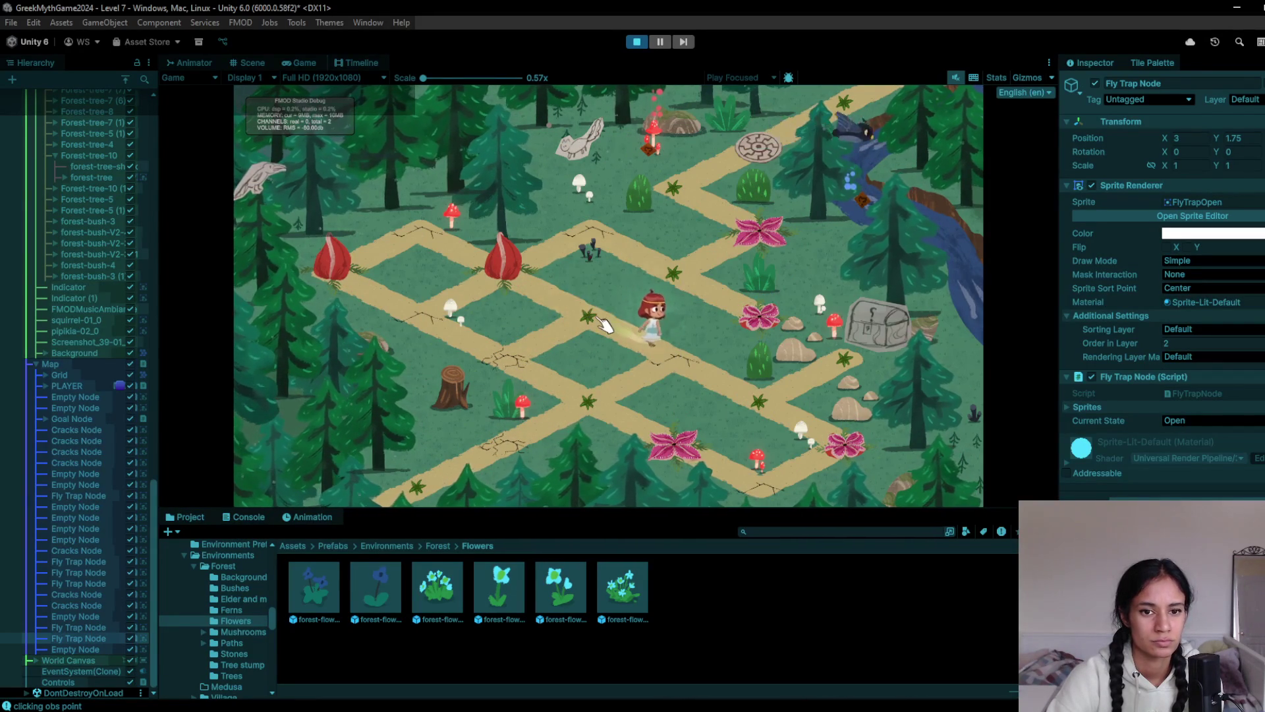
click(605, 324)
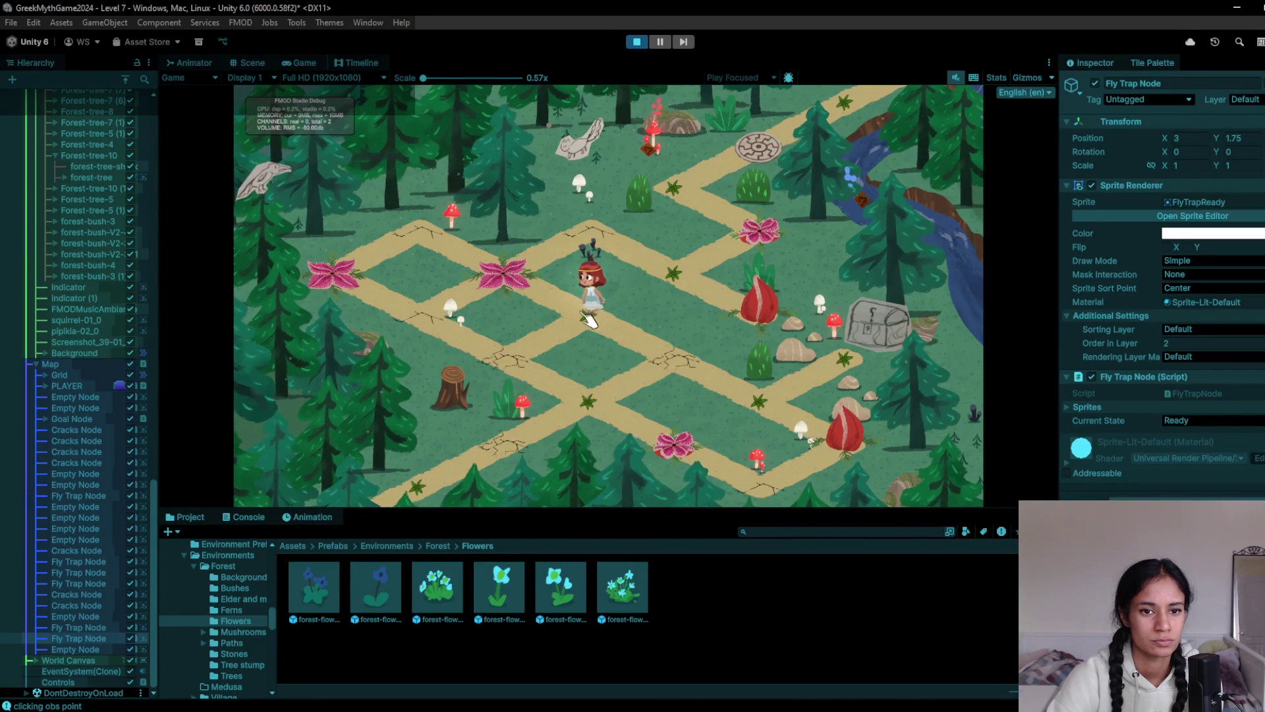
click(525, 274)
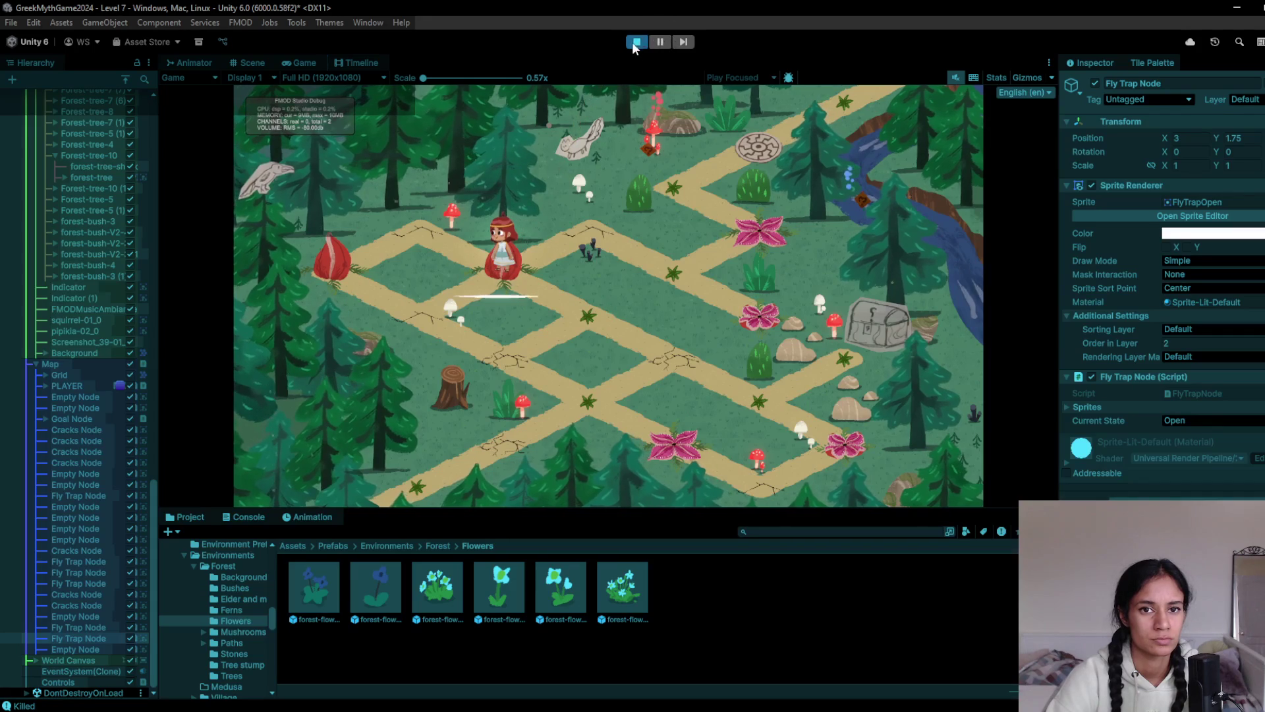
click(636, 41)
Restart the playtest and walk the player via the centre node to the star node
click(635, 42)
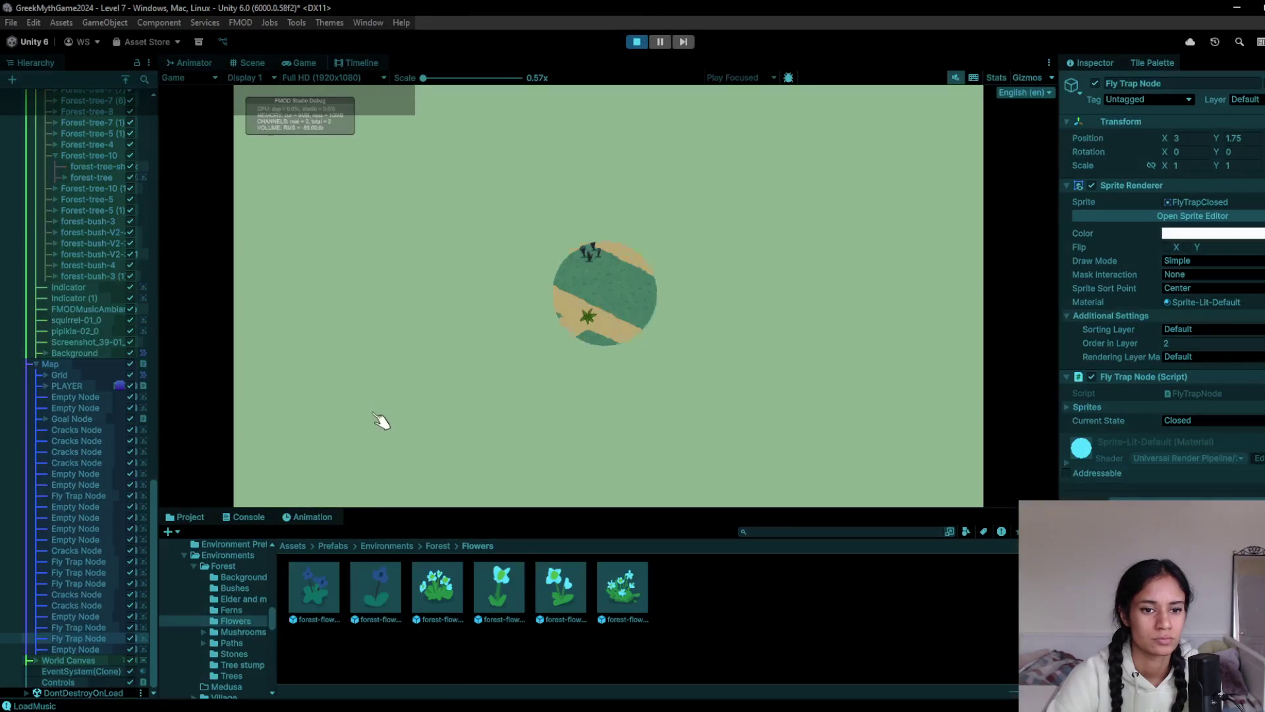
click(520, 359)
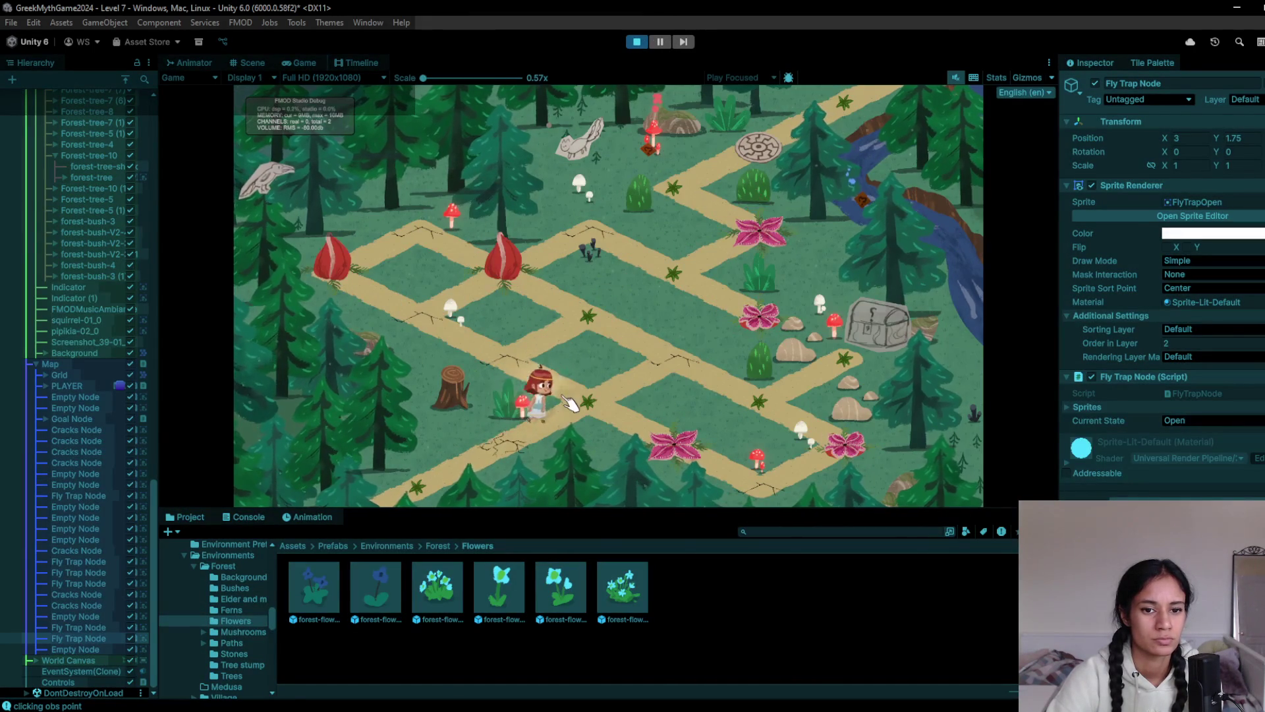
click(497, 333)
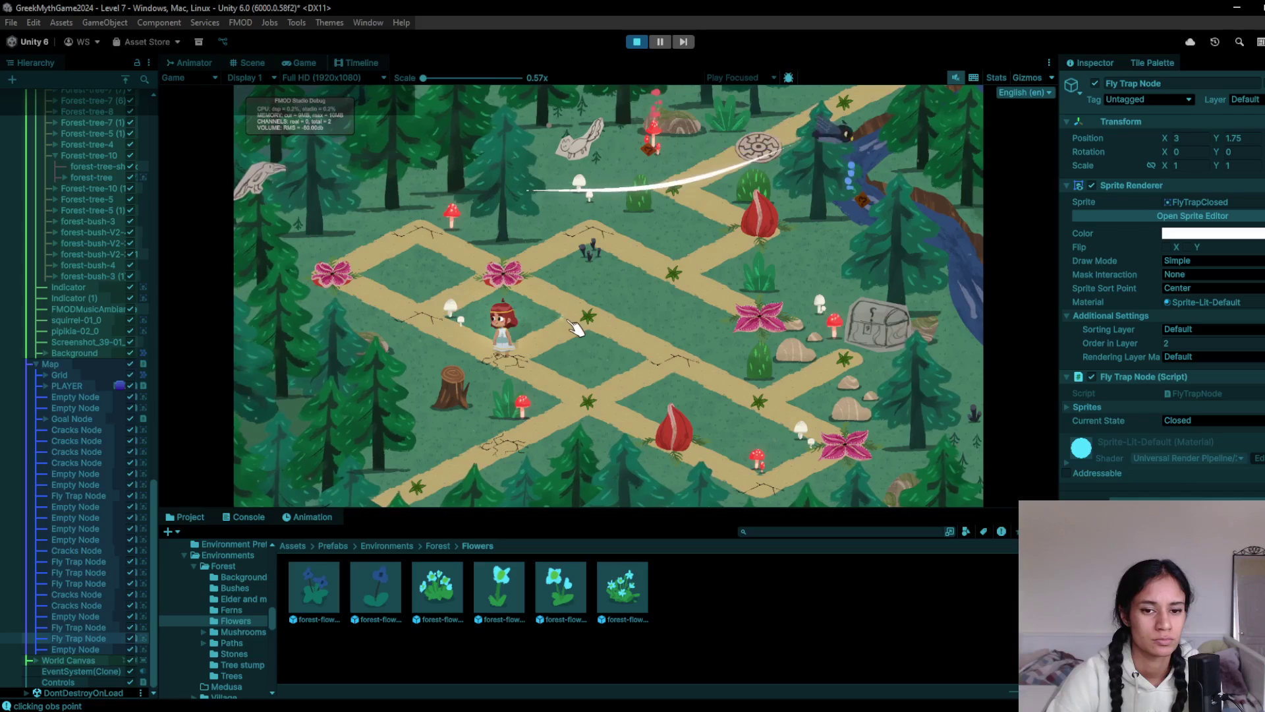
click(588, 406)
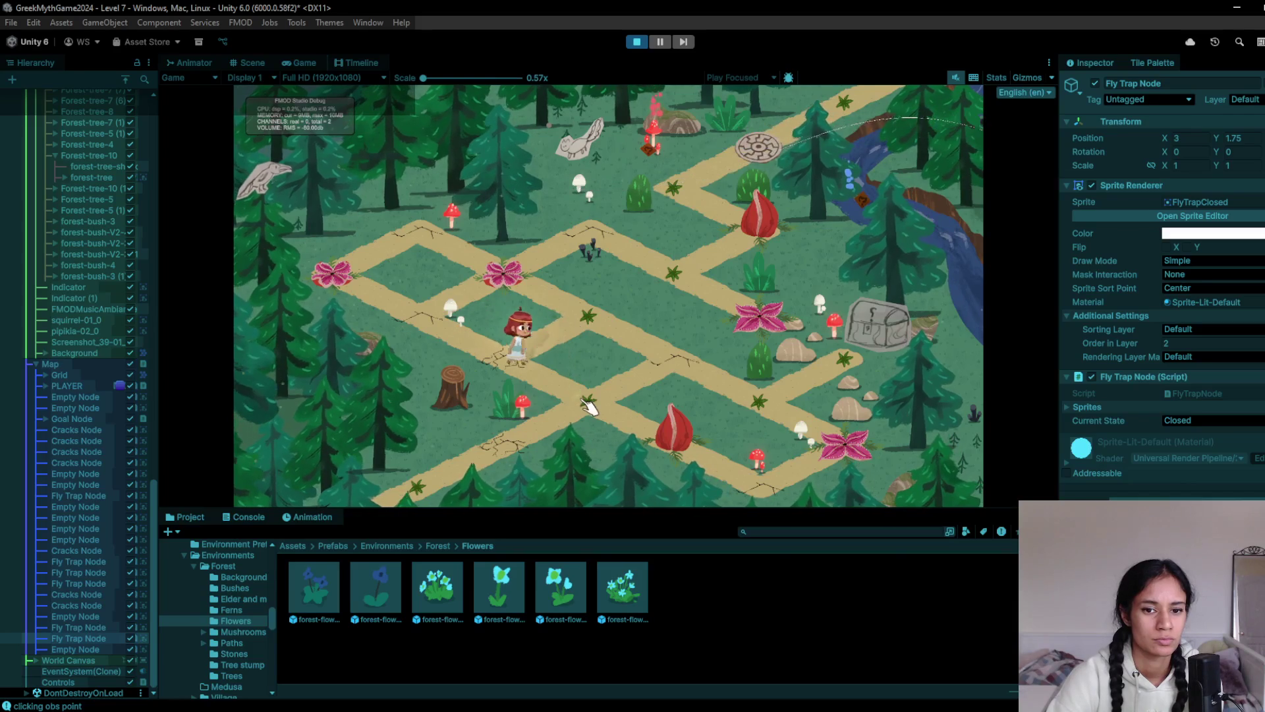
click(593, 319)
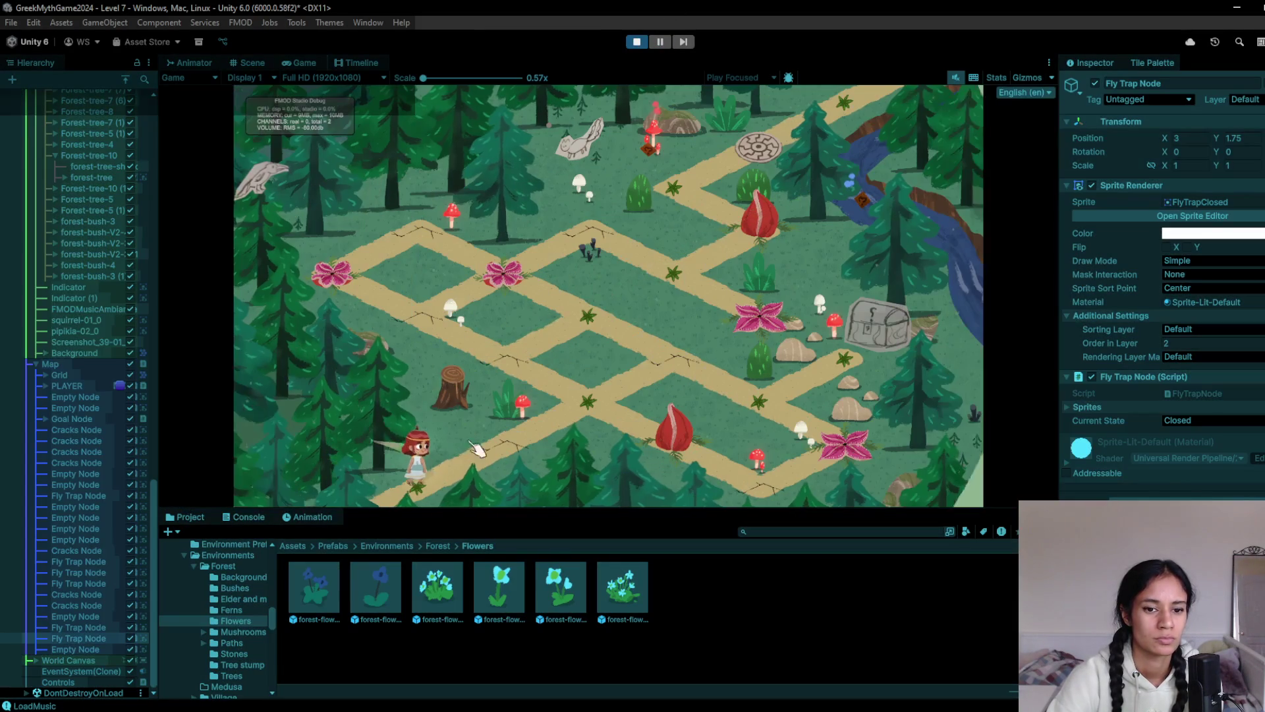
Run a short playtest walking the character up-left along the path, then stop
click(486, 403)
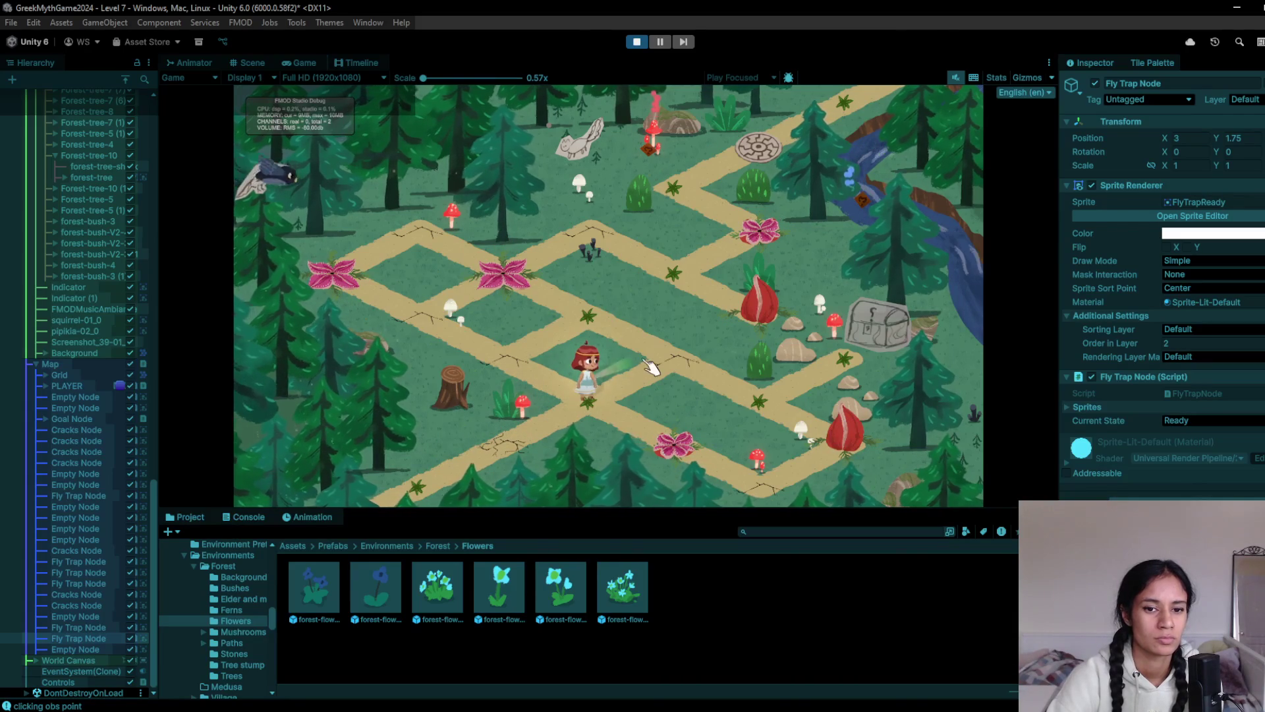
click(603, 405)
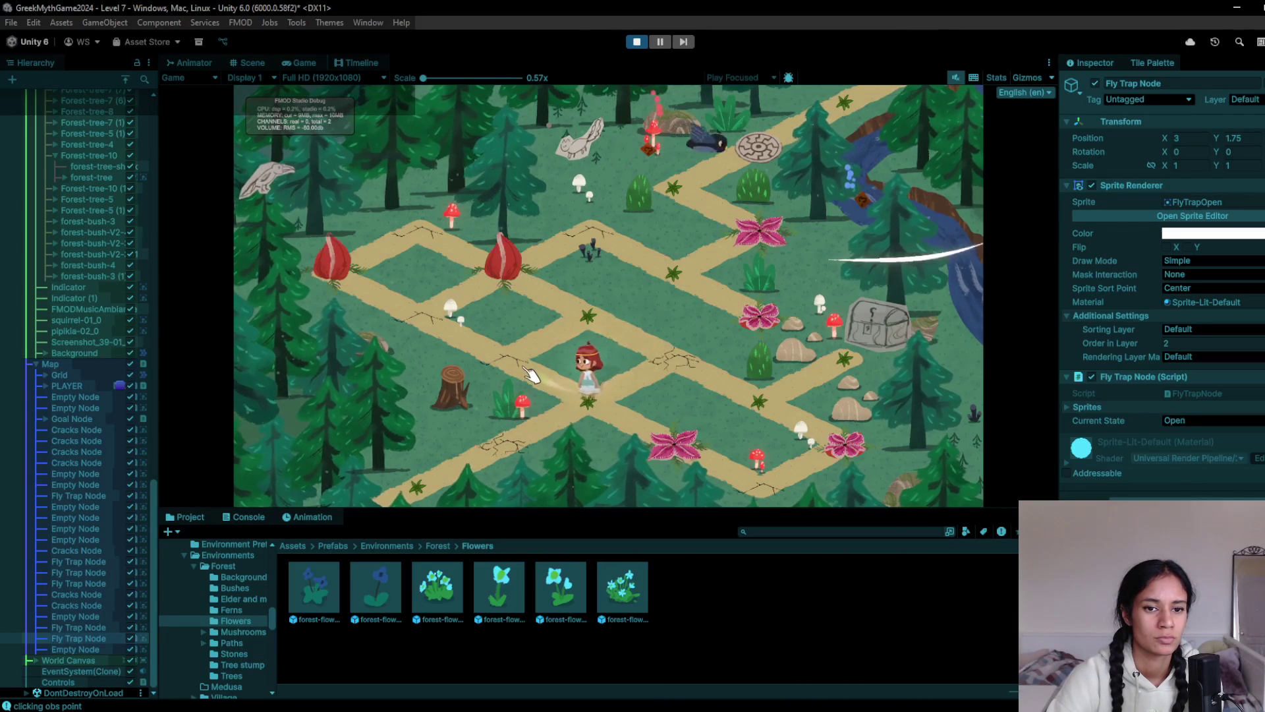
click(475, 355)
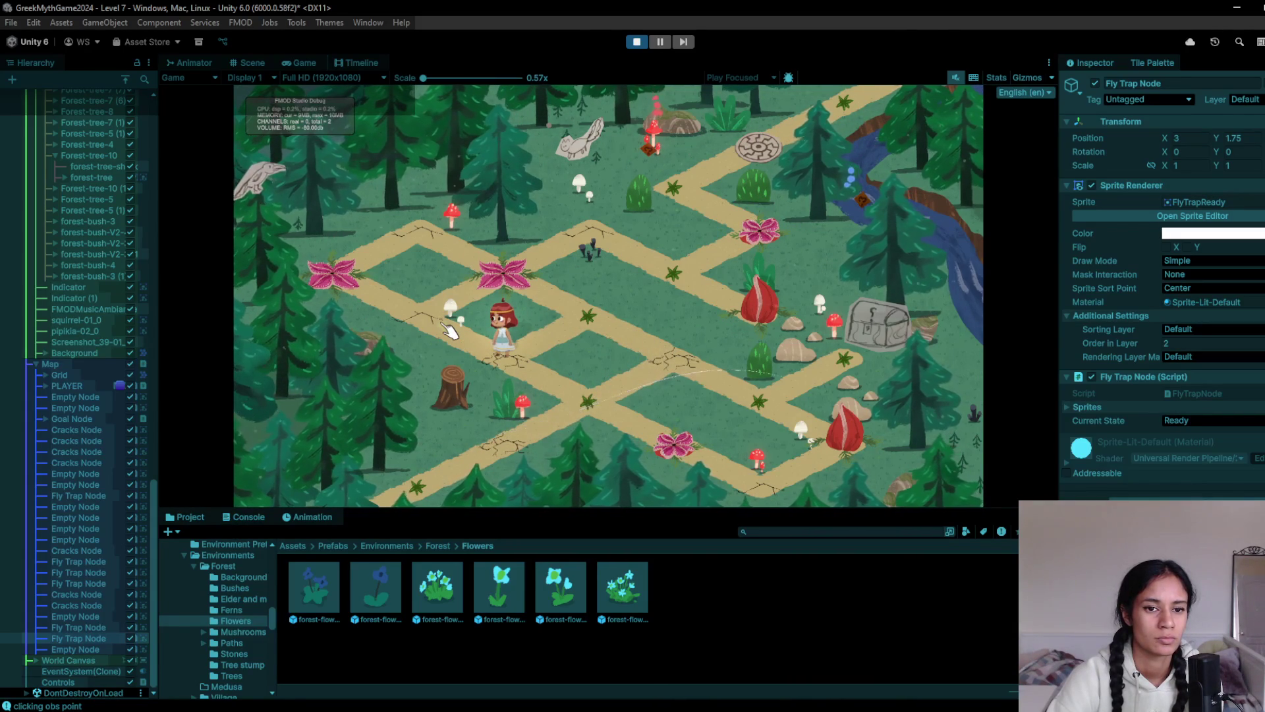
click(450, 329)
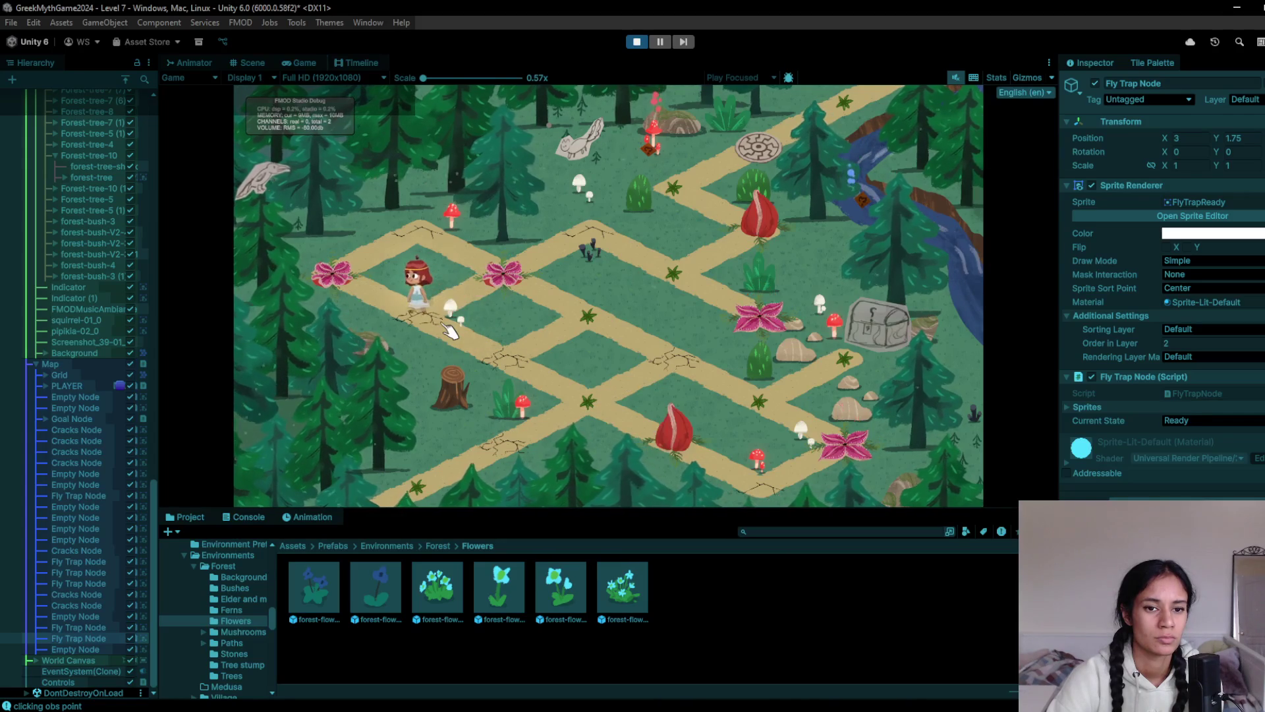
click(636, 41)
Replay, walking the character to the star node and onto a fly-trap tile, then stop after dying
key(ctrl+p)
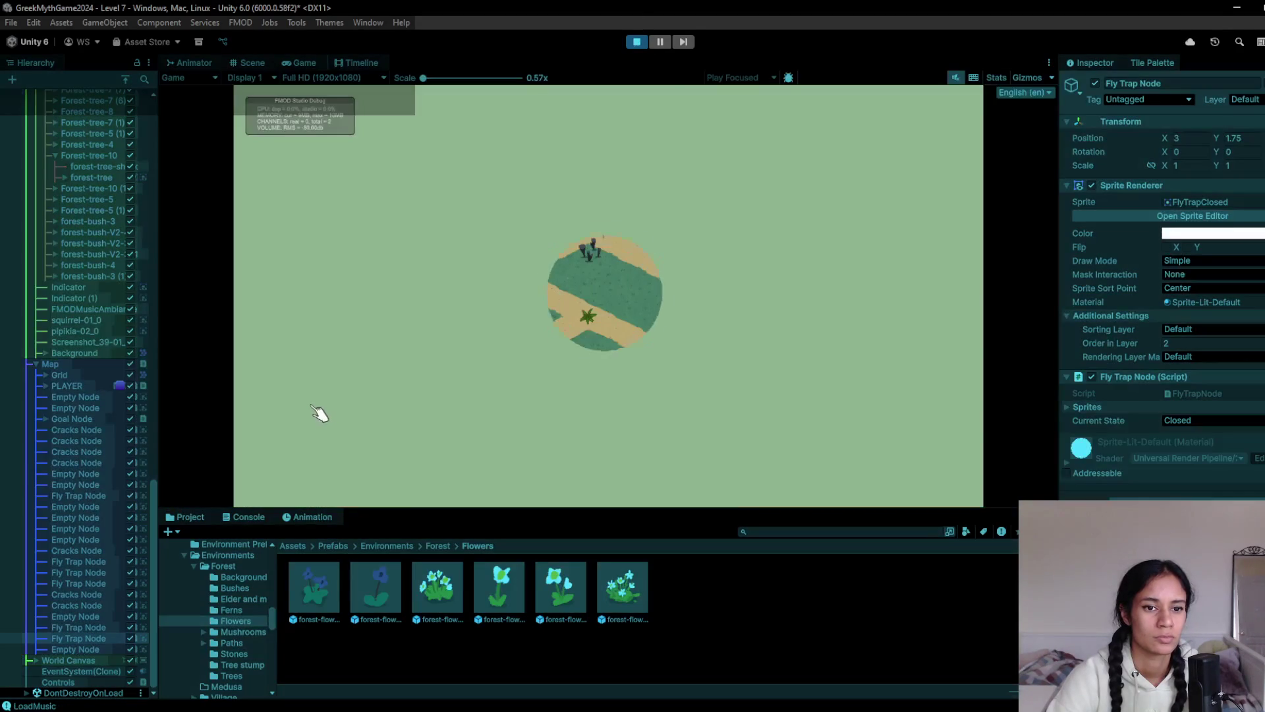
click(560, 415)
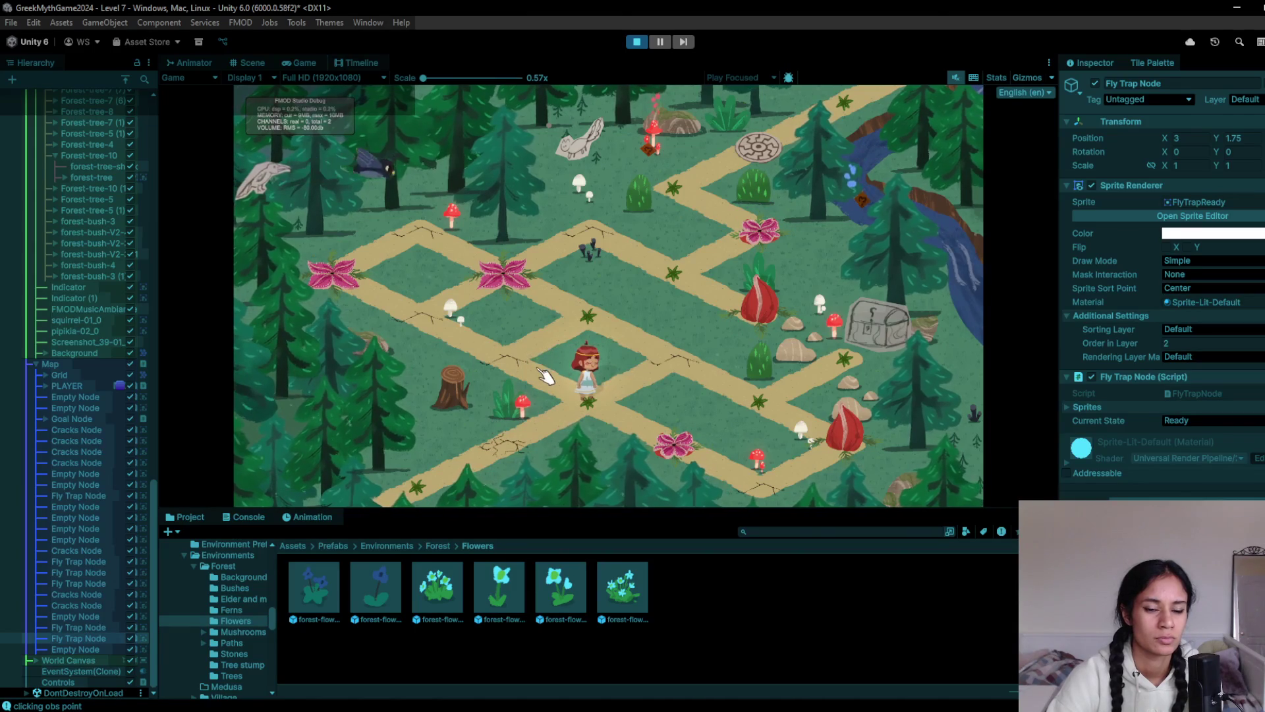
click(692, 372)
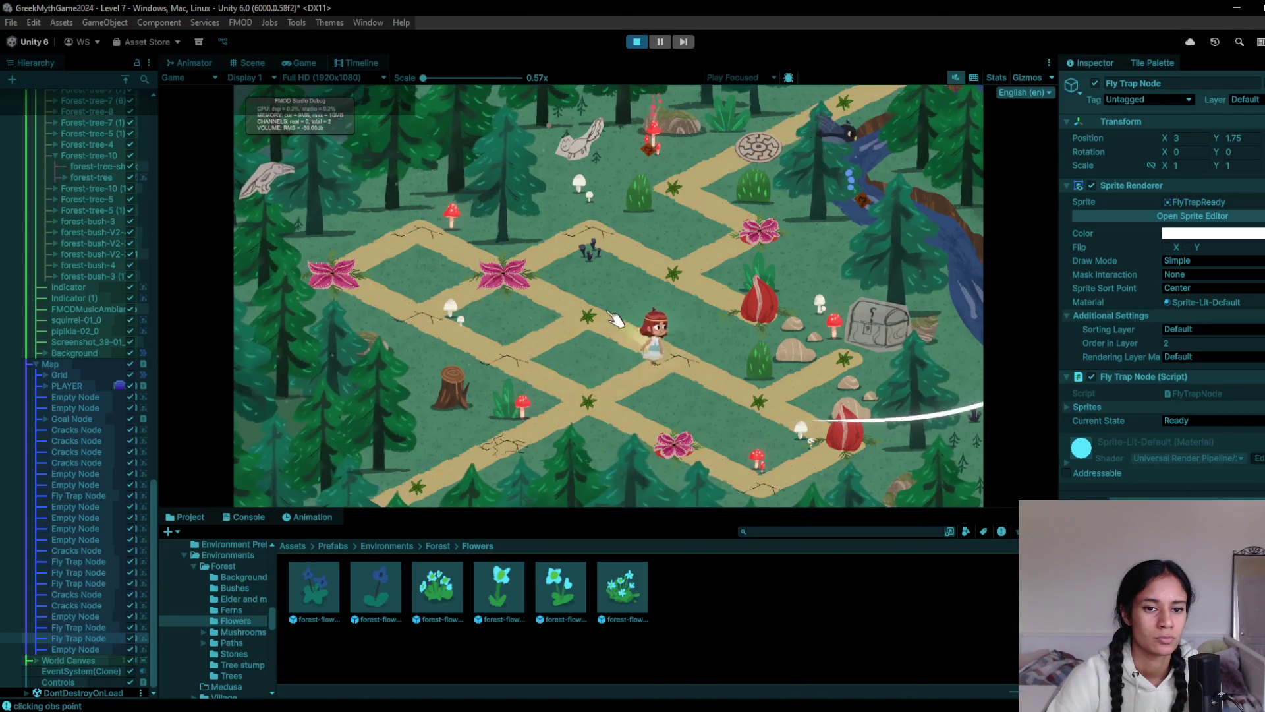
click(596, 323)
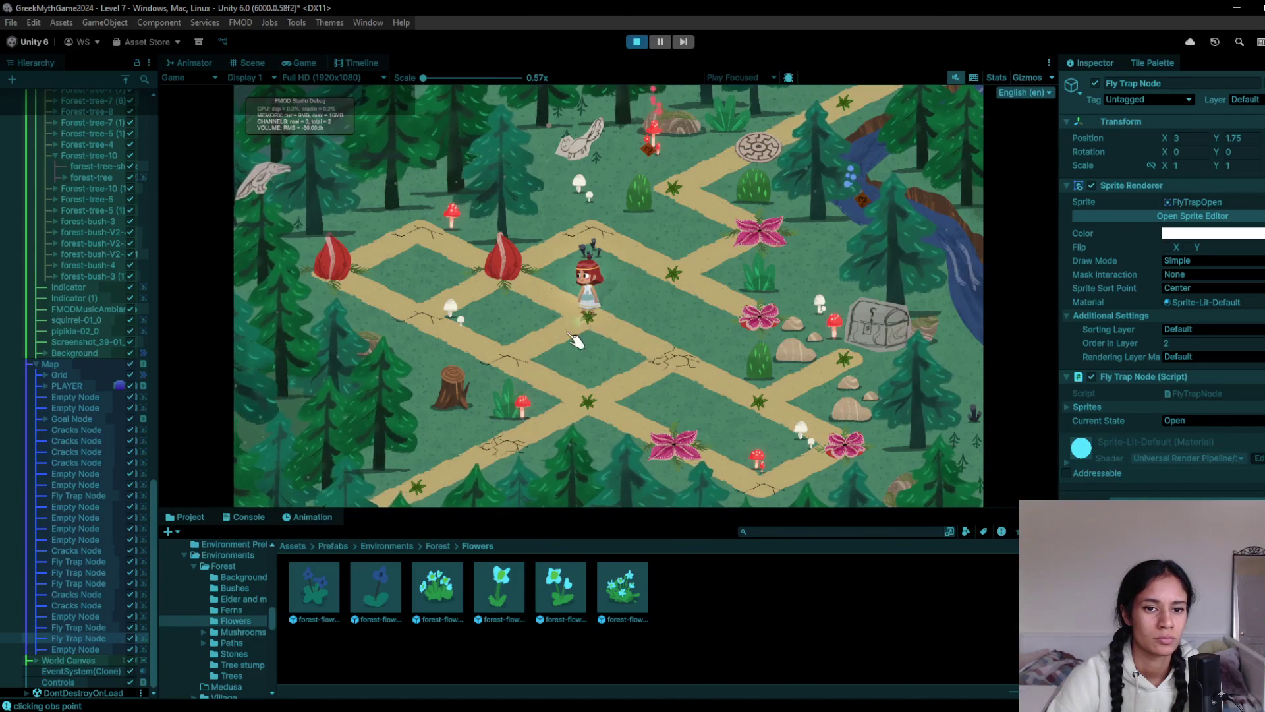
click(539, 354)
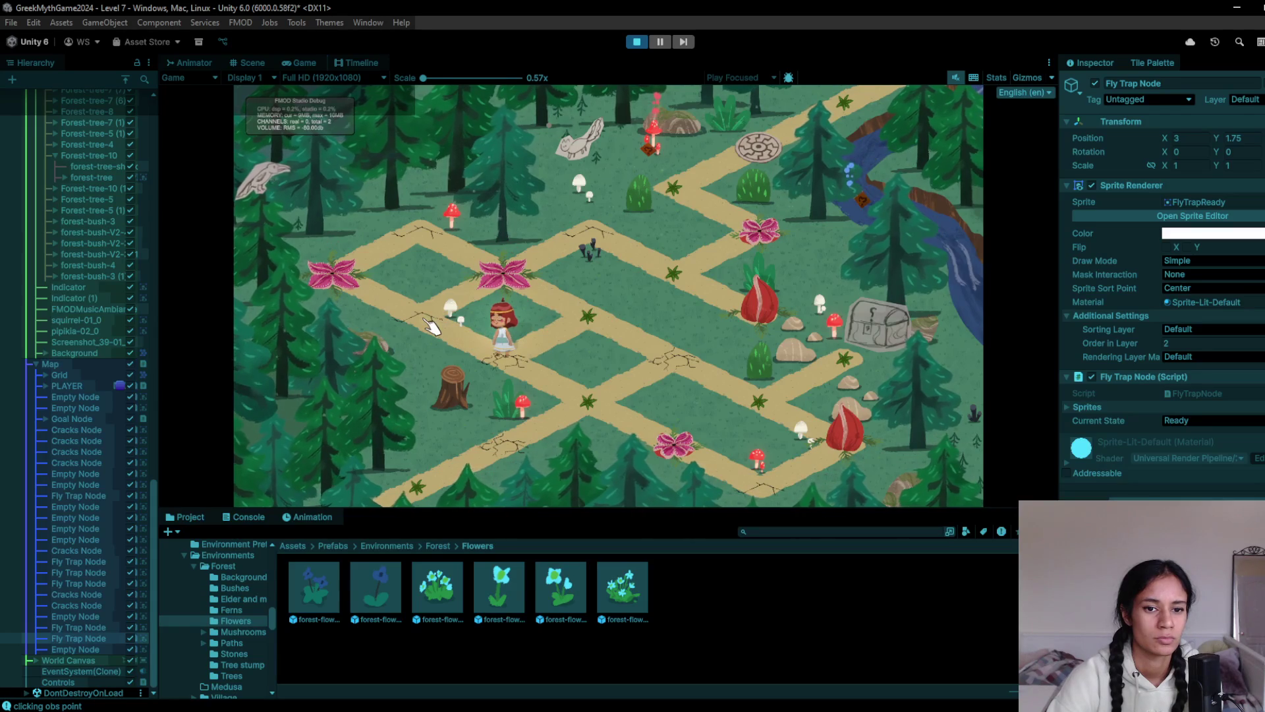
click(570, 319)
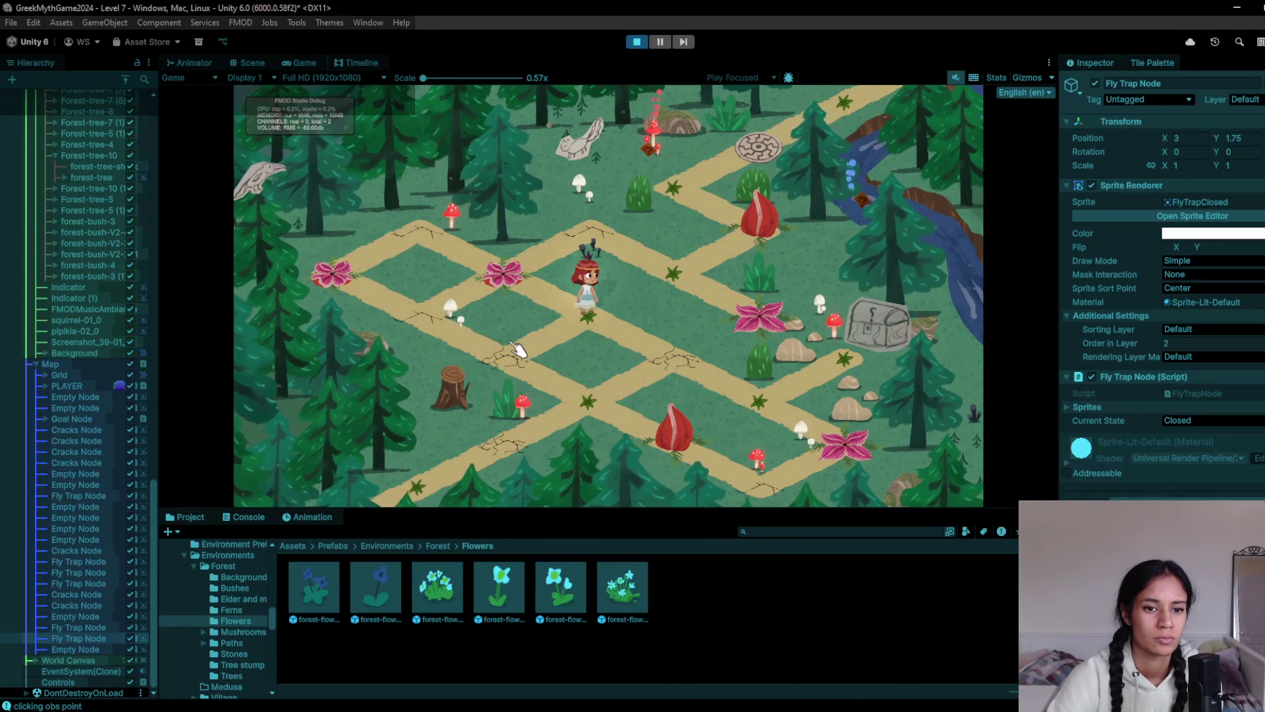
click(504, 272)
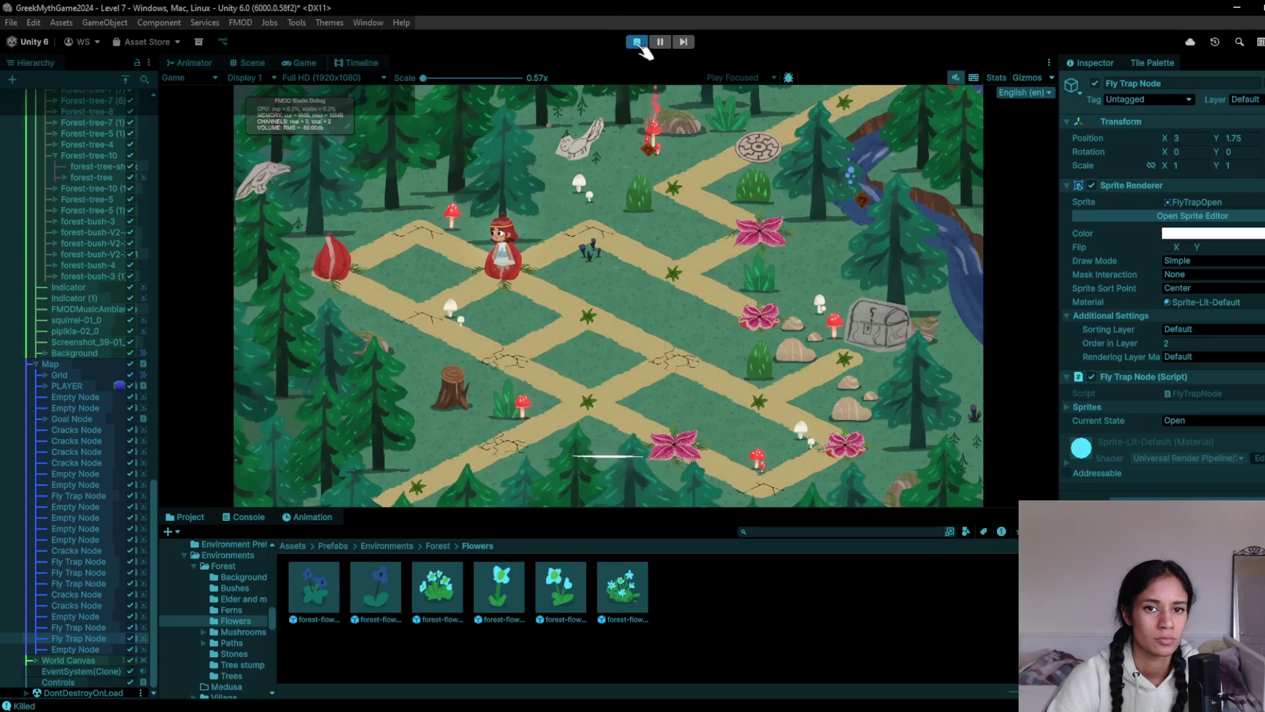
click(637, 41)
Replay across the fly-trap node and cracks, leaving a hole, continuing down-right, then stop
click(637, 42)
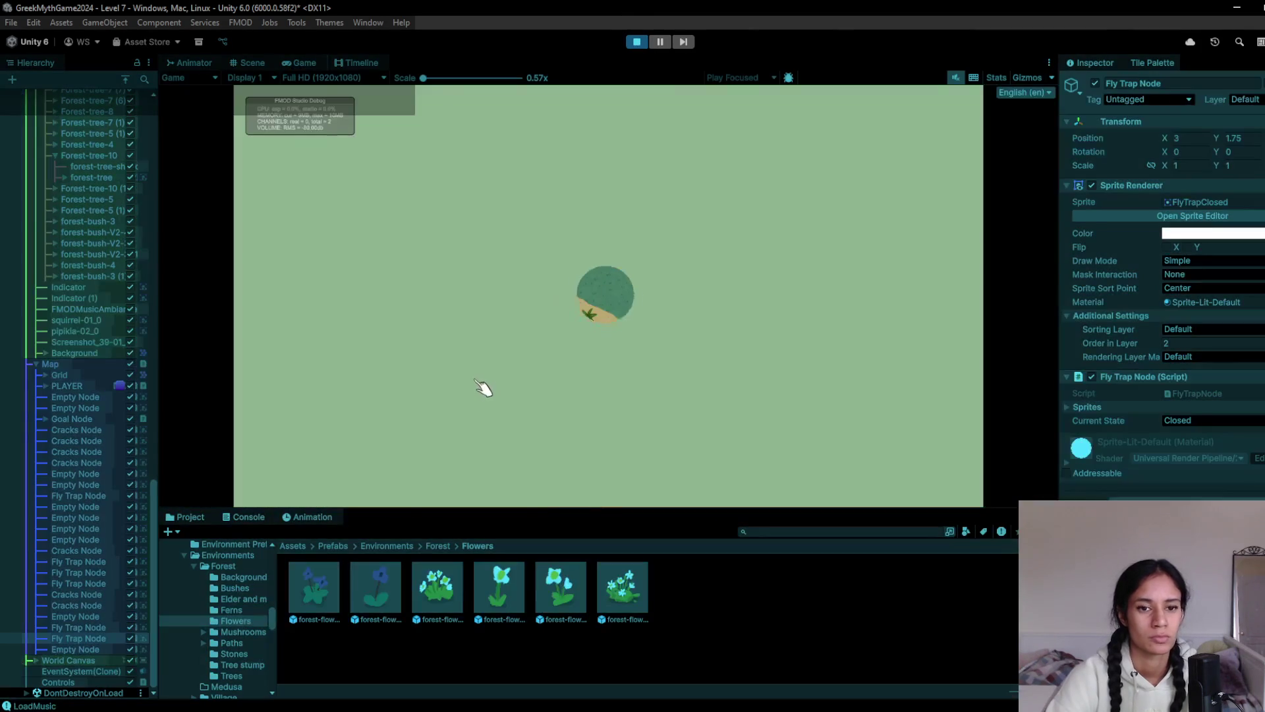
click(583, 396)
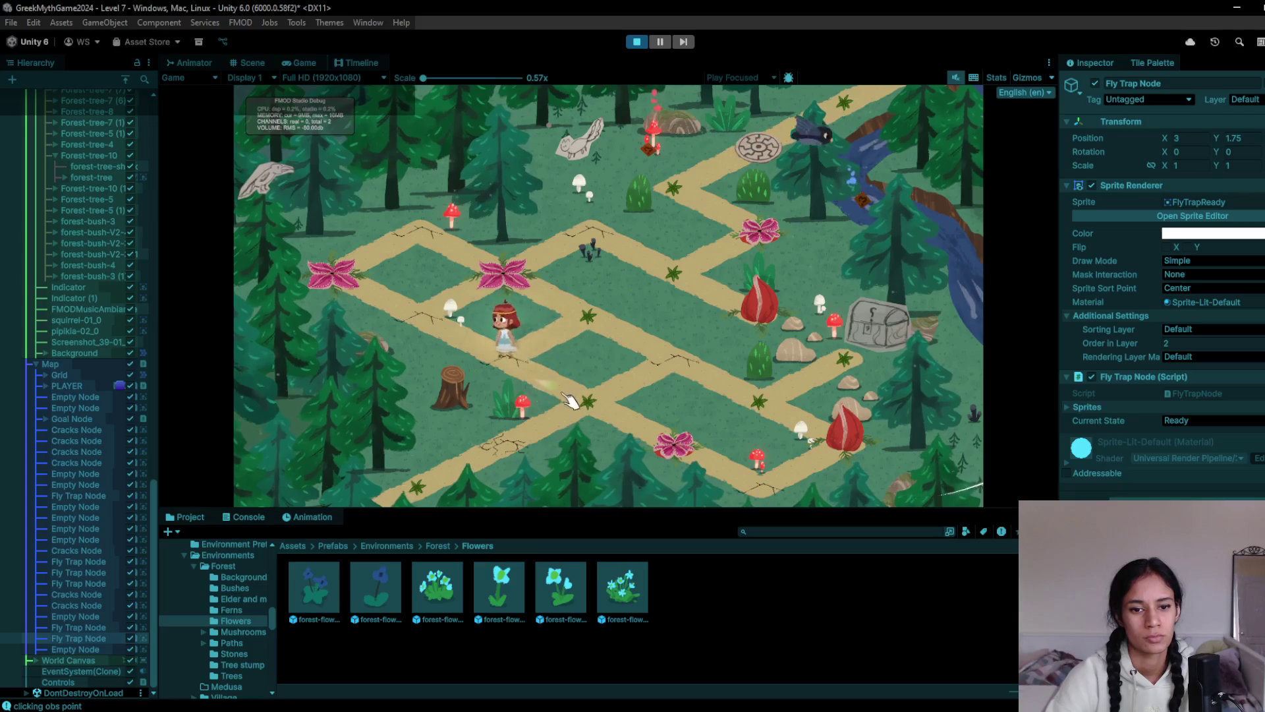
click(674, 427)
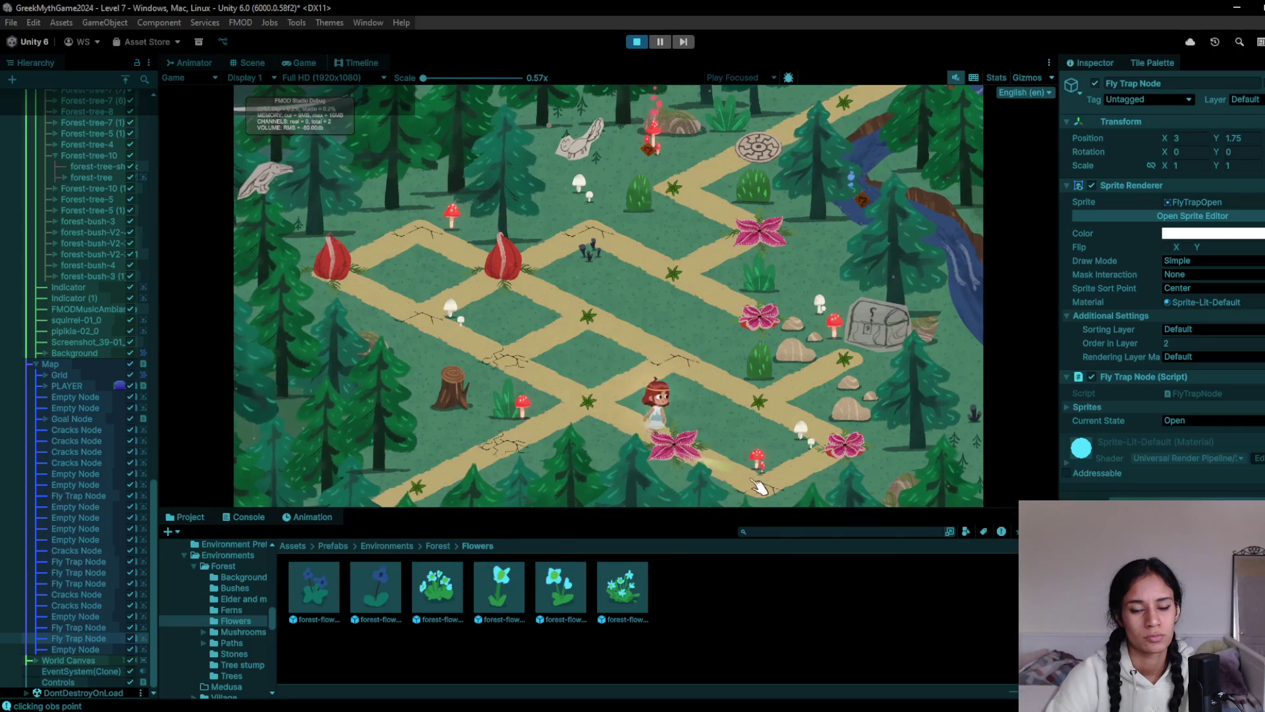
click(822, 369)
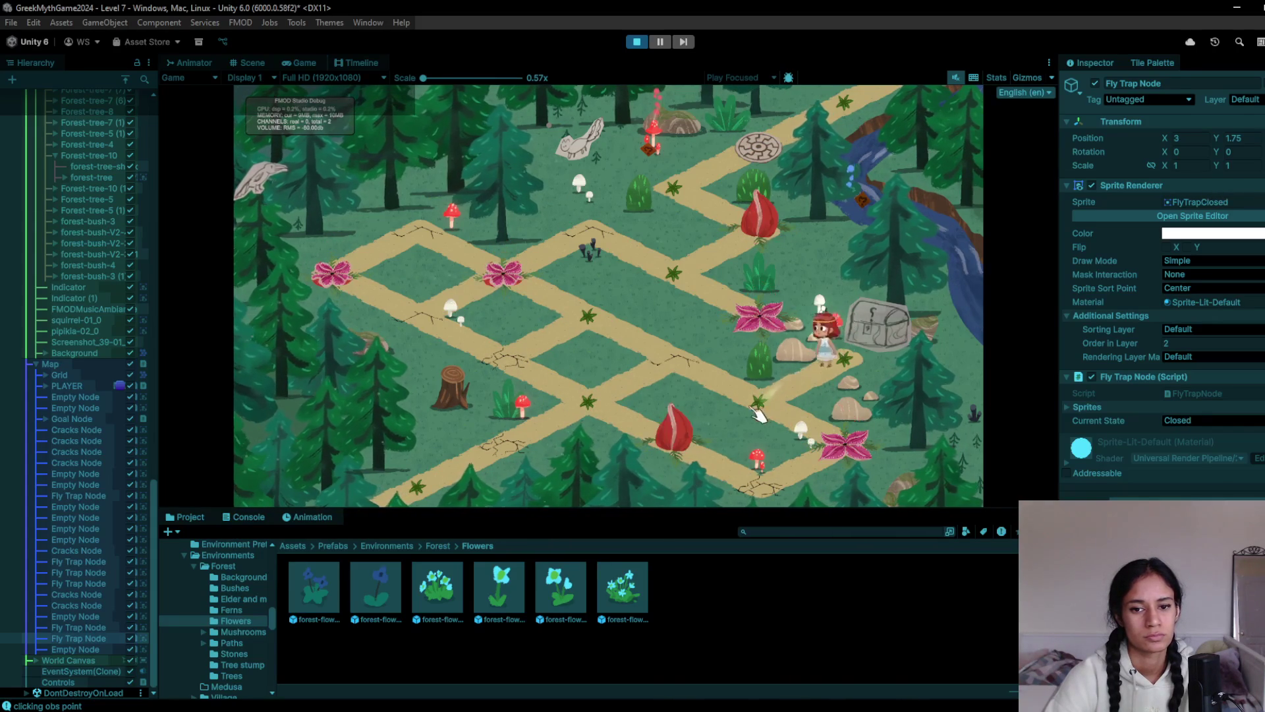
click(667, 367)
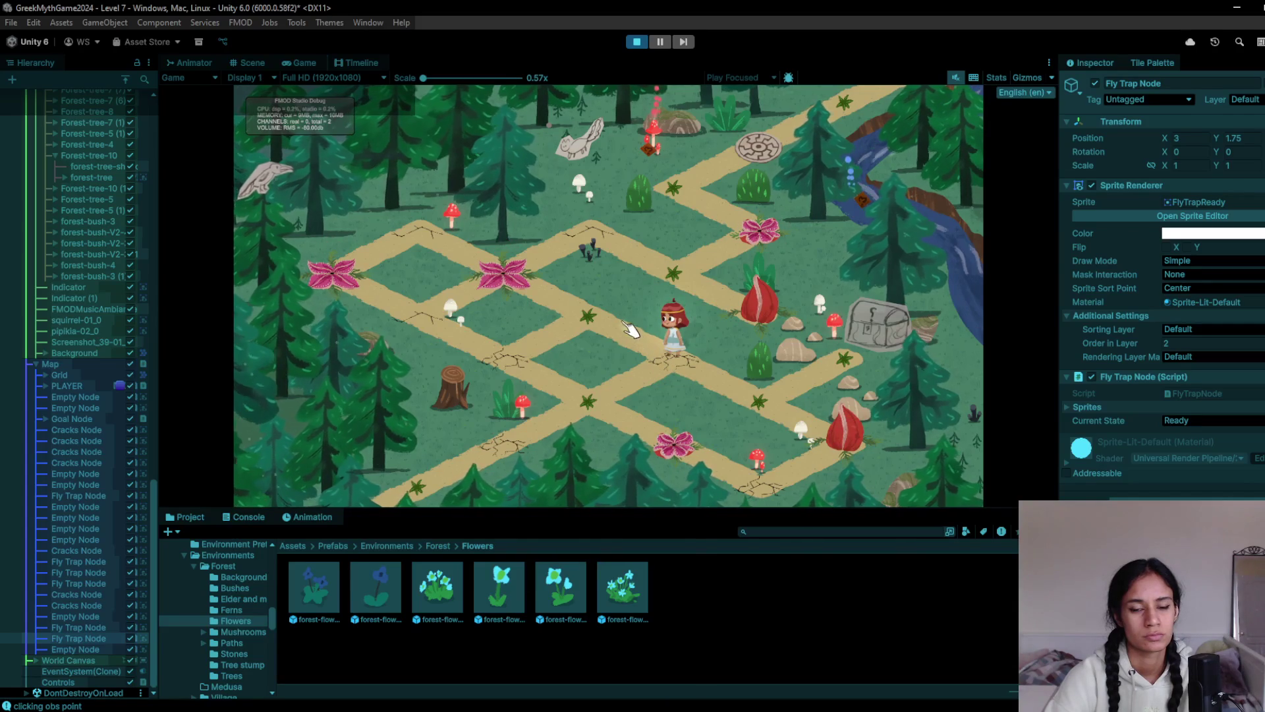
click(541, 369)
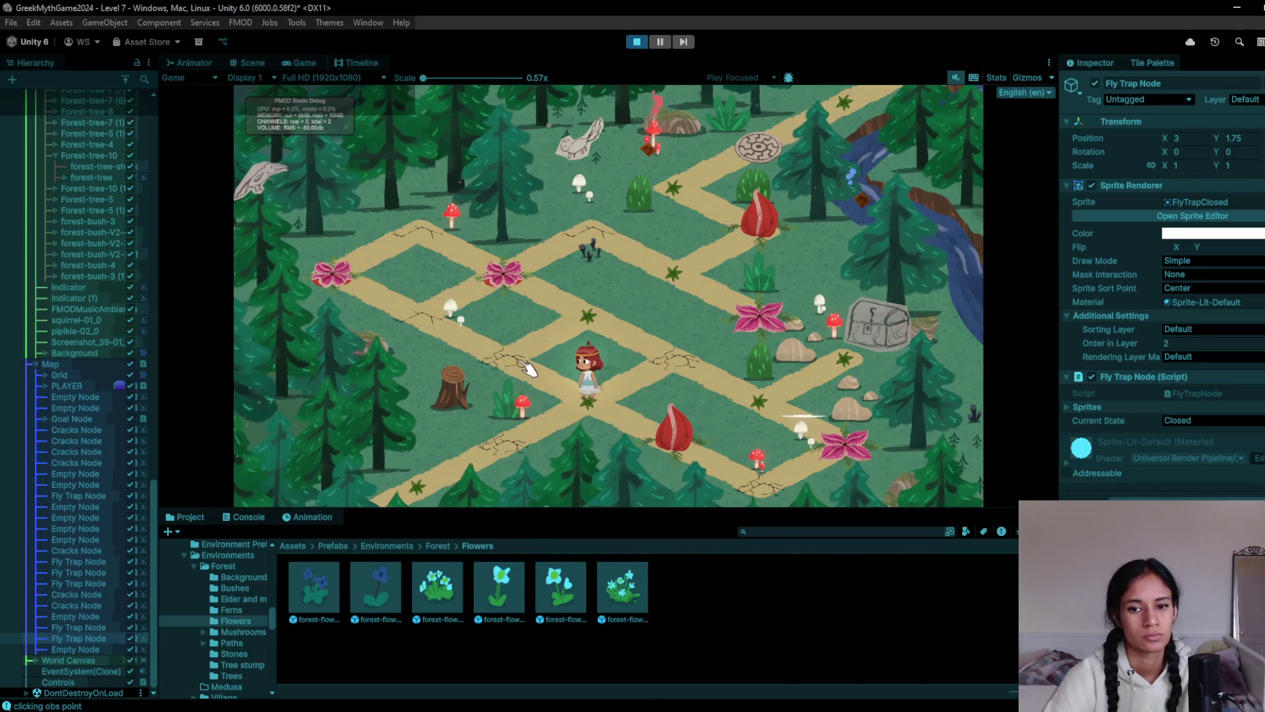
click(562, 359)
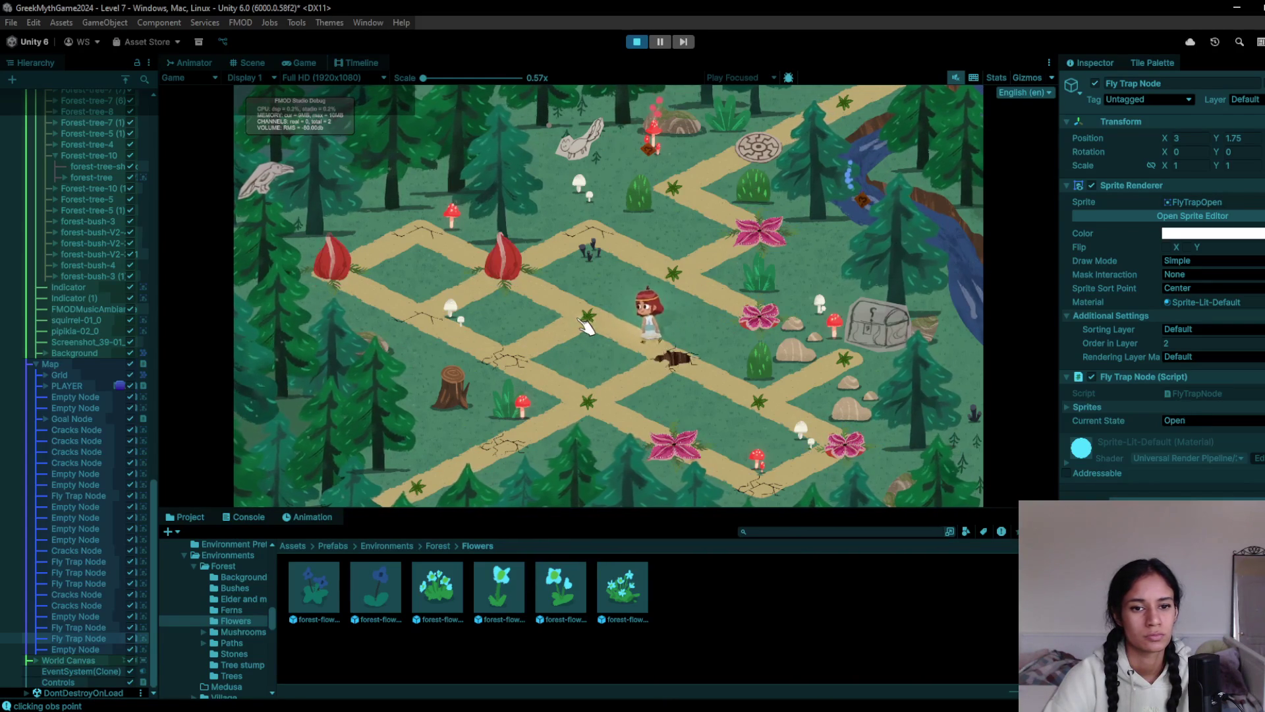
click(536, 278)
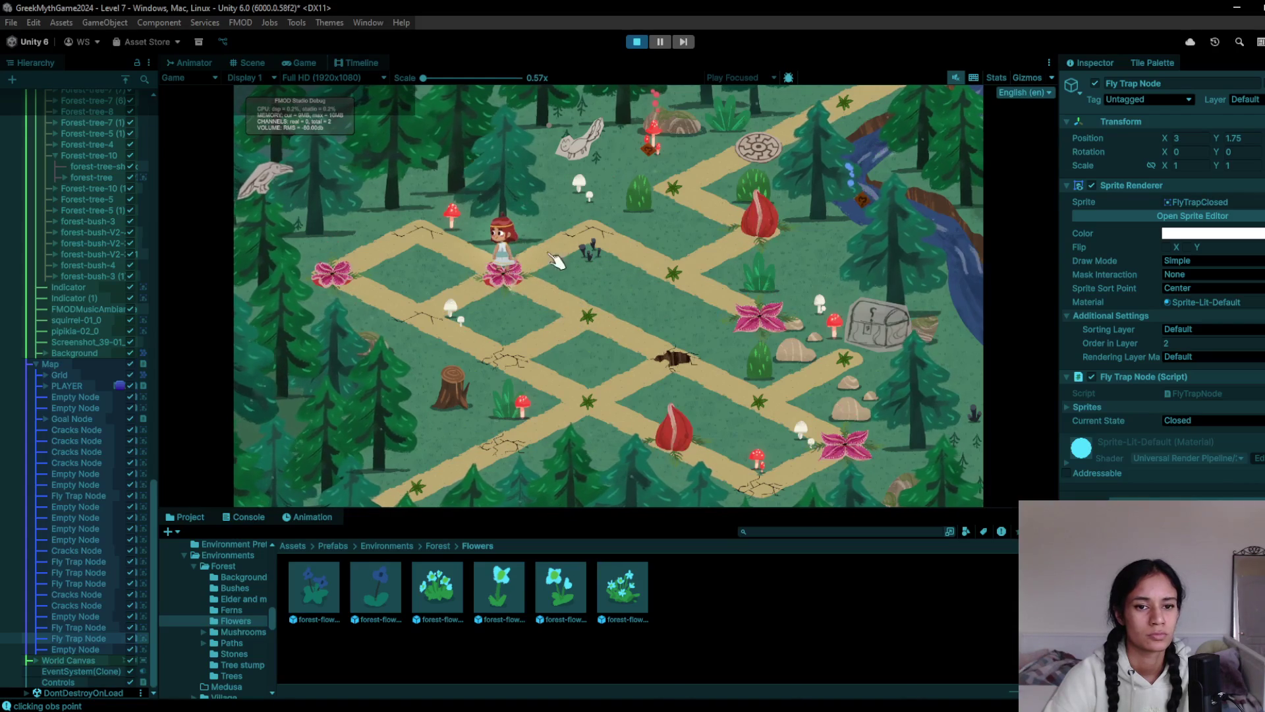
click(589, 251)
click(712, 260)
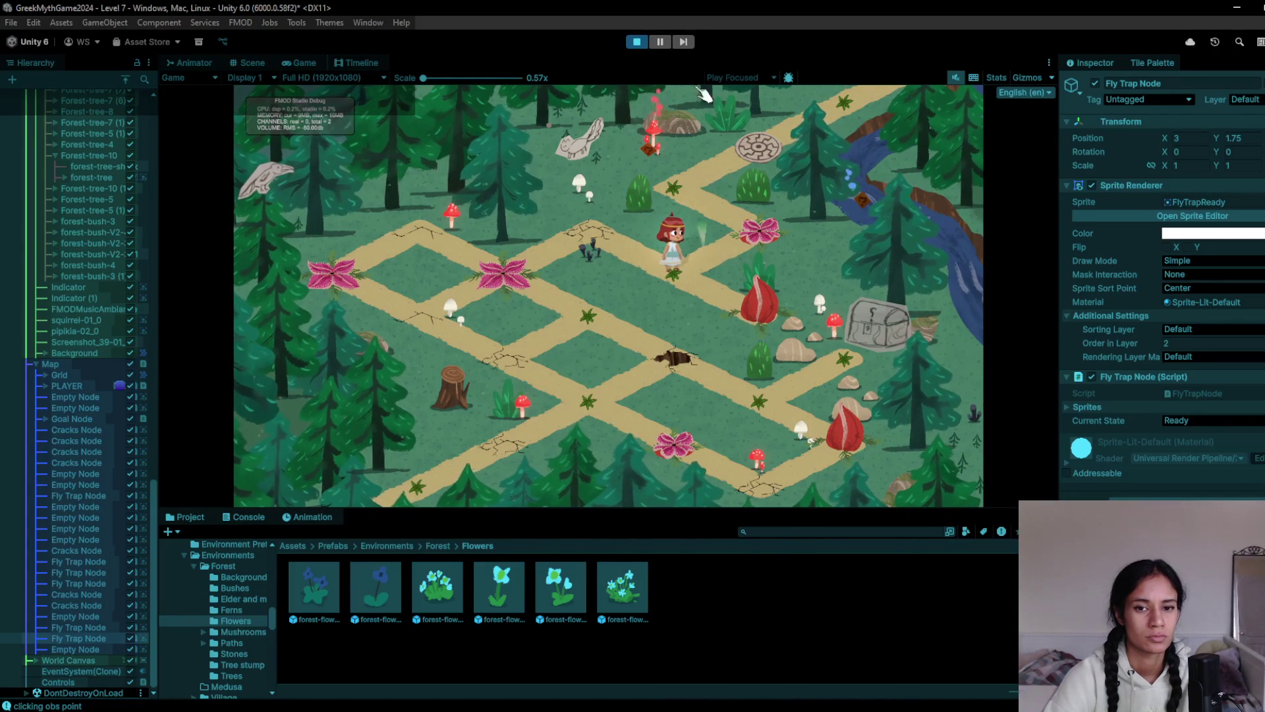
click(648, 43)
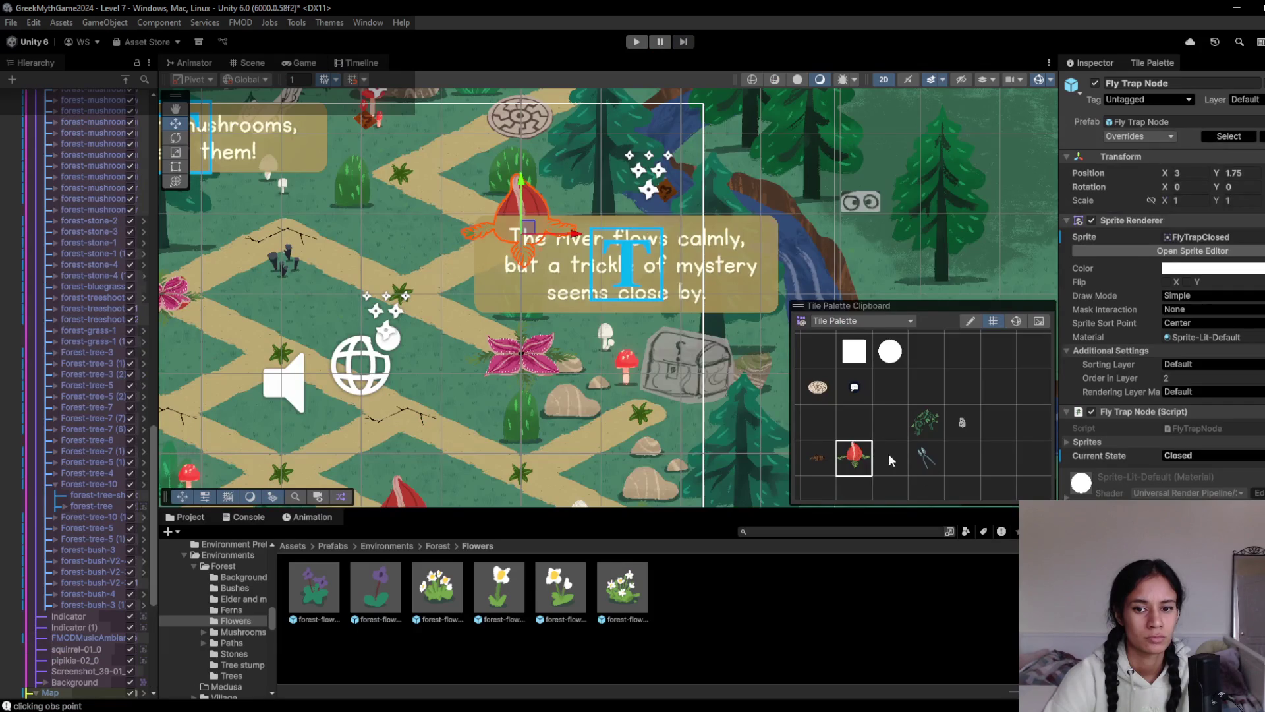
Drag the fly trap node down to Y 0.25 beside the path, set it Open, and play
click(854, 457)
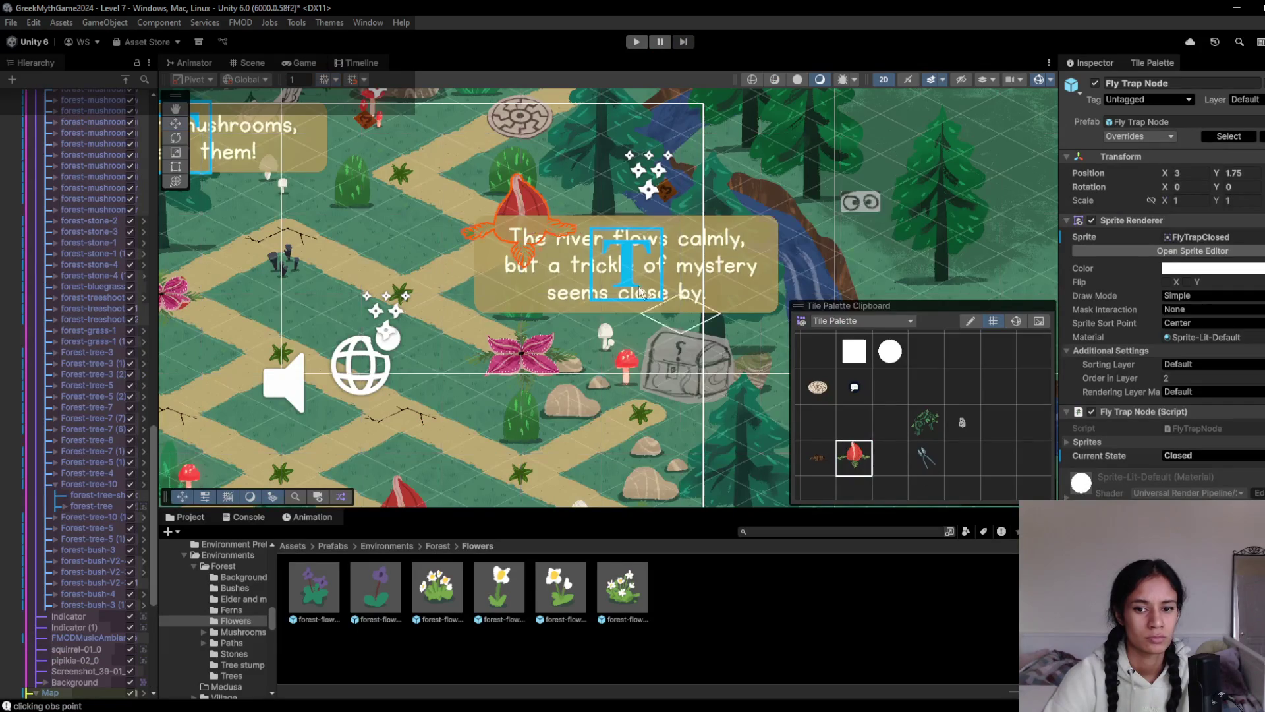
drag(516, 245, 516, 350)
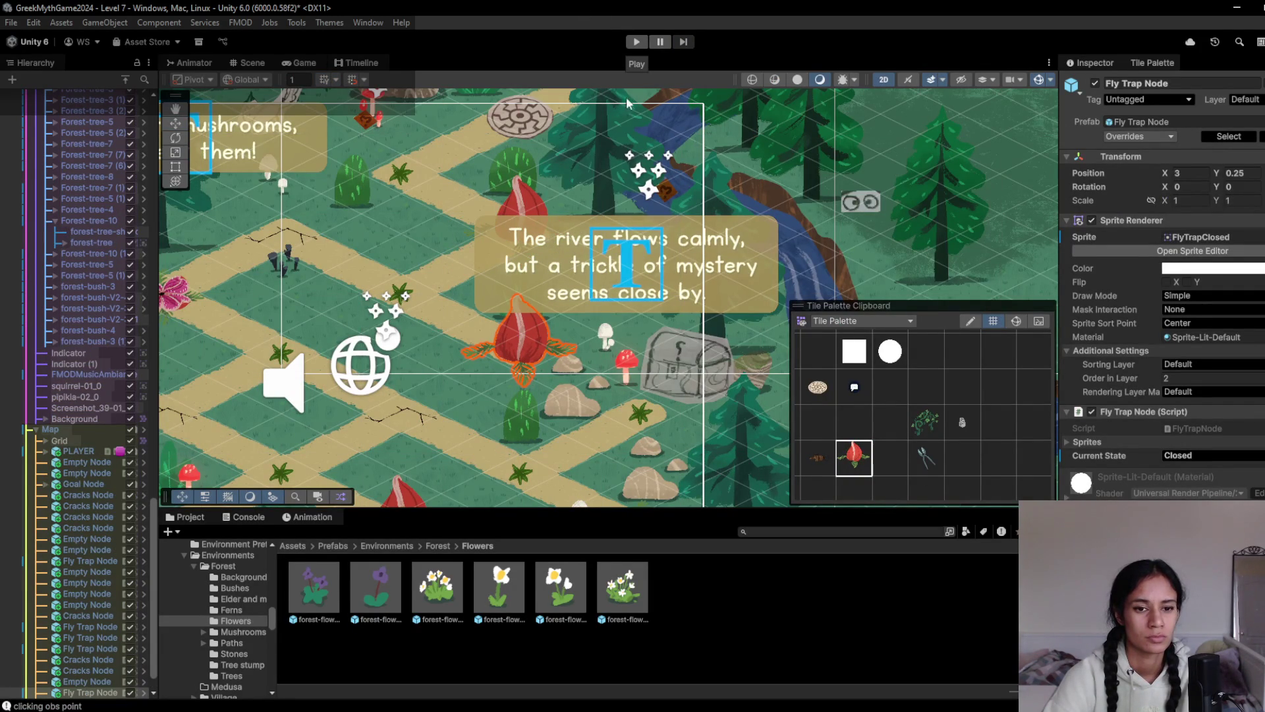
click(523, 347)
key(ctrl+p)
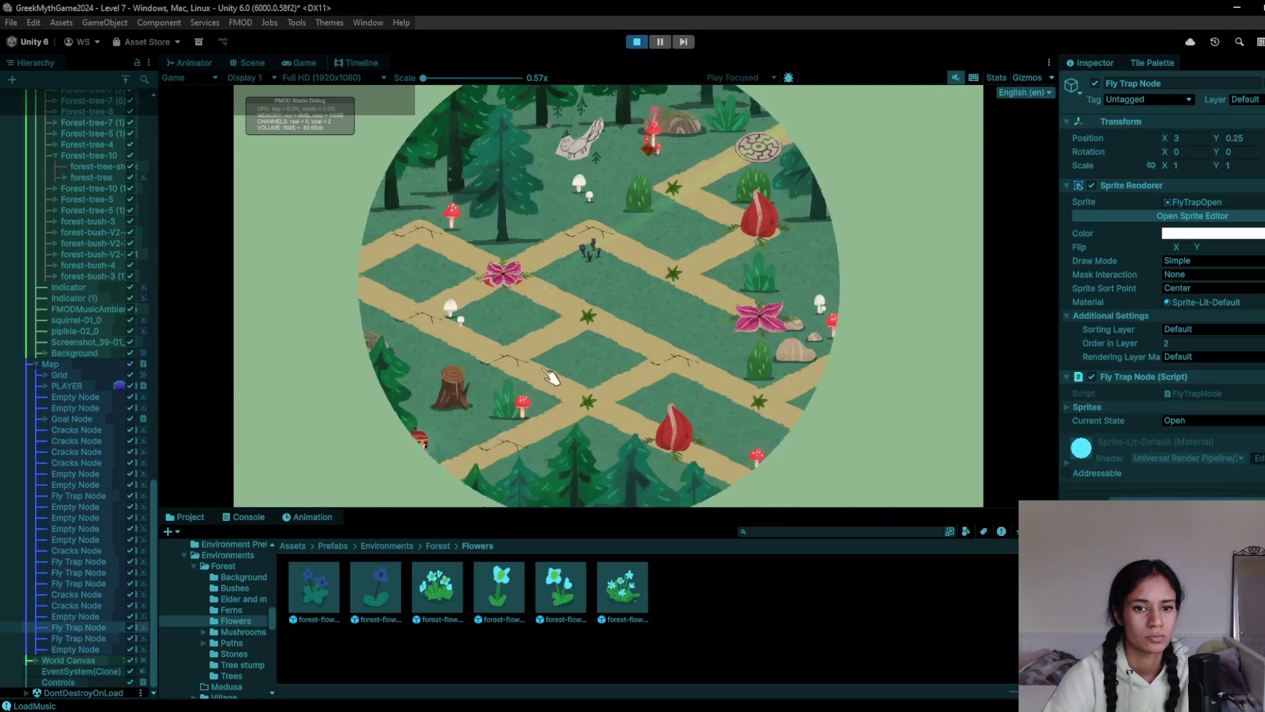
Walk the character over the relocated fly-trap node to the middle and right-hand paths
click(596, 415)
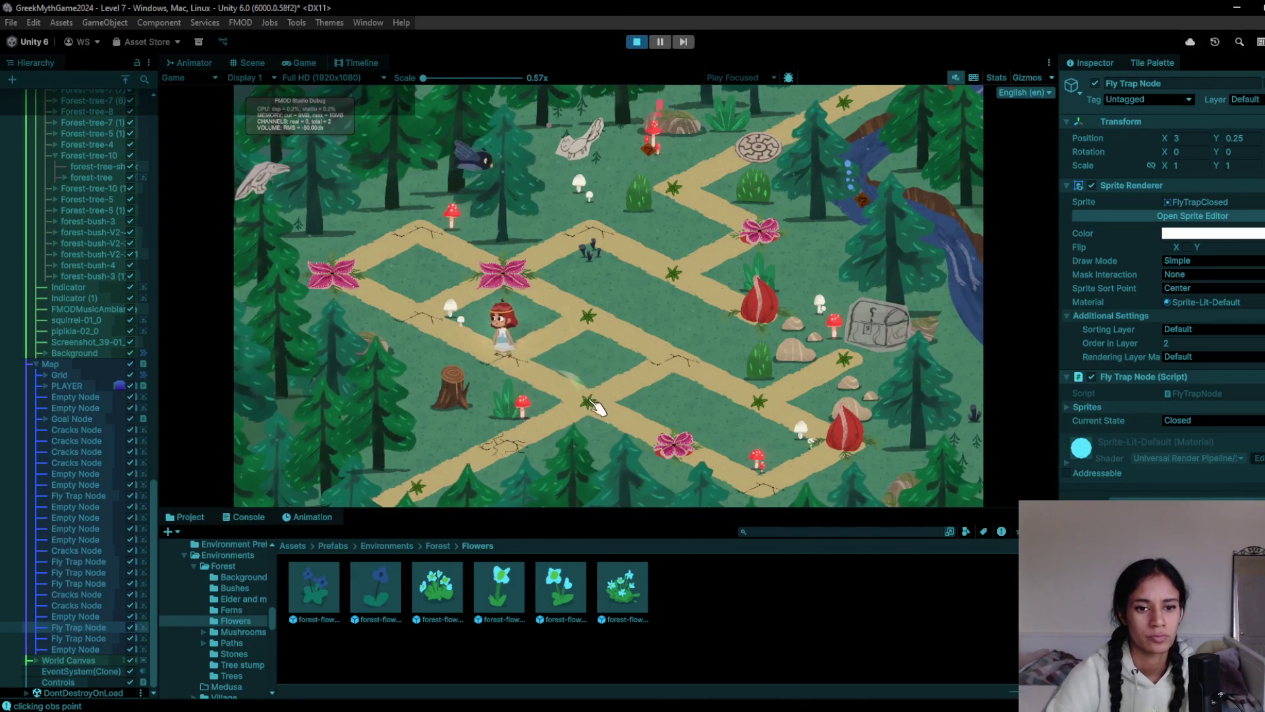
click(672, 429)
click(703, 465)
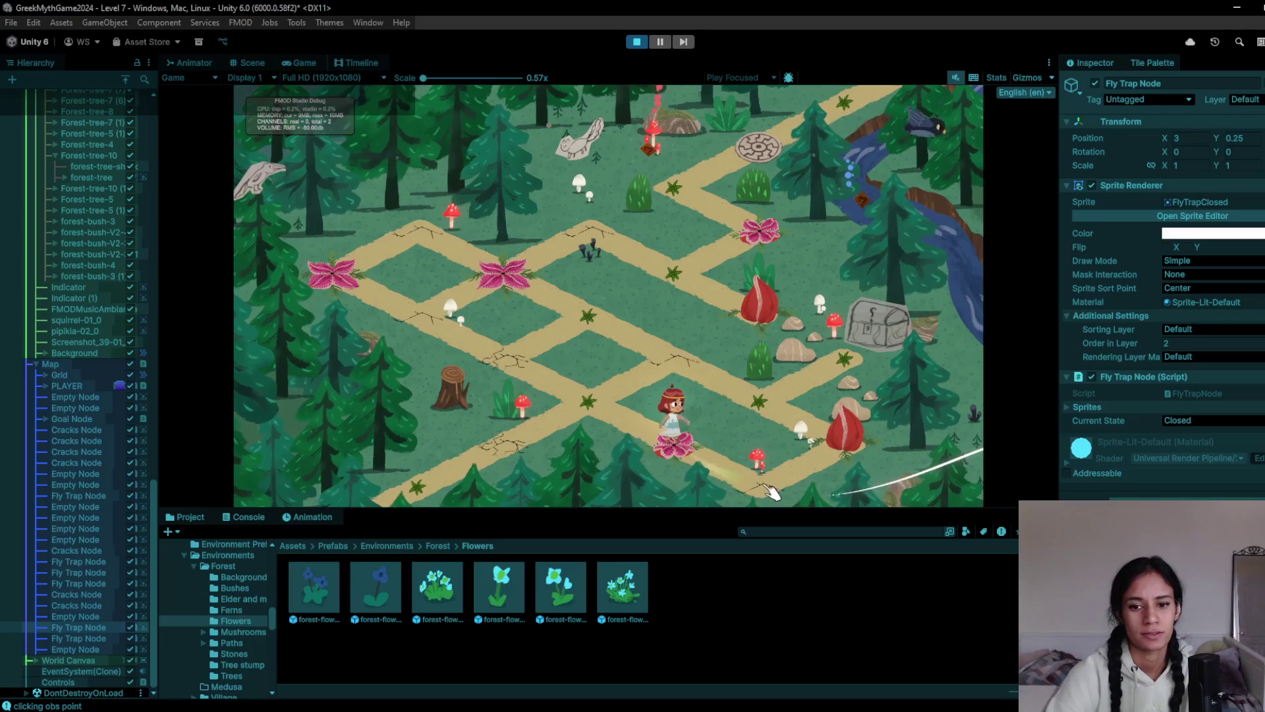
click(850, 356)
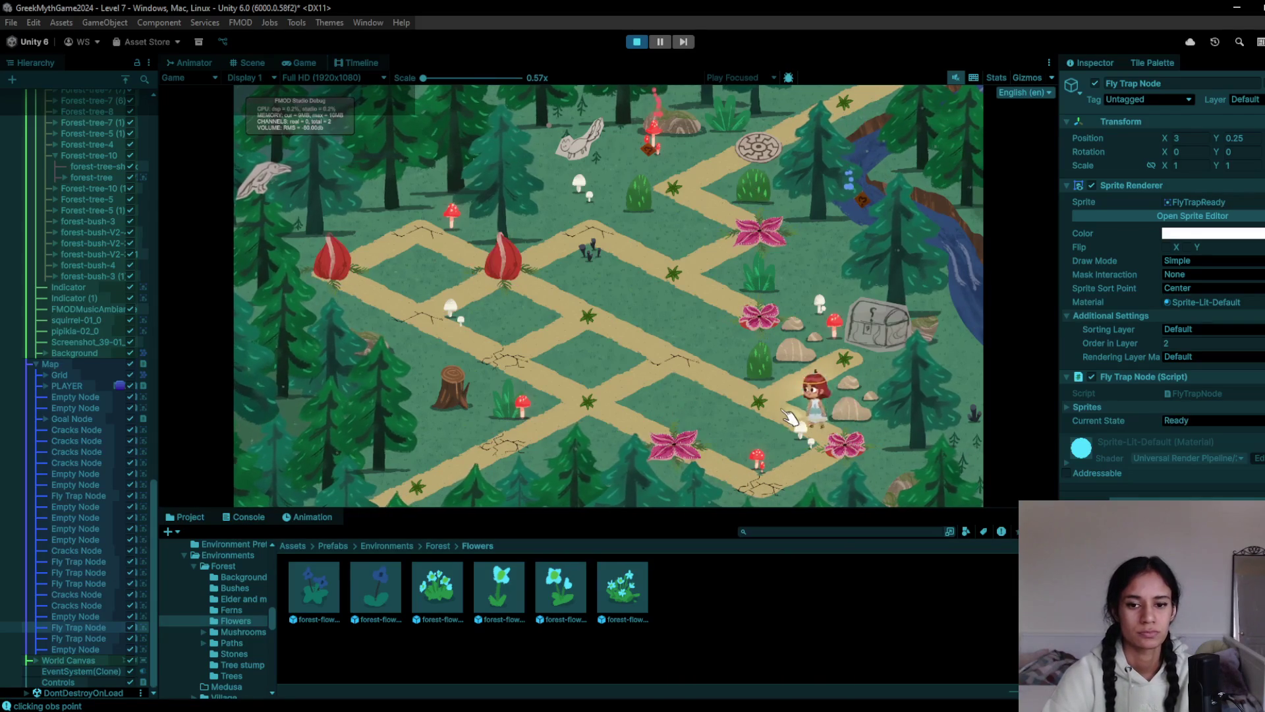
click(764, 400)
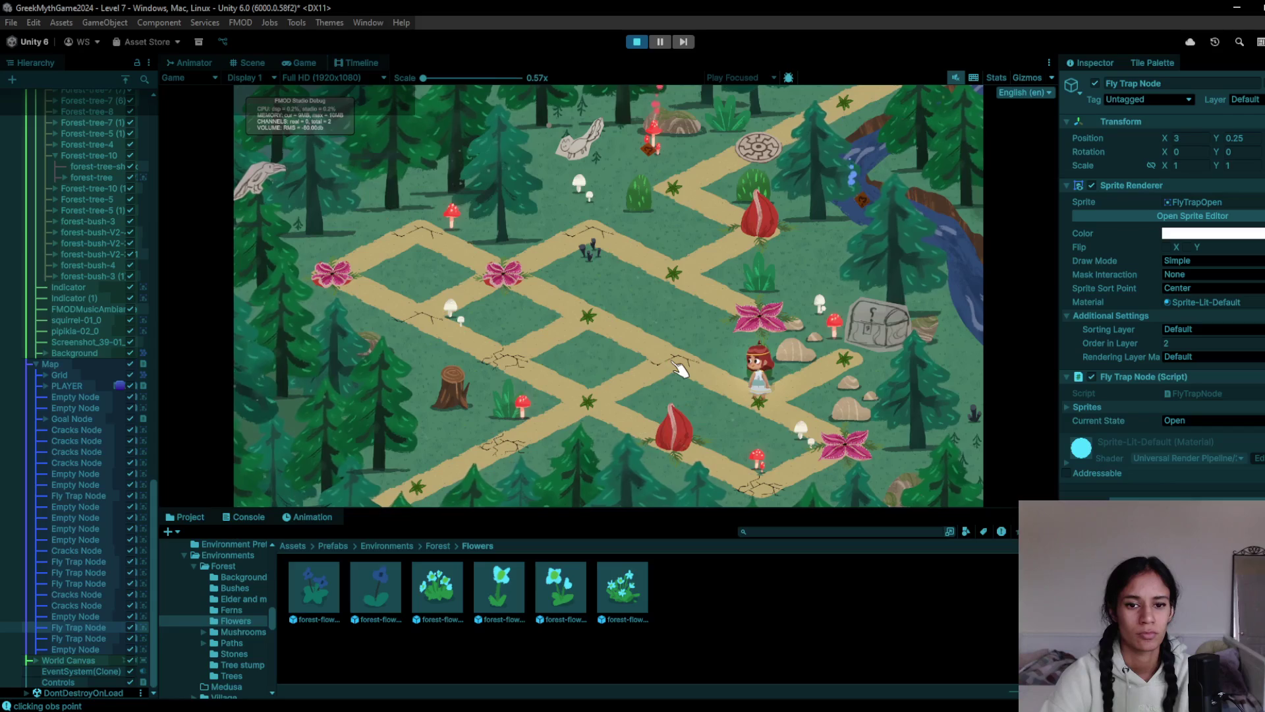
Continue up-left to a nearby node, stop, reset the fly trap to Ready and play again
click(564, 314)
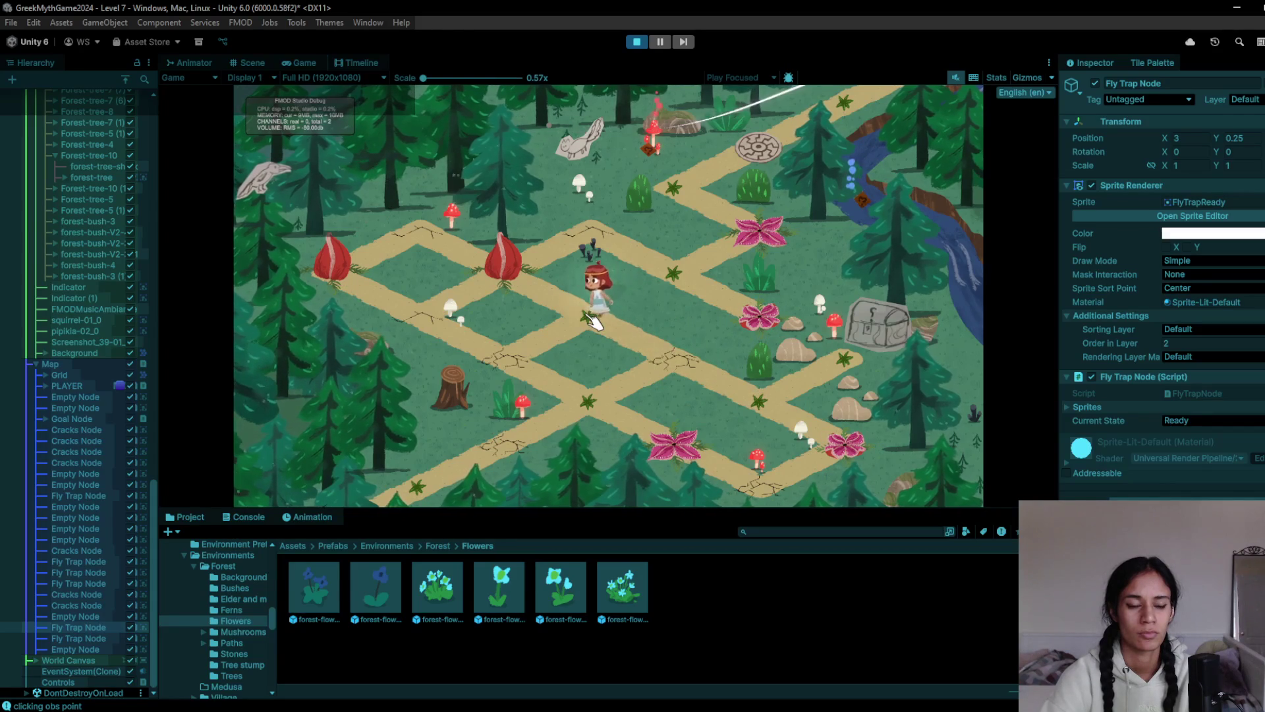
click(569, 248)
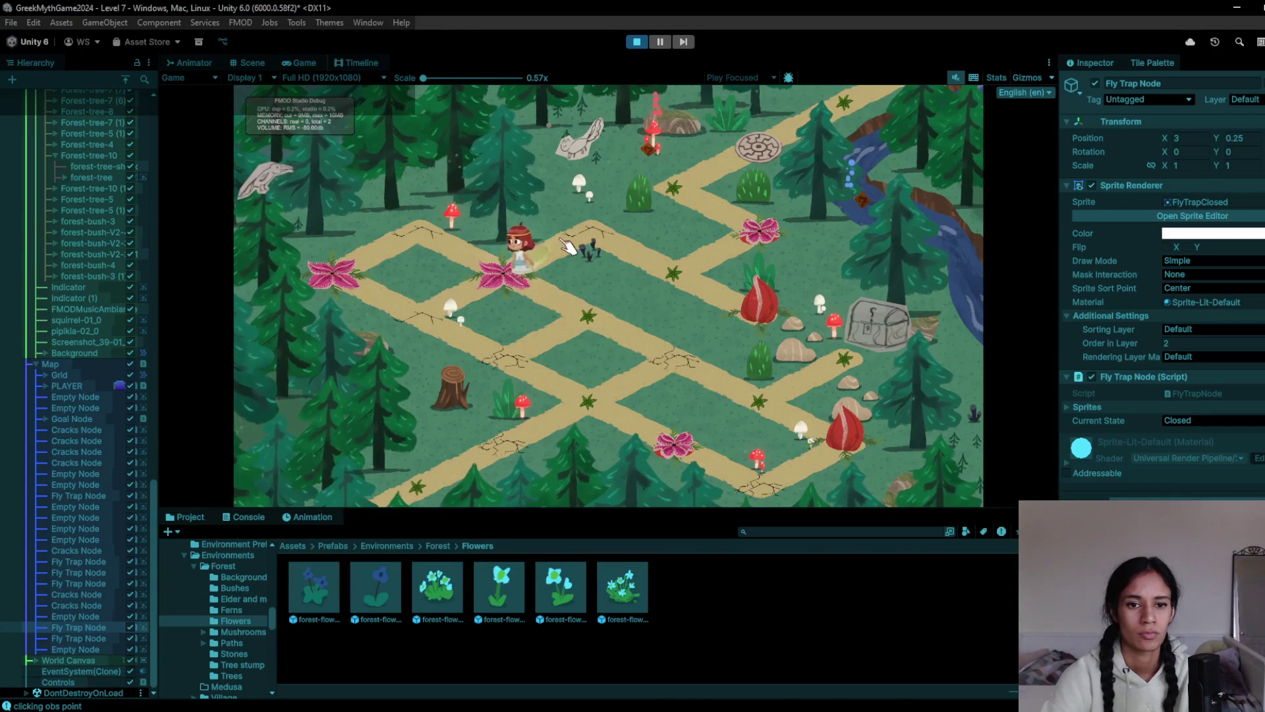
click(653, 274)
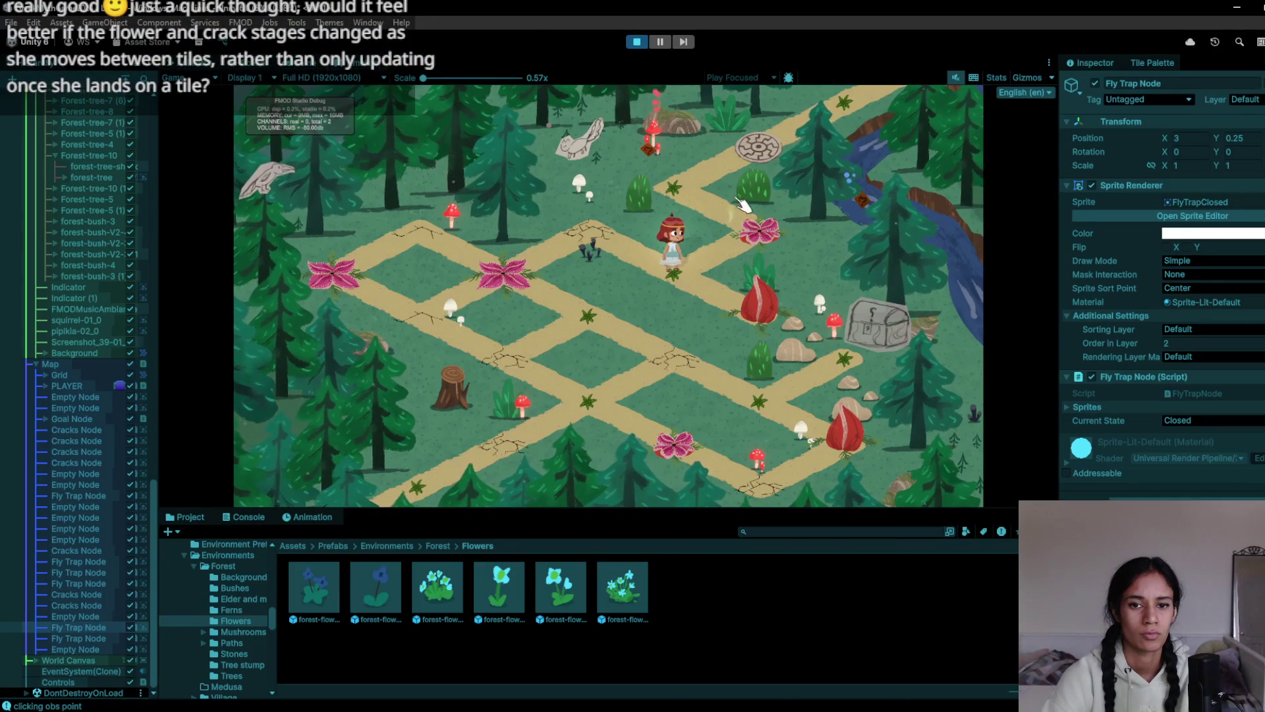
click(636, 43)
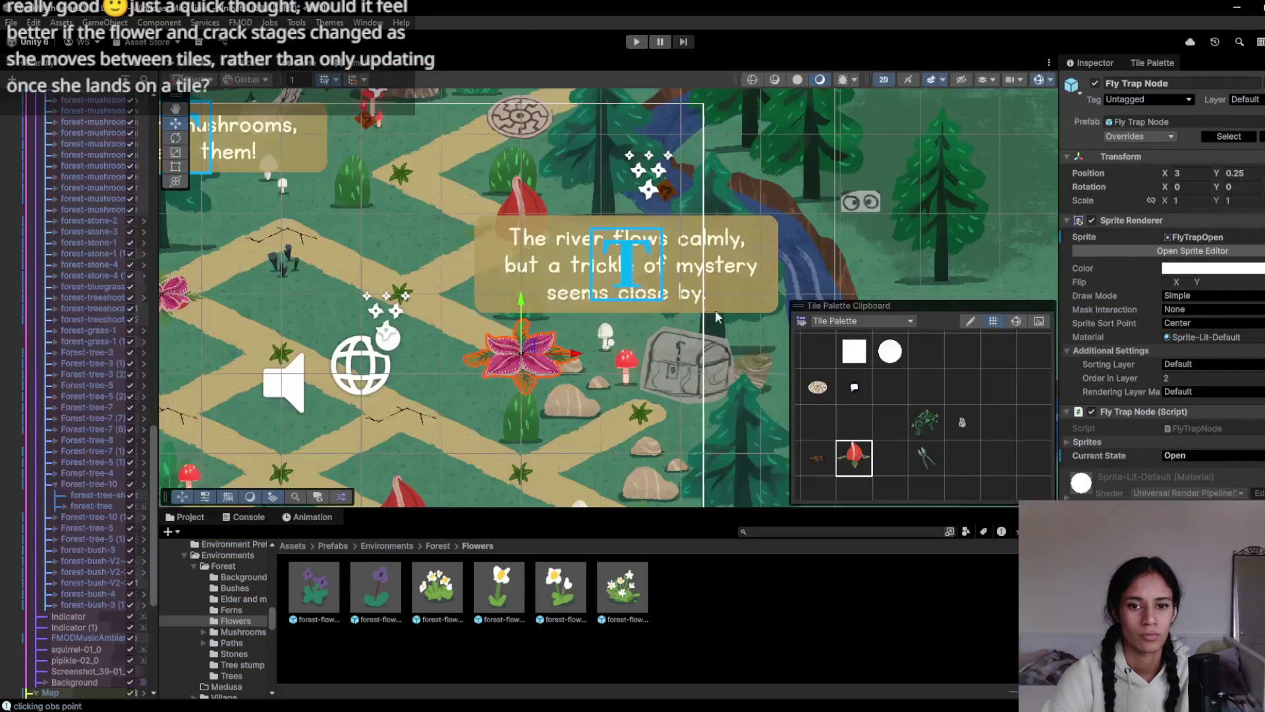
click(636, 42)
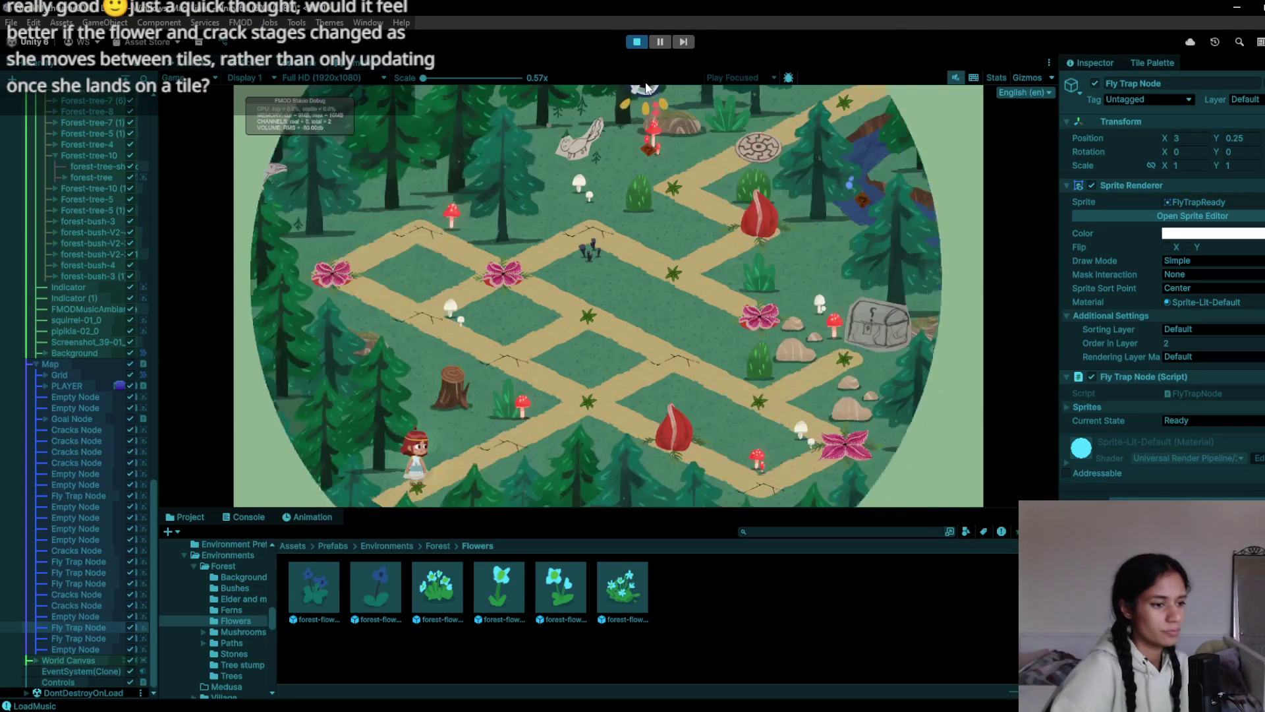
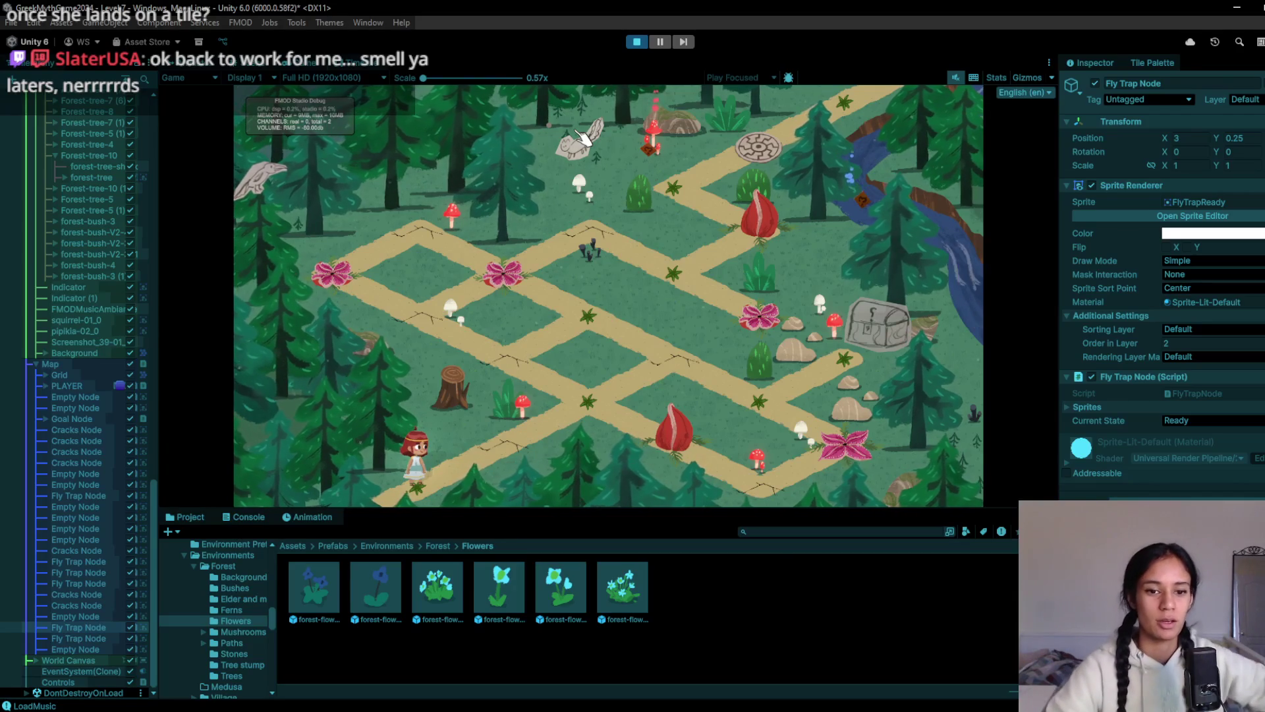
Walk the heroine along the Level 7 path past the fly traps onto the manhole until Level 8 loads, then stop Play
click(527, 440)
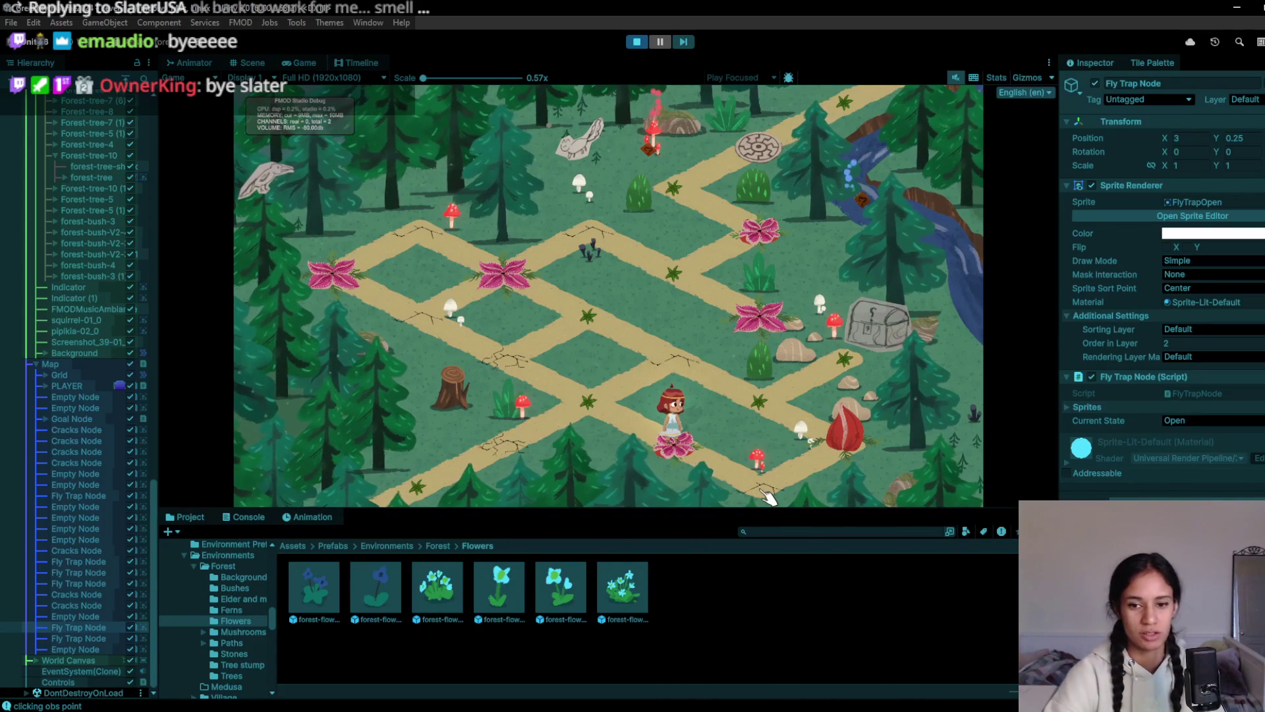
click(798, 453)
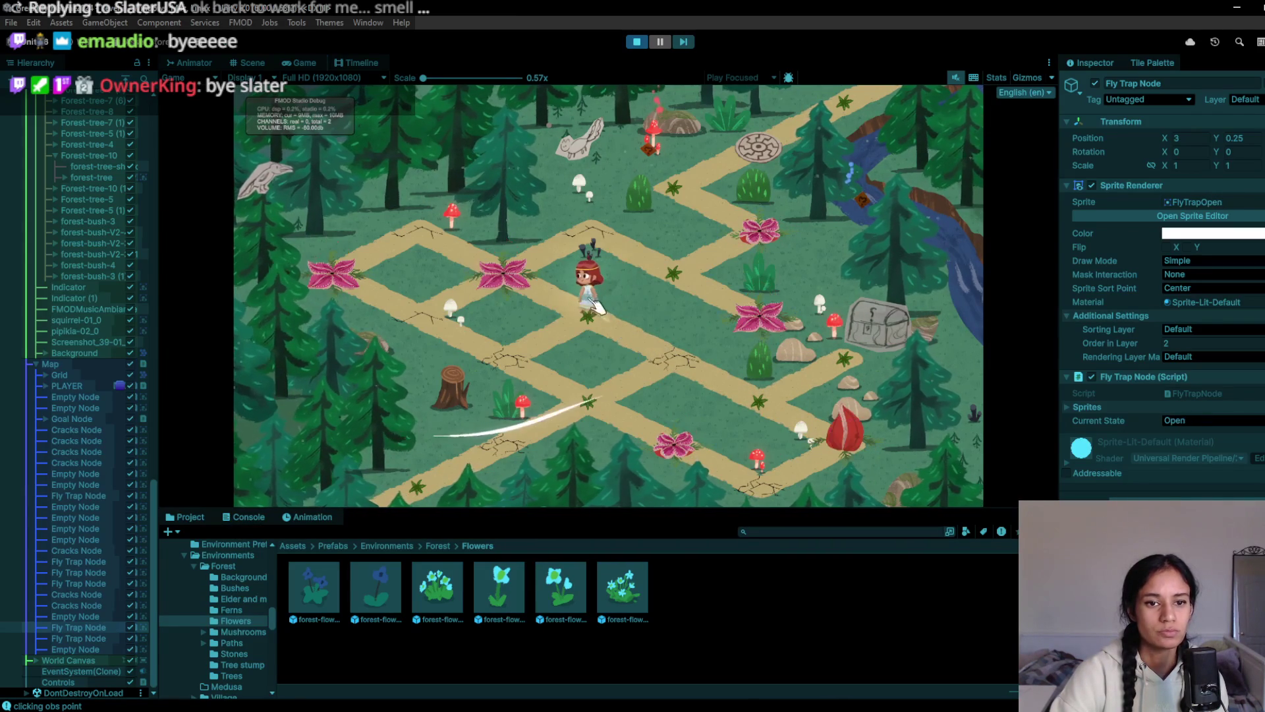
key(w)
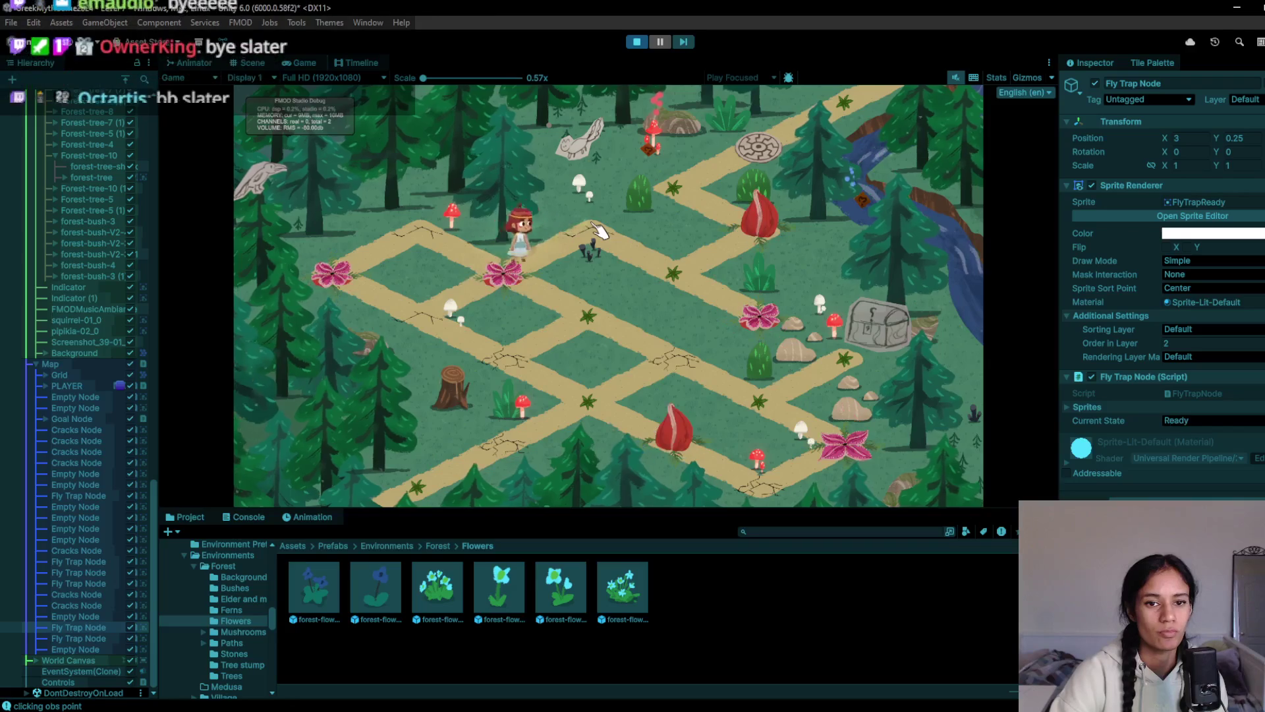
key(d)
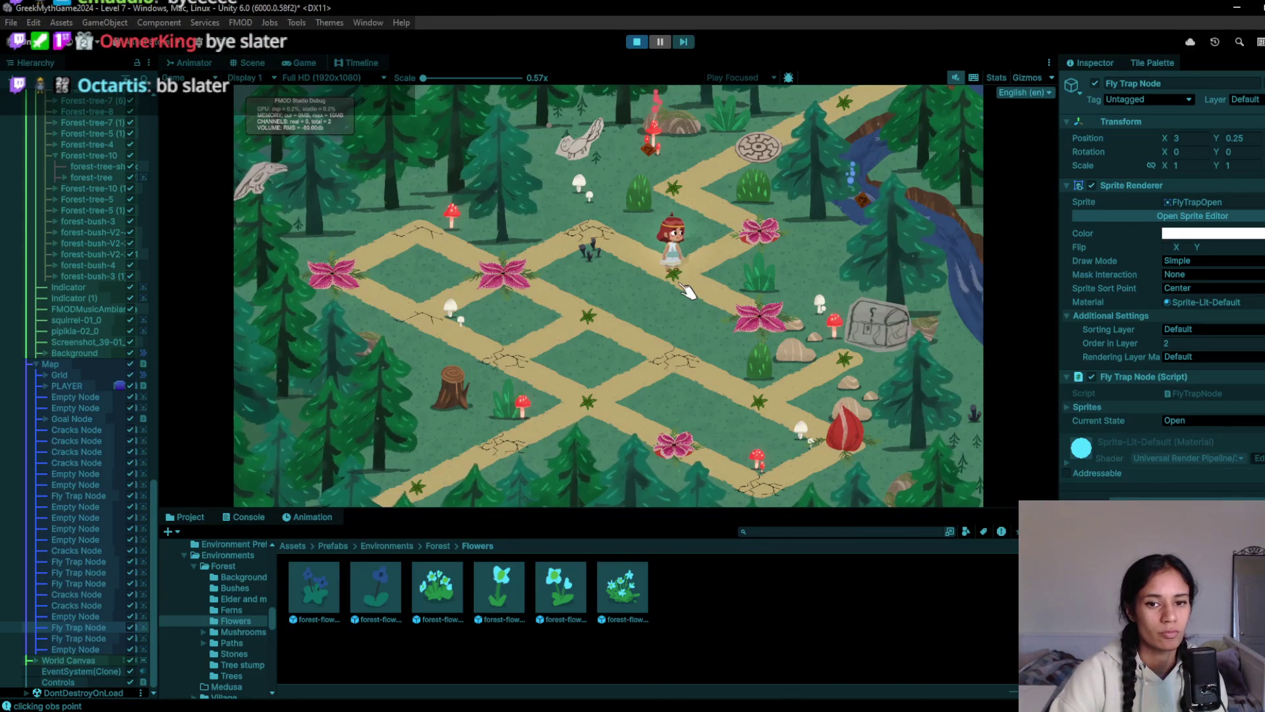
key(d)
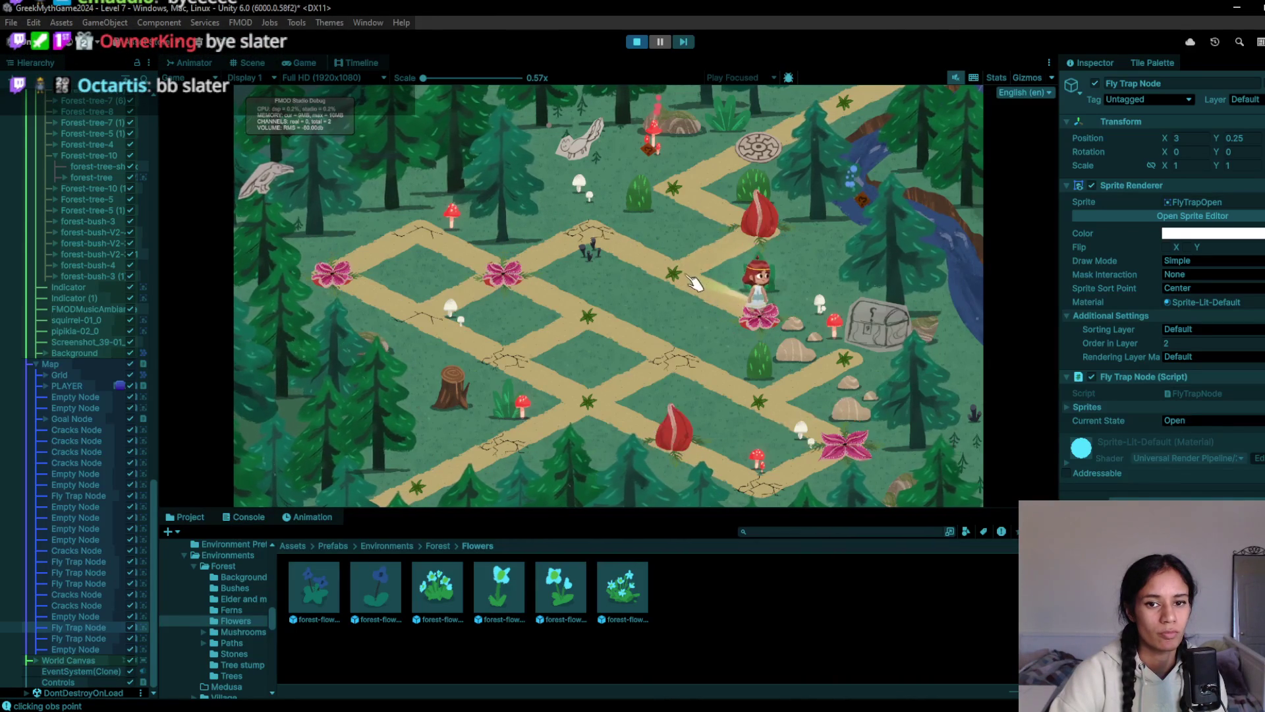
click(757, 158)
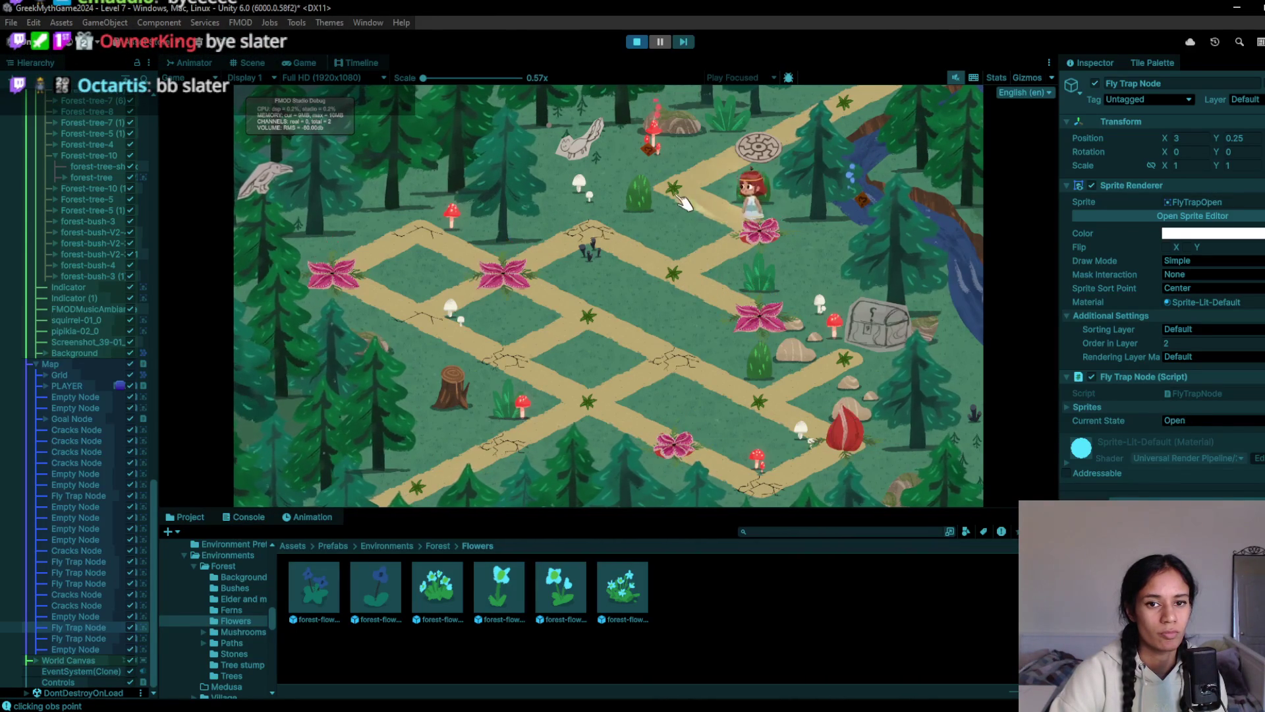
key(w)
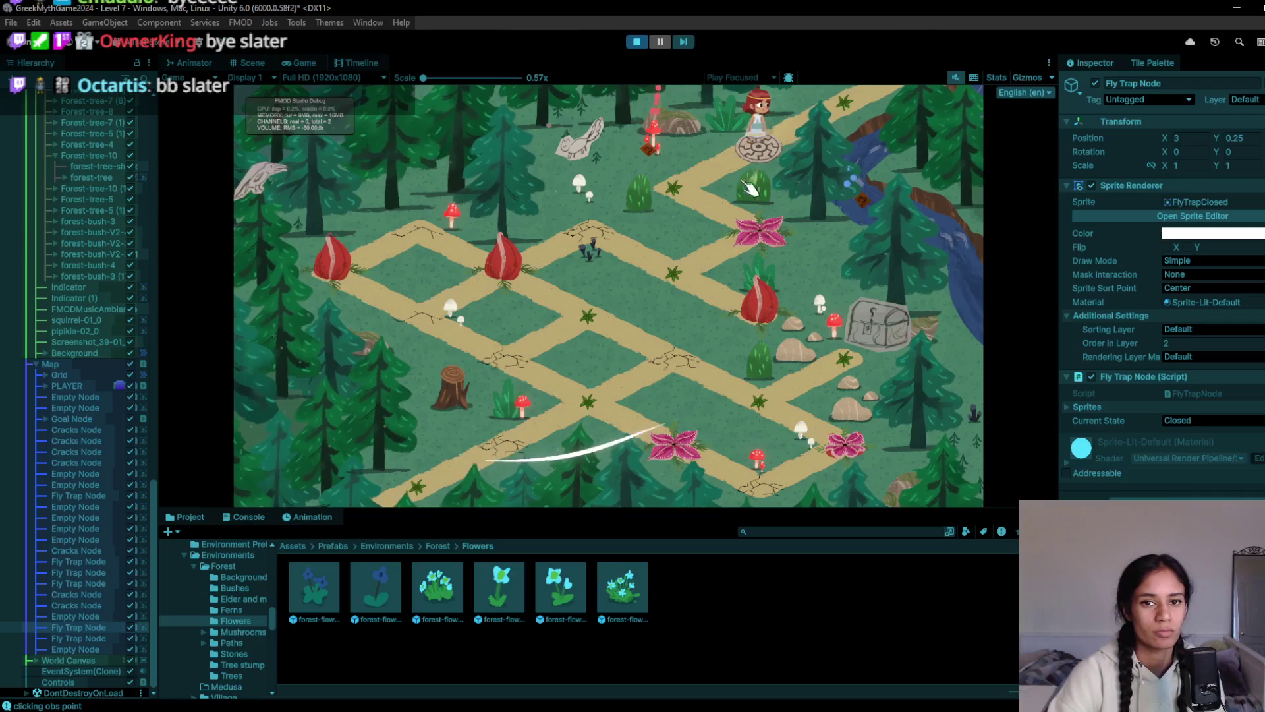
key(s)
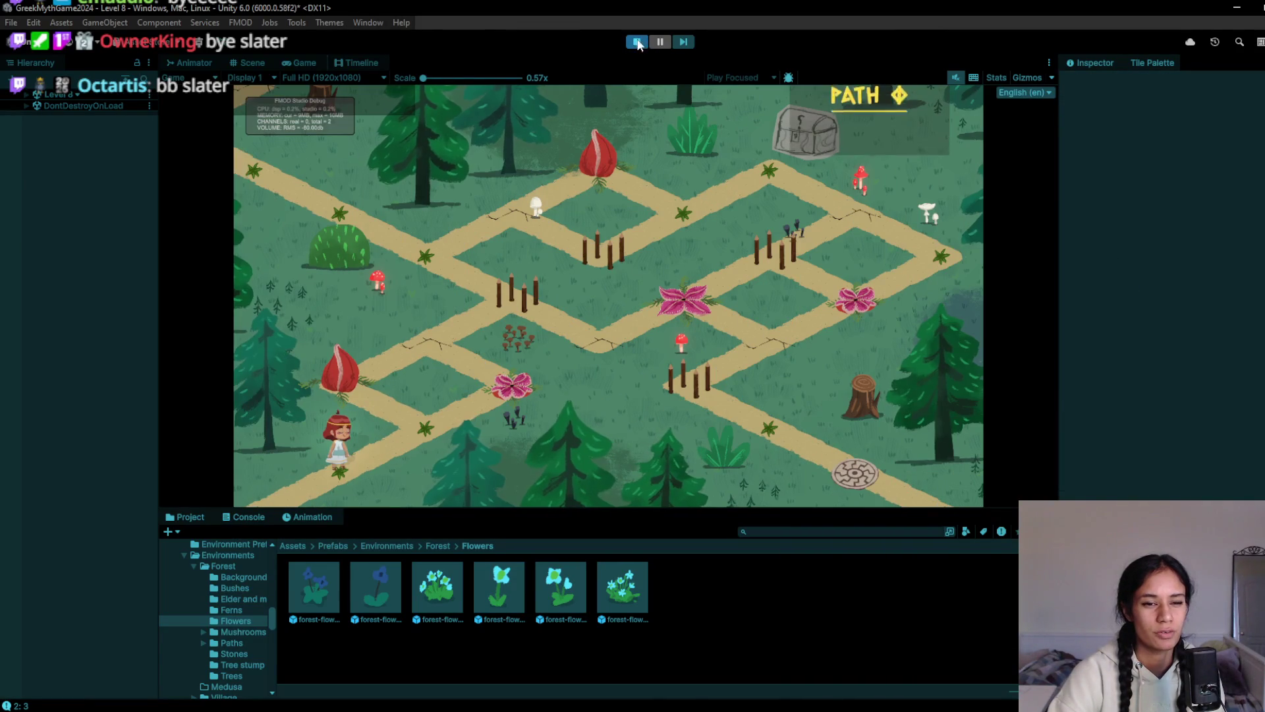
click(646, 44)
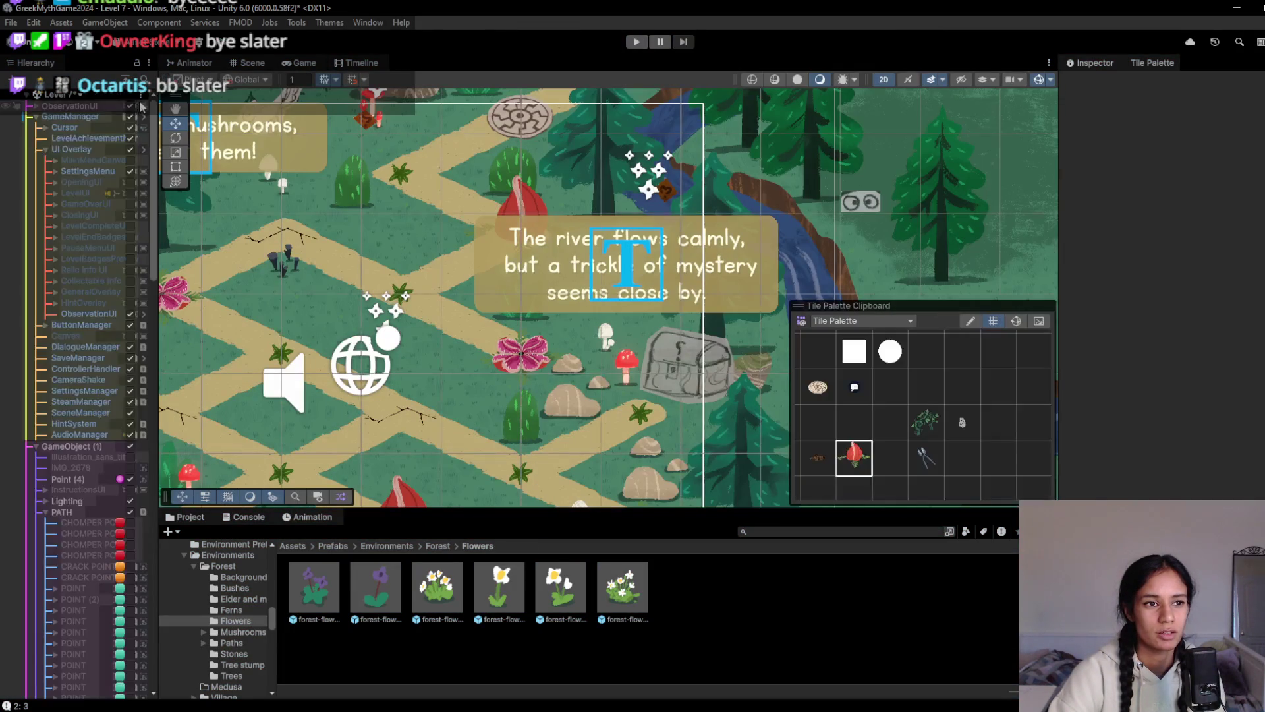
Switch to the Level 2 scene, discarding the current level's unsaved changes
click(76, 96)
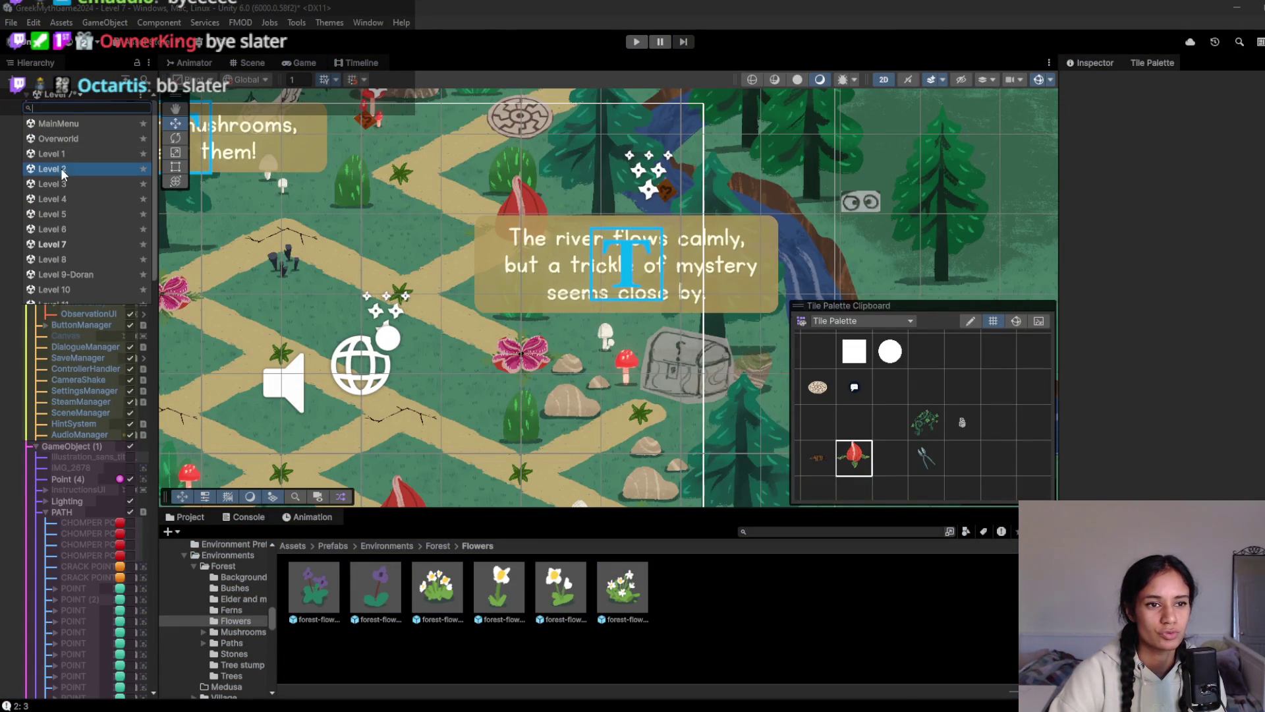
click(64, 170)
click(681, 395)
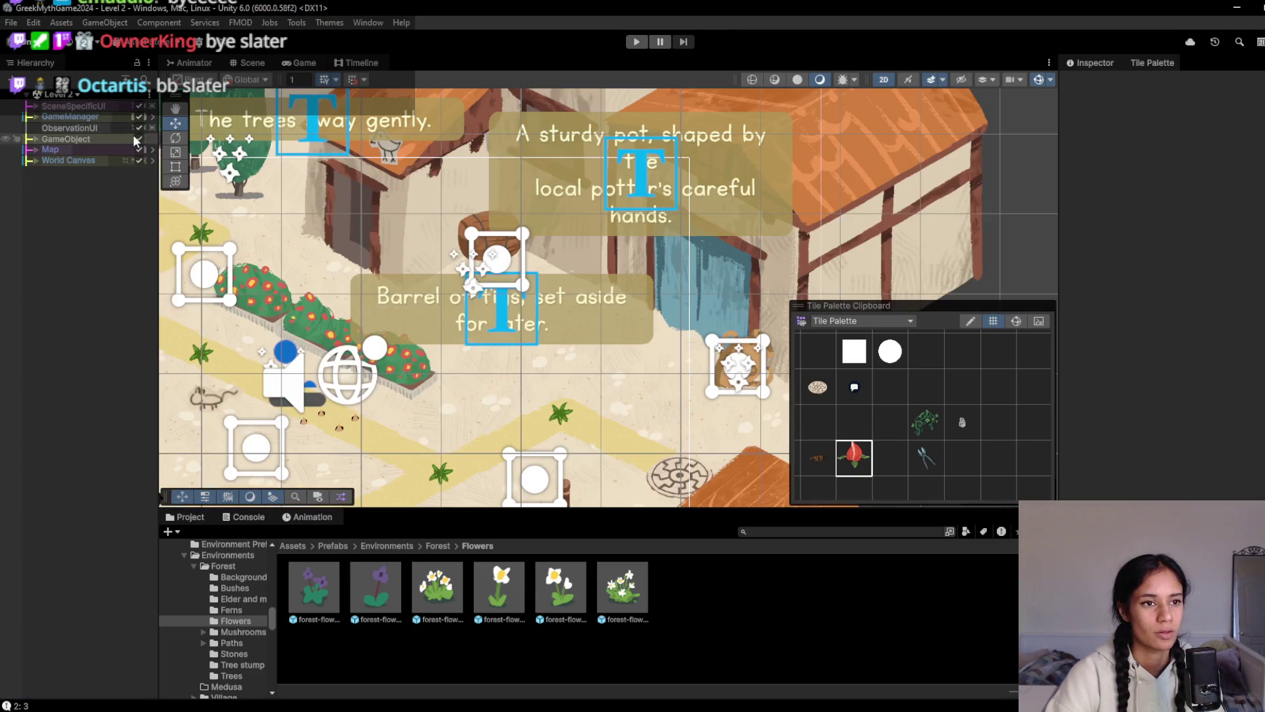
mouse_move(369, 244)
mouse_down()
mouse_move(473, 308)
mouse_move(612, 319)
mouse_up()
Expand GameManager's UI Overlay, LevelUI and Board children and deactivate the Level Name object
click(36, 117)
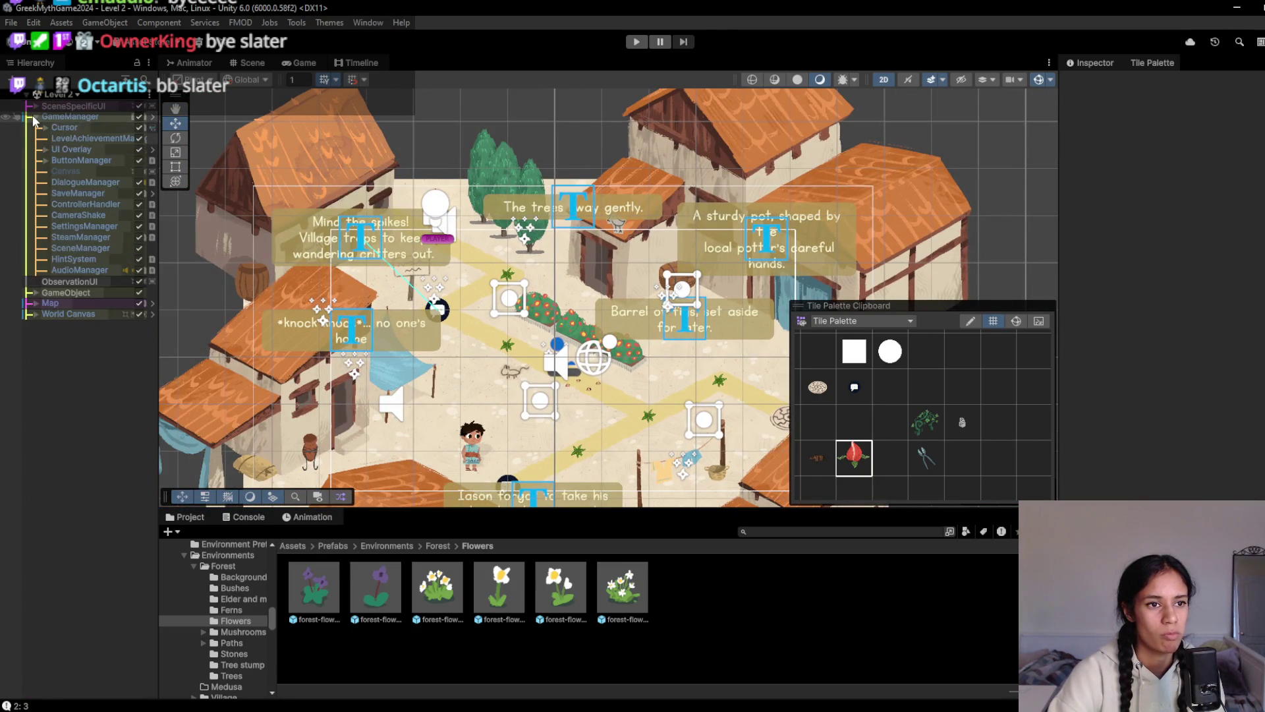
click(43, 150)
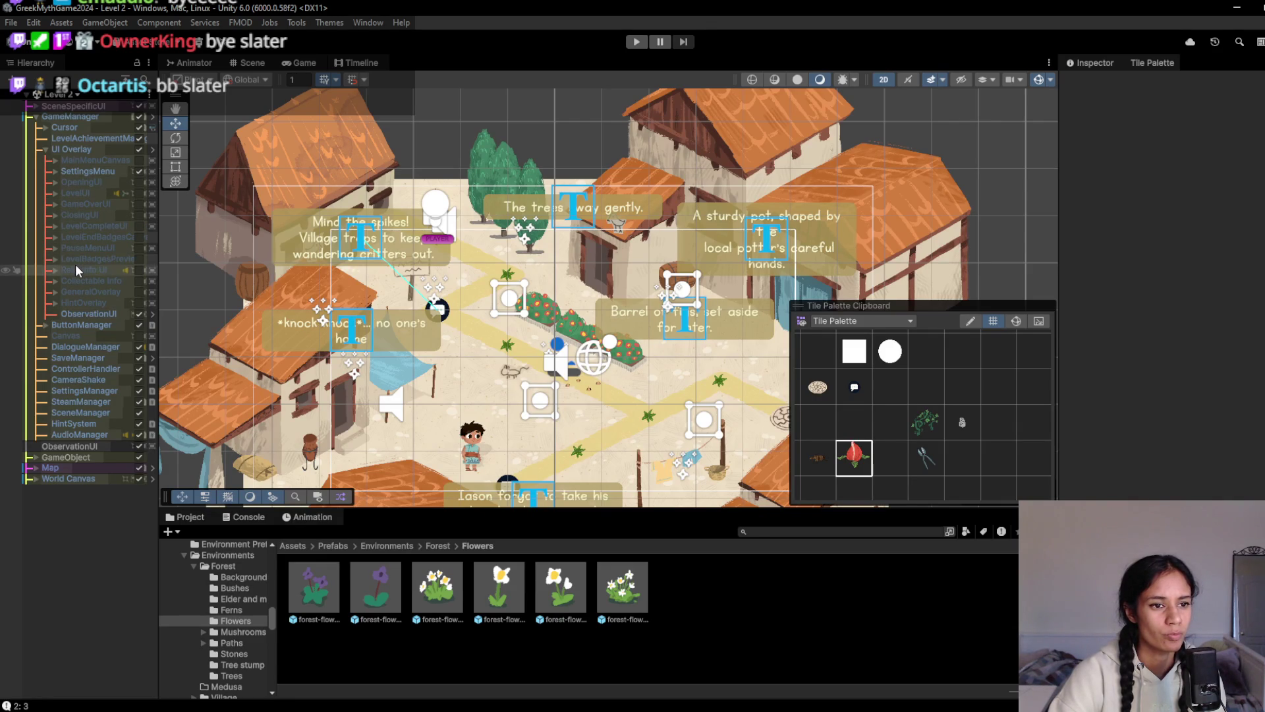
click(61, 194)
key(Right)
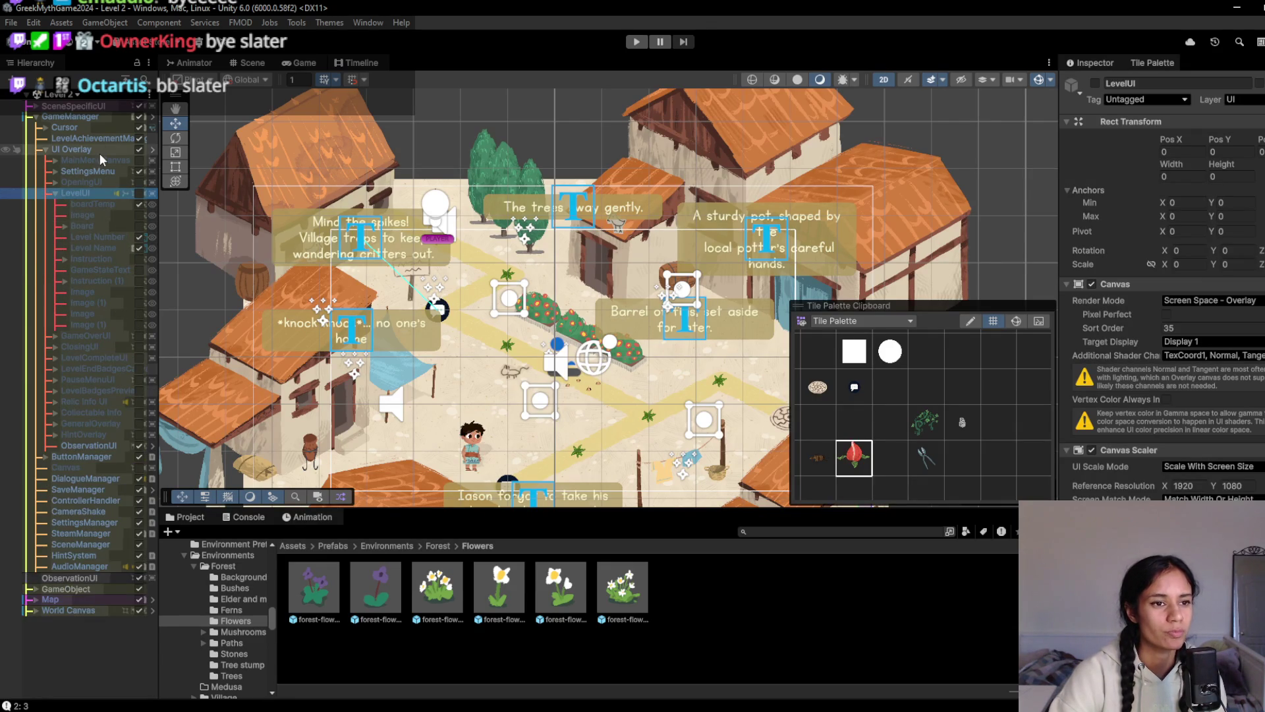
click(97, 116)
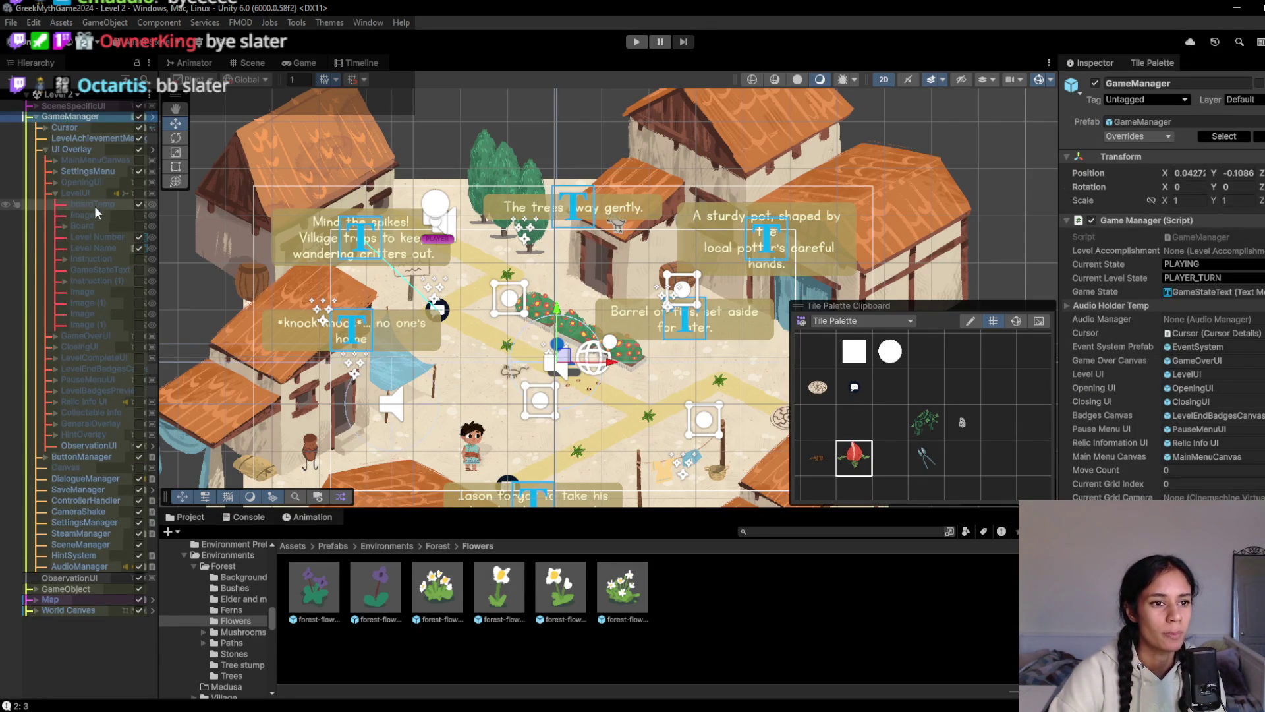
click(64, 226)
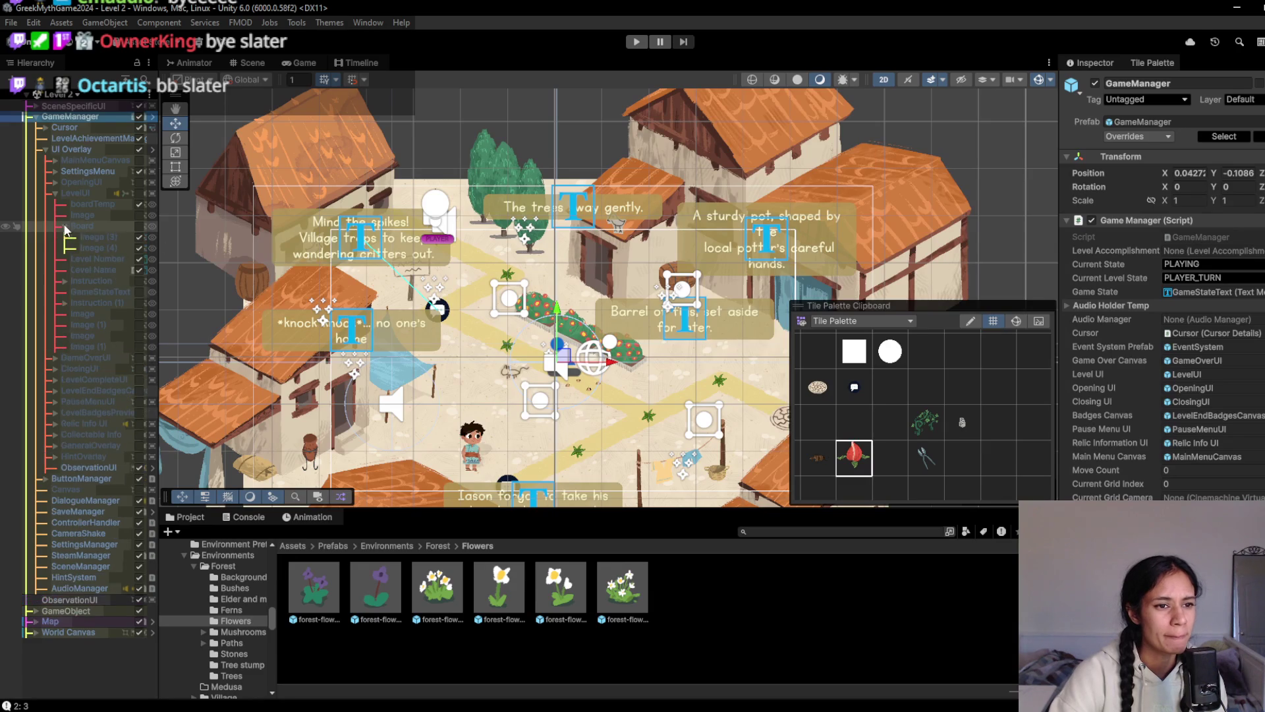
click(138, 267)
click(97, 187)
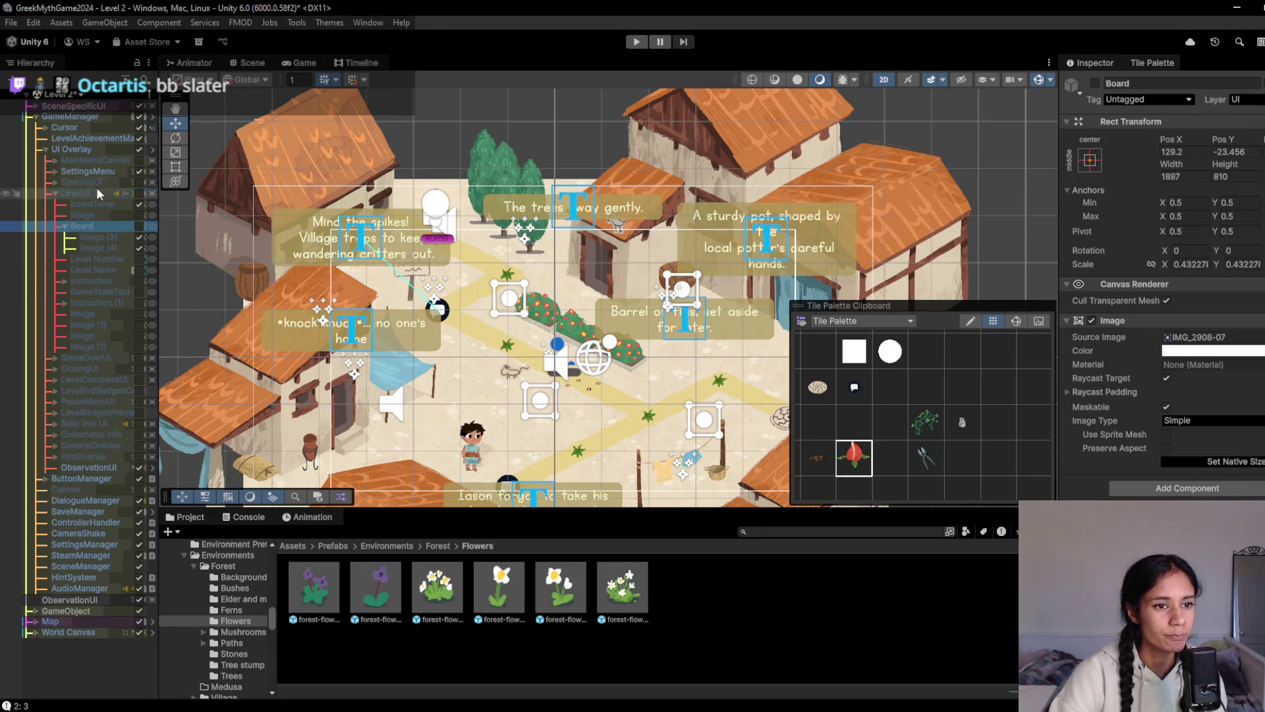
click(92, 119)
Review GameManager's prefab overrides for boardTemp, Level Number and Level Name
click(1138, 136)
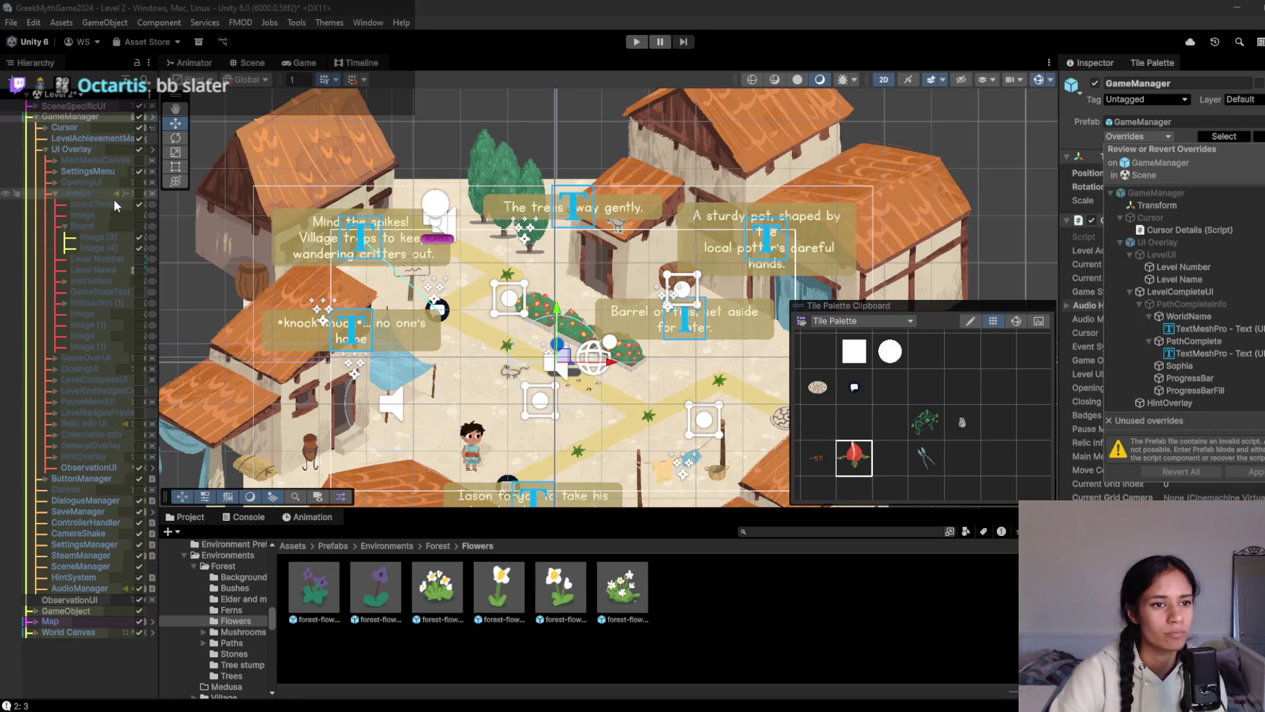
click(138, 201)
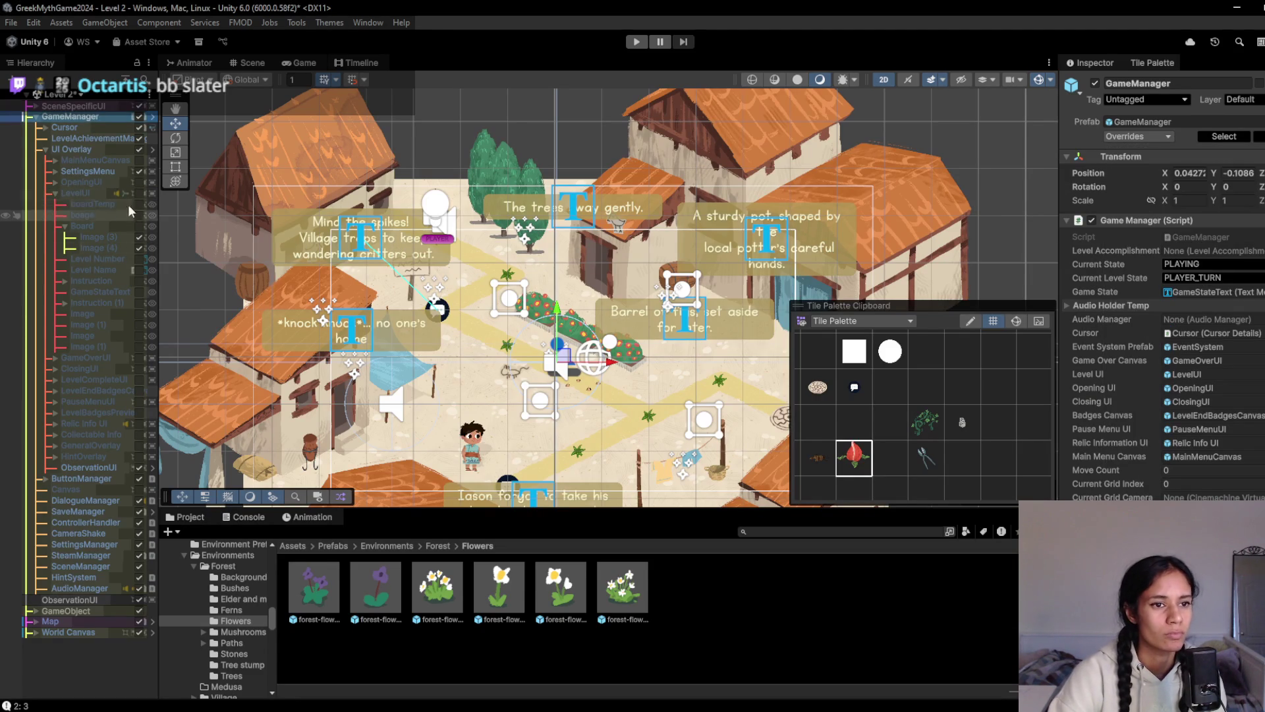
click(102, 124)
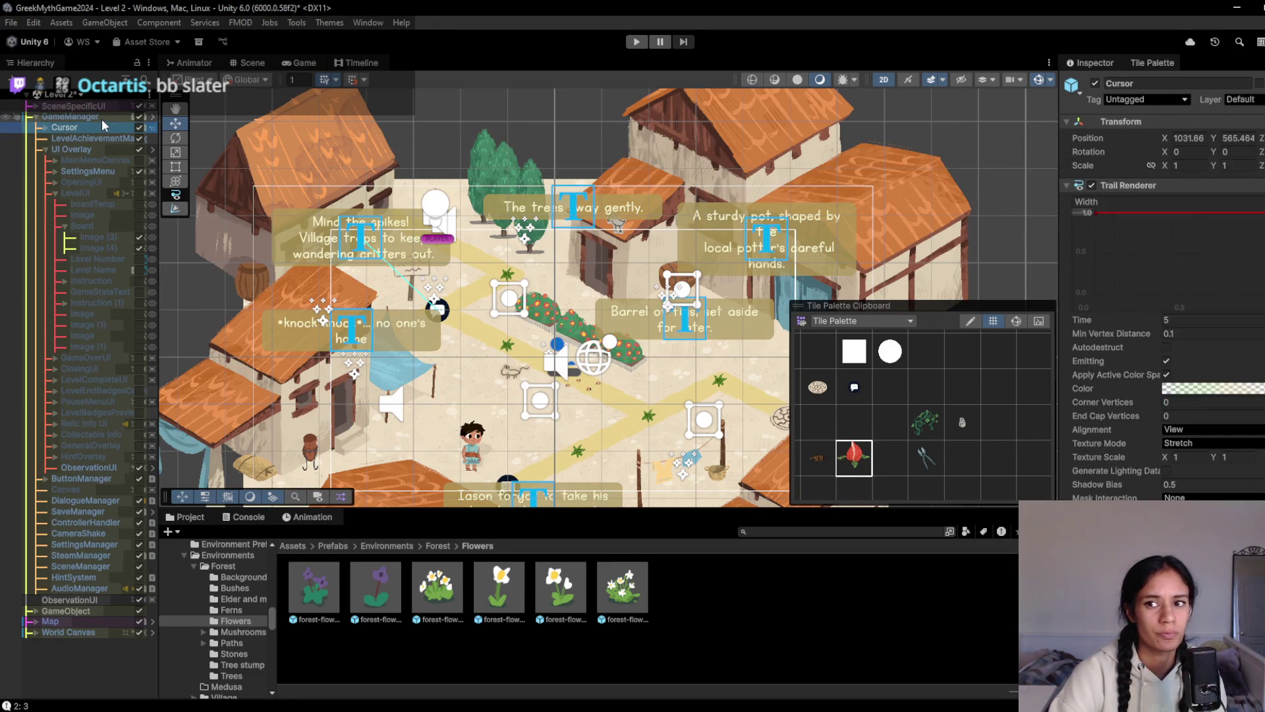
click(102, 119)
click(1157, 137)
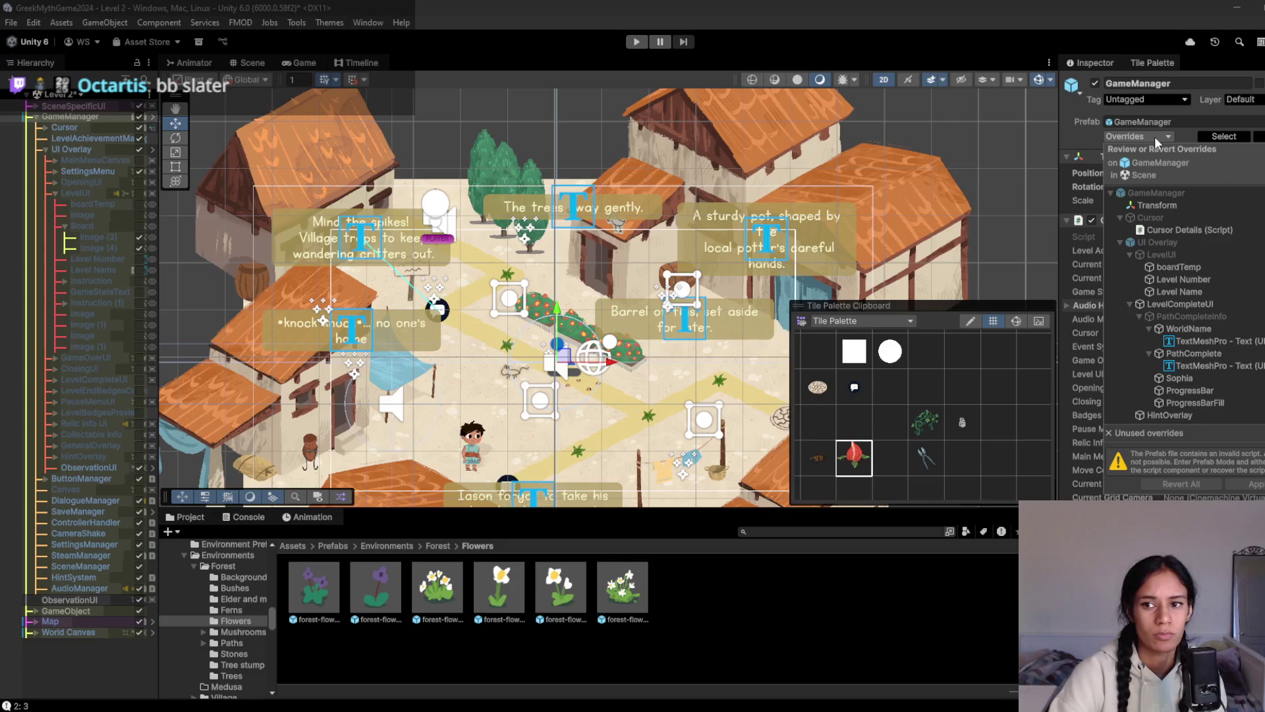
click(1183, 290)
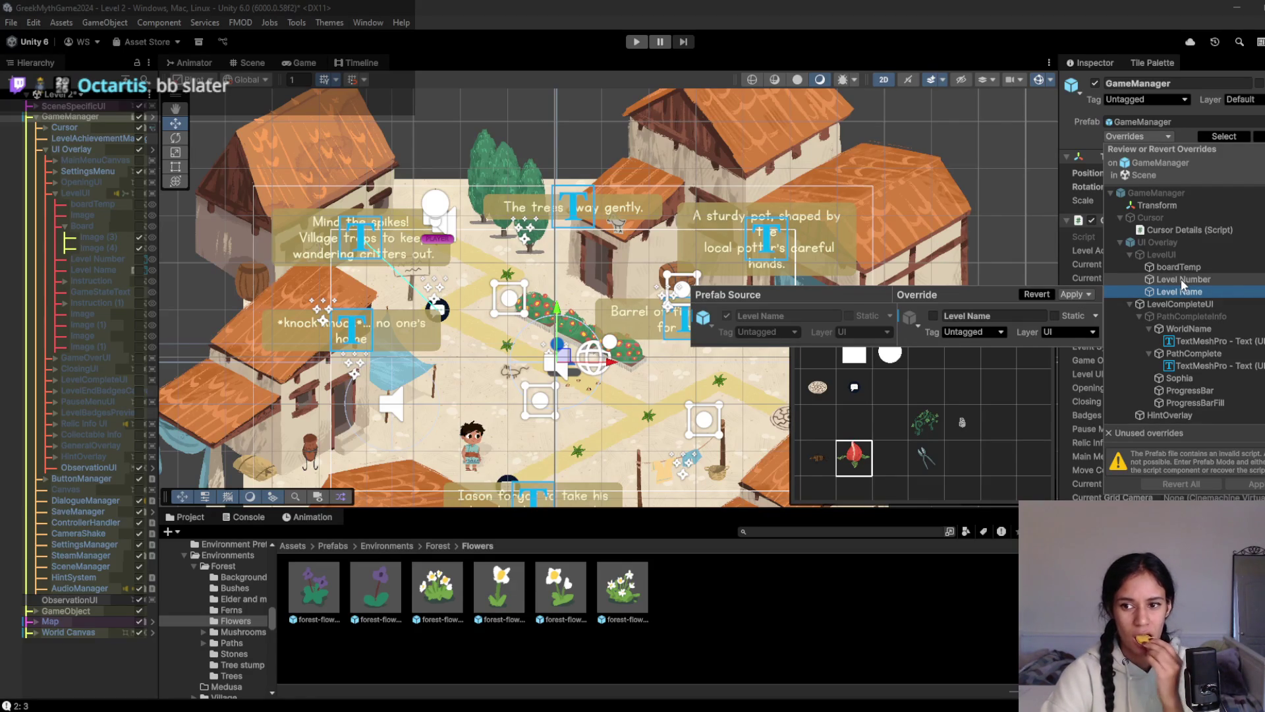
shift+click(1180, 267)
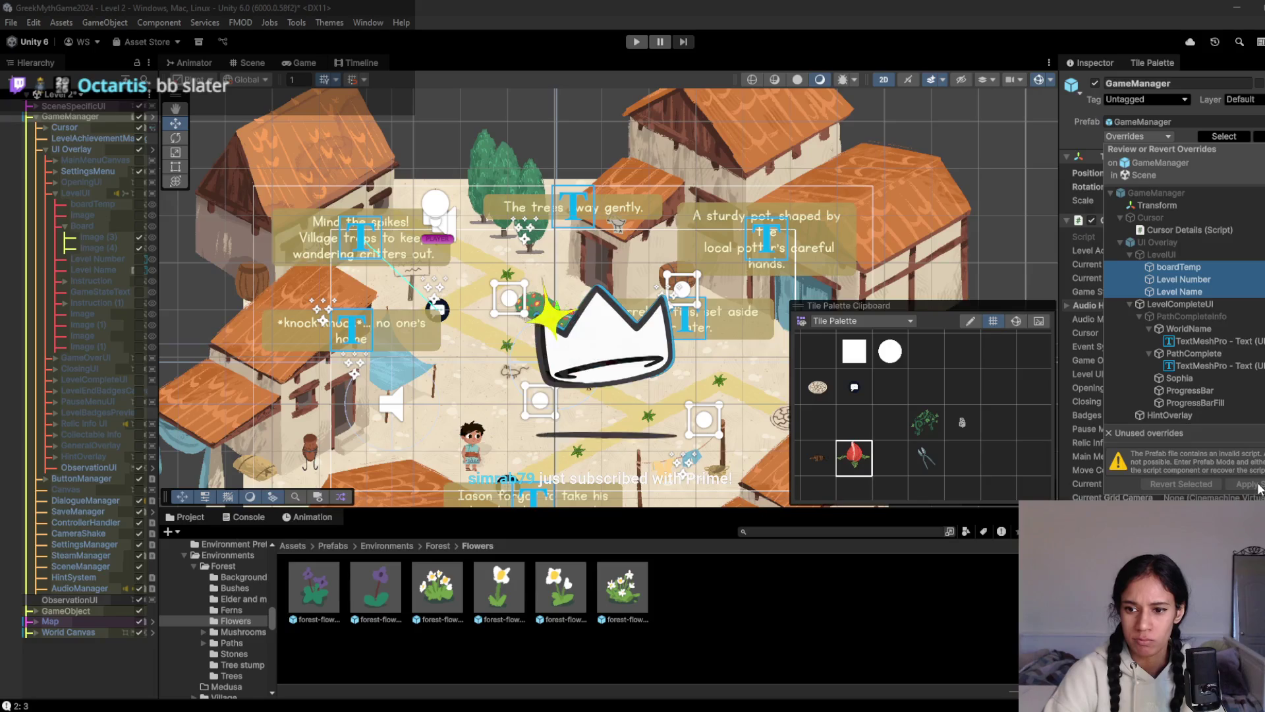
click(1258, 488)
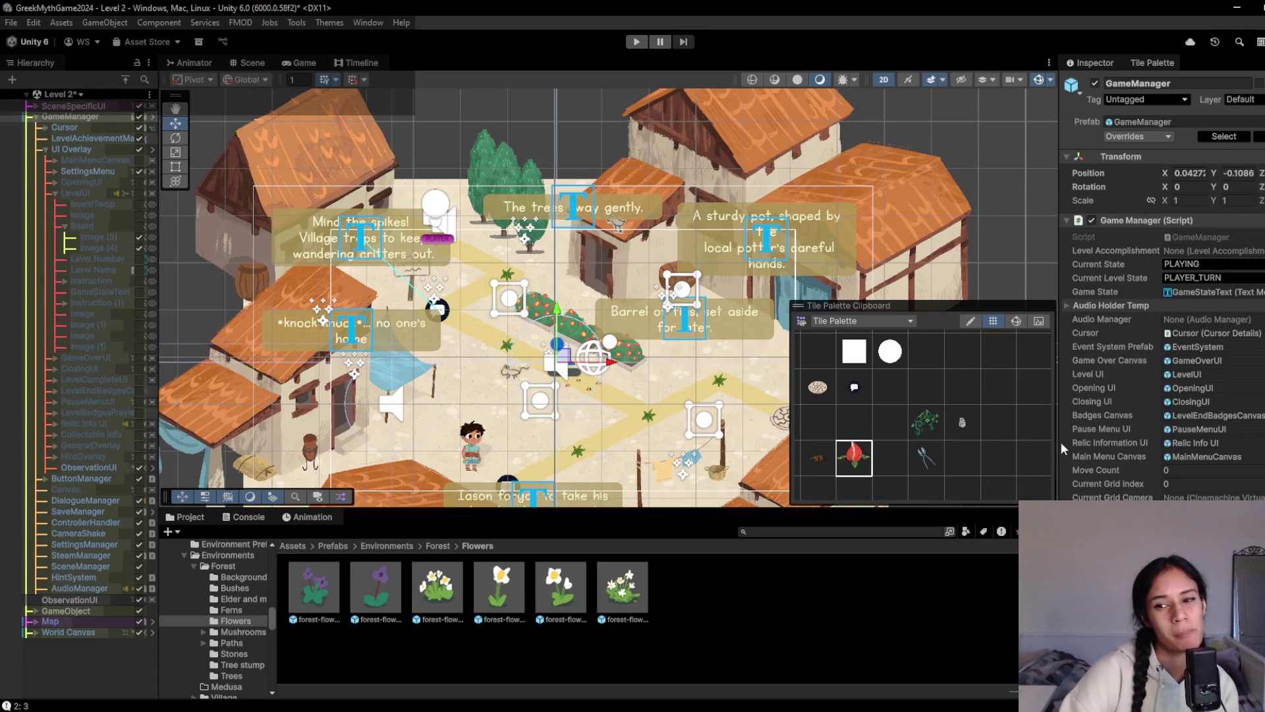
Remove the missing script component from SceneManager and save Level 2
click(893, 459)
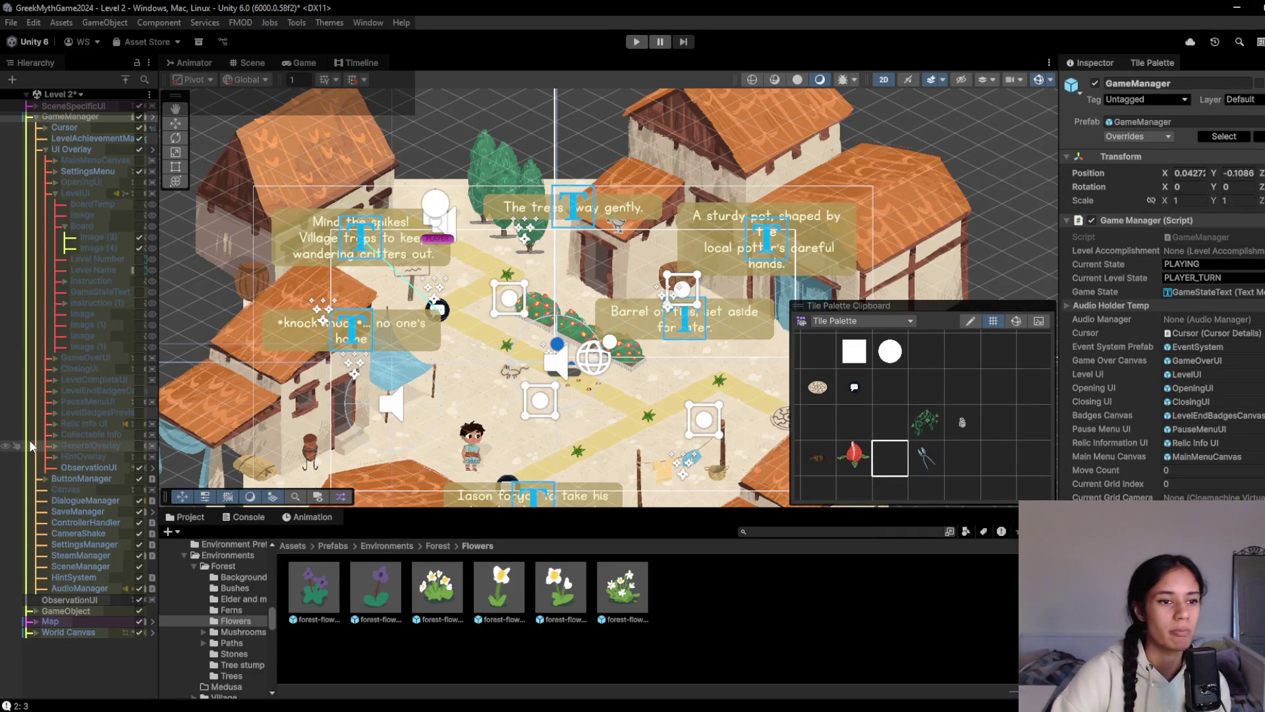
click(97, 566)
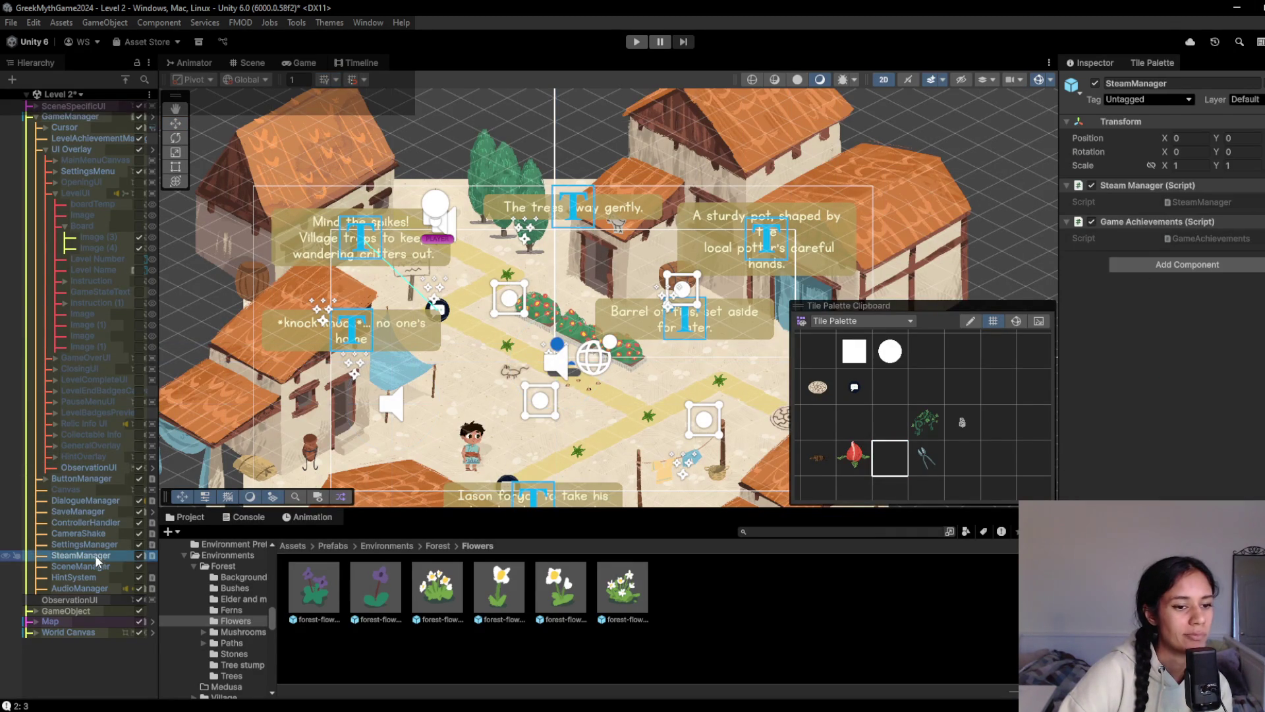
right_click(1162, 187)
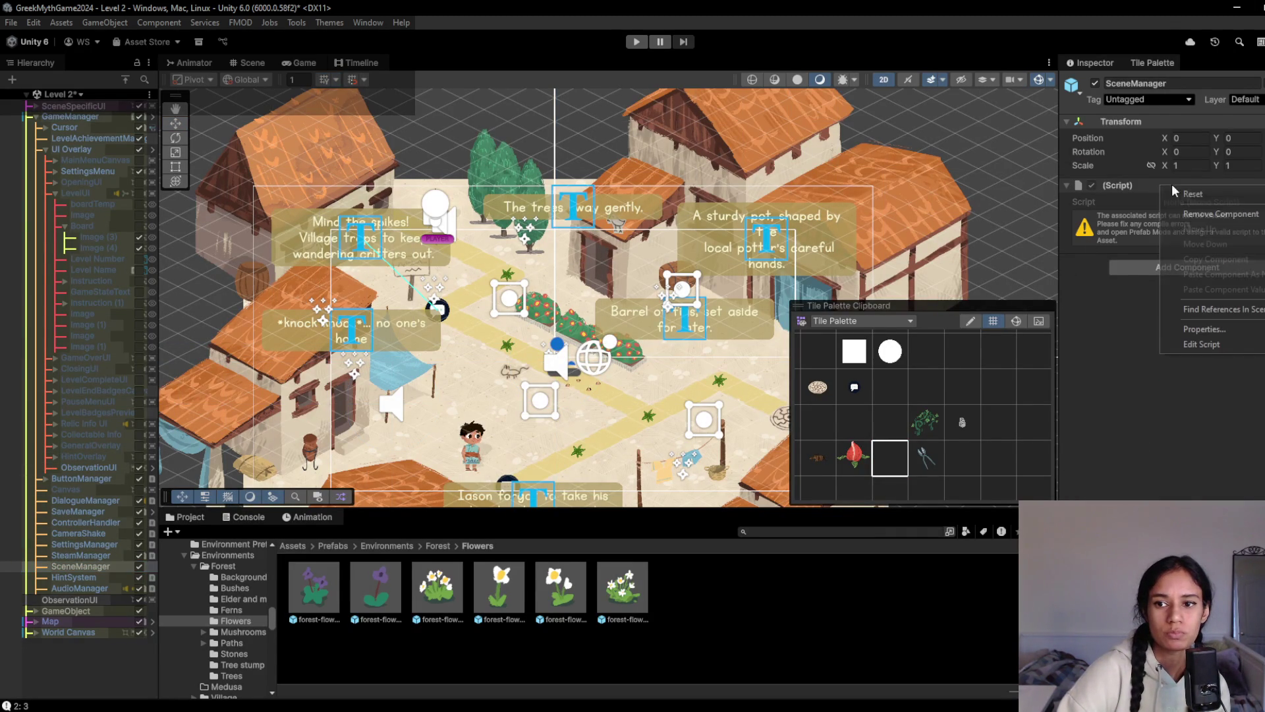
click(1186, 212)
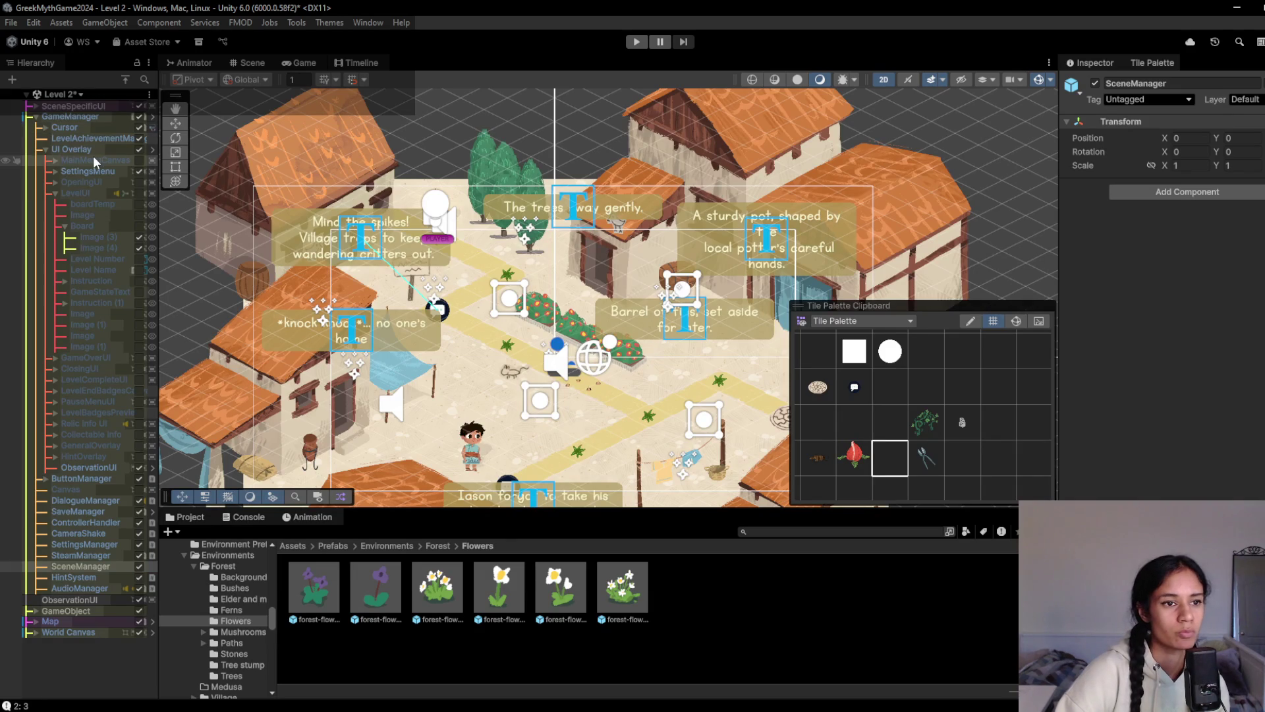
click(93, 117)
key(ctrl+s)
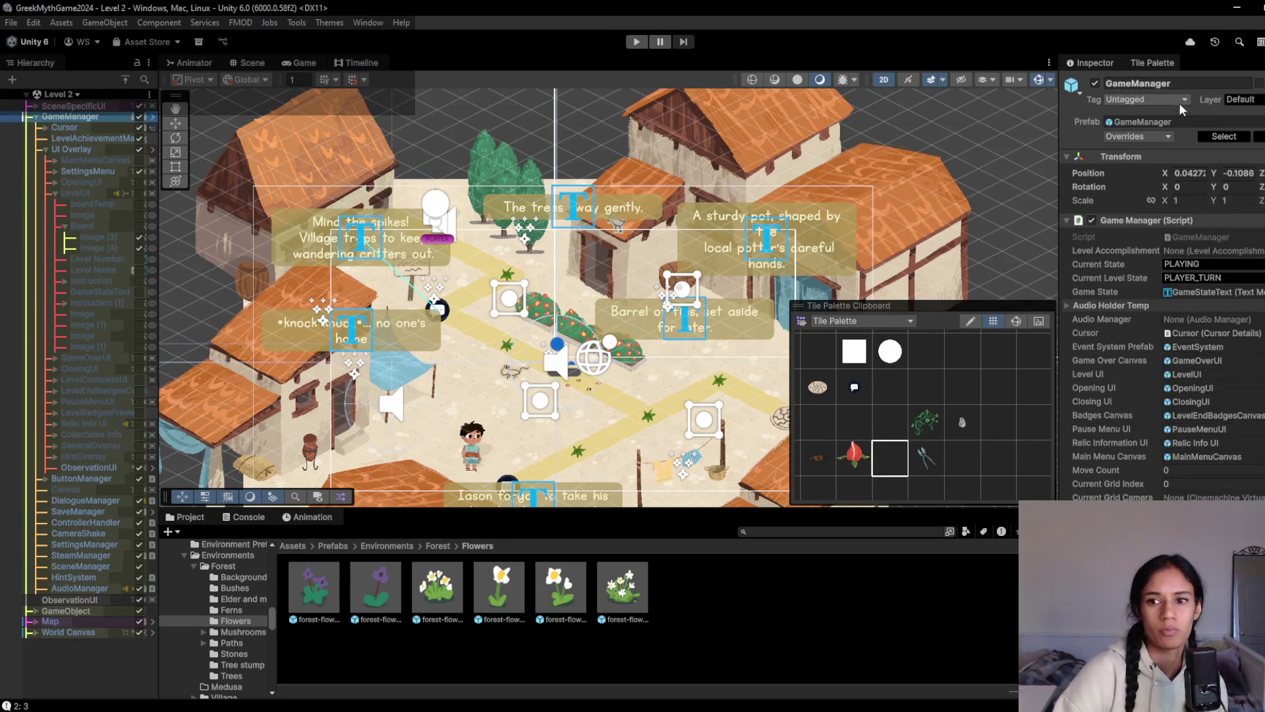
Recheck GameManager's remaining boardTemp, Level Number and Level Name overrides, then reselect GameManager
click(1160, 137)
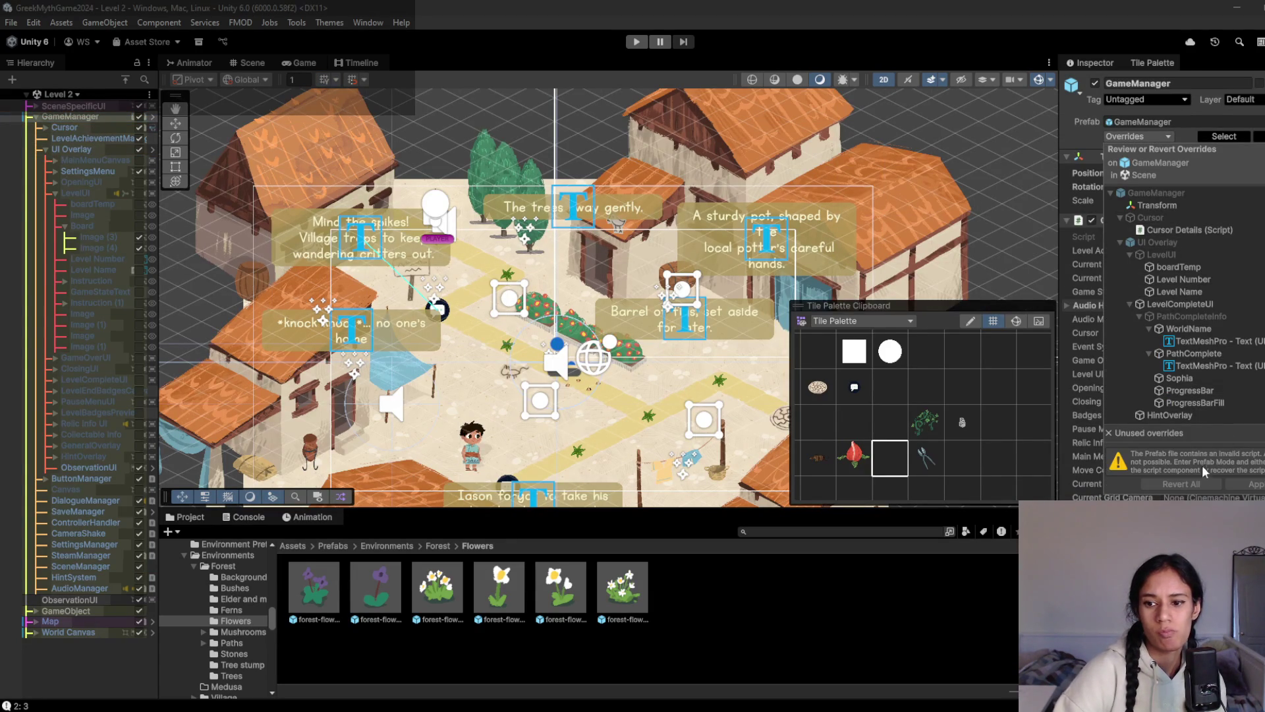
click(1178, 268)
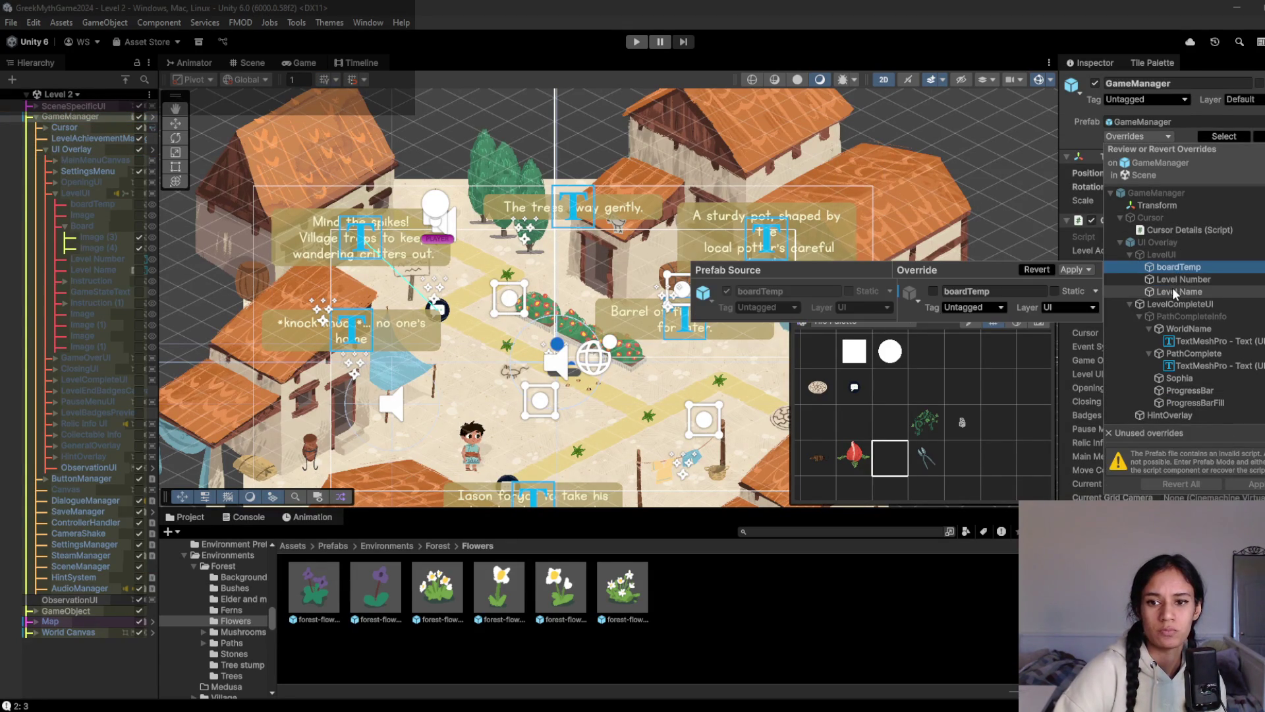
shift+click(1176, 293)
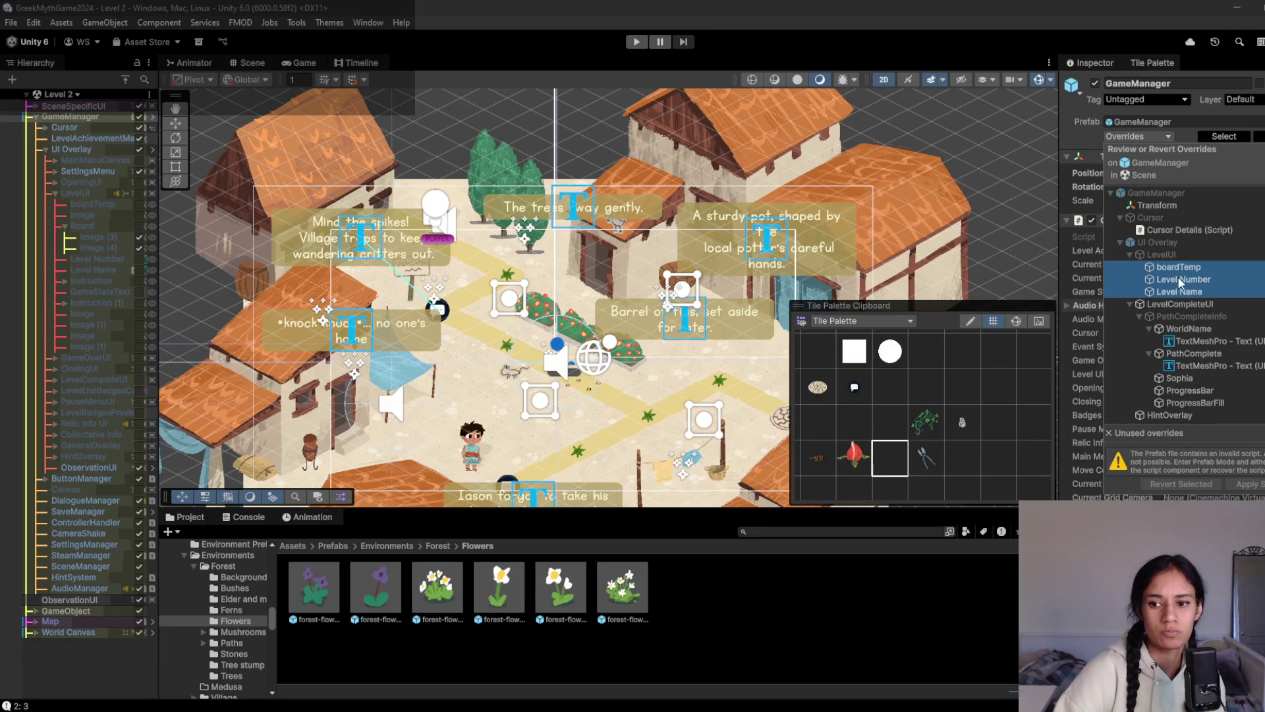
click(69, 135)
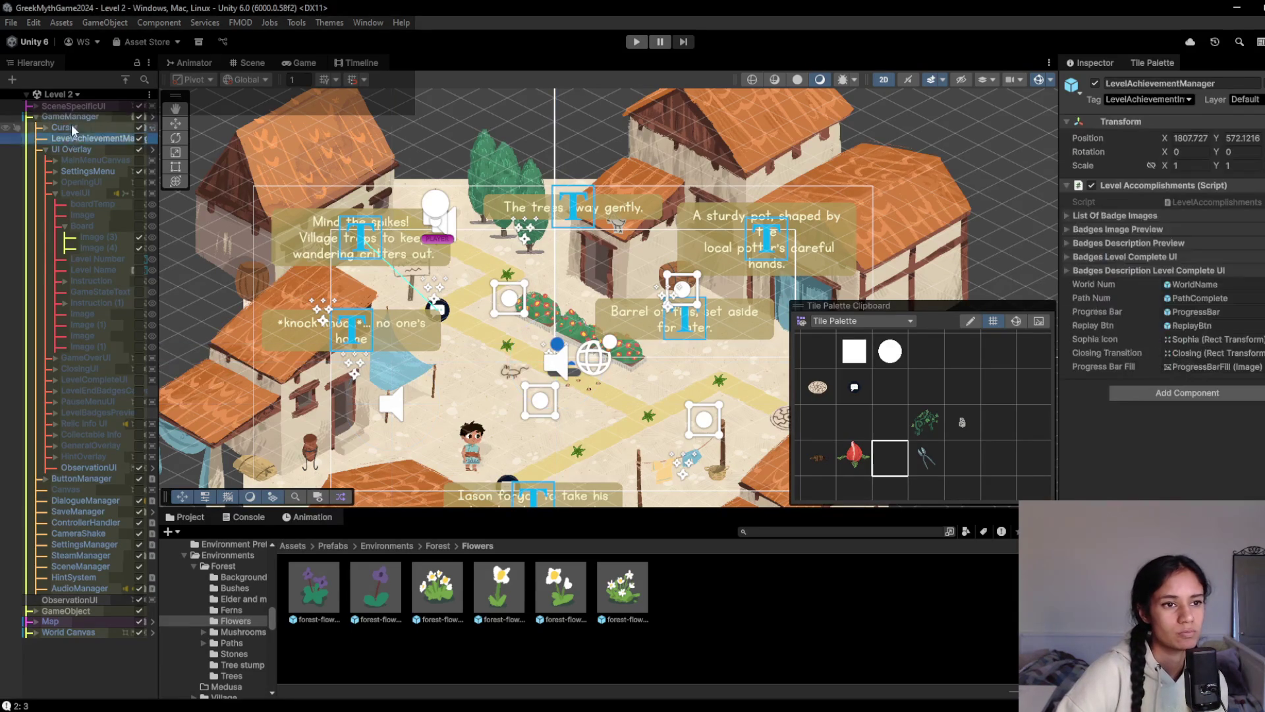
click(101, 114)
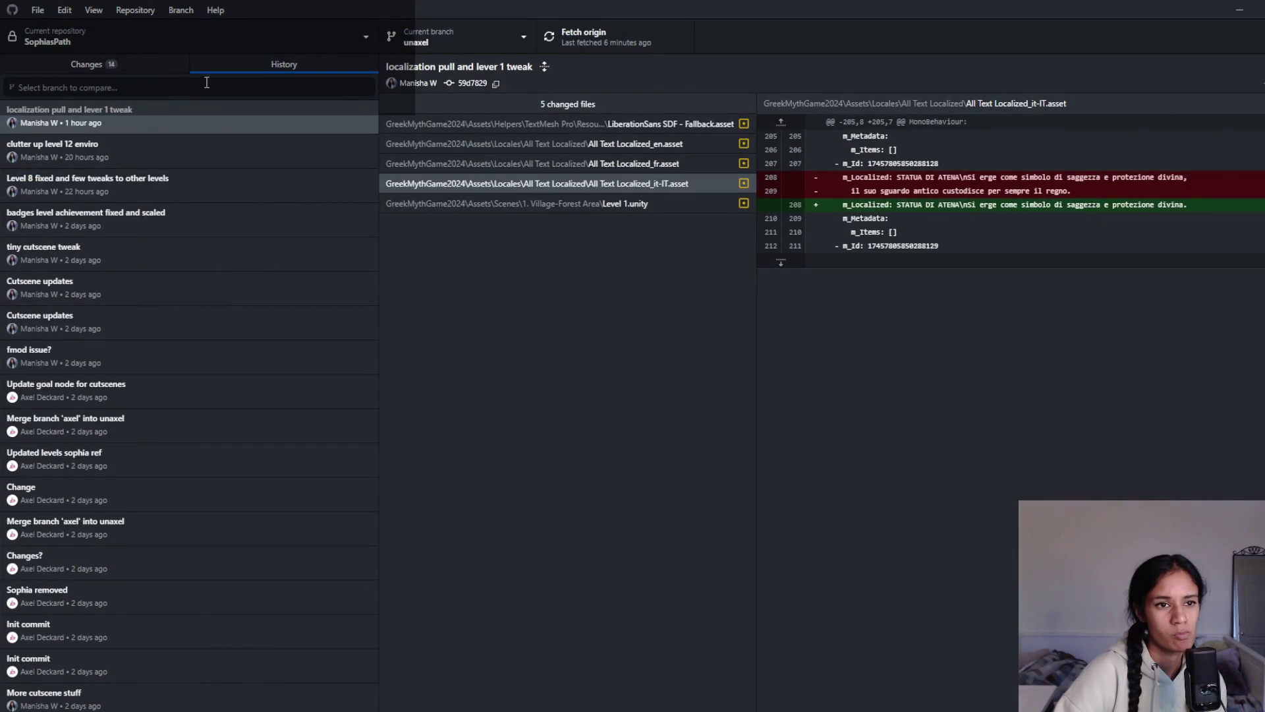
View the UI Overlay.prefab and fmod_editor.log diffs among the 14 changed files, then minimize GitHub Desktop
click(141, 63)
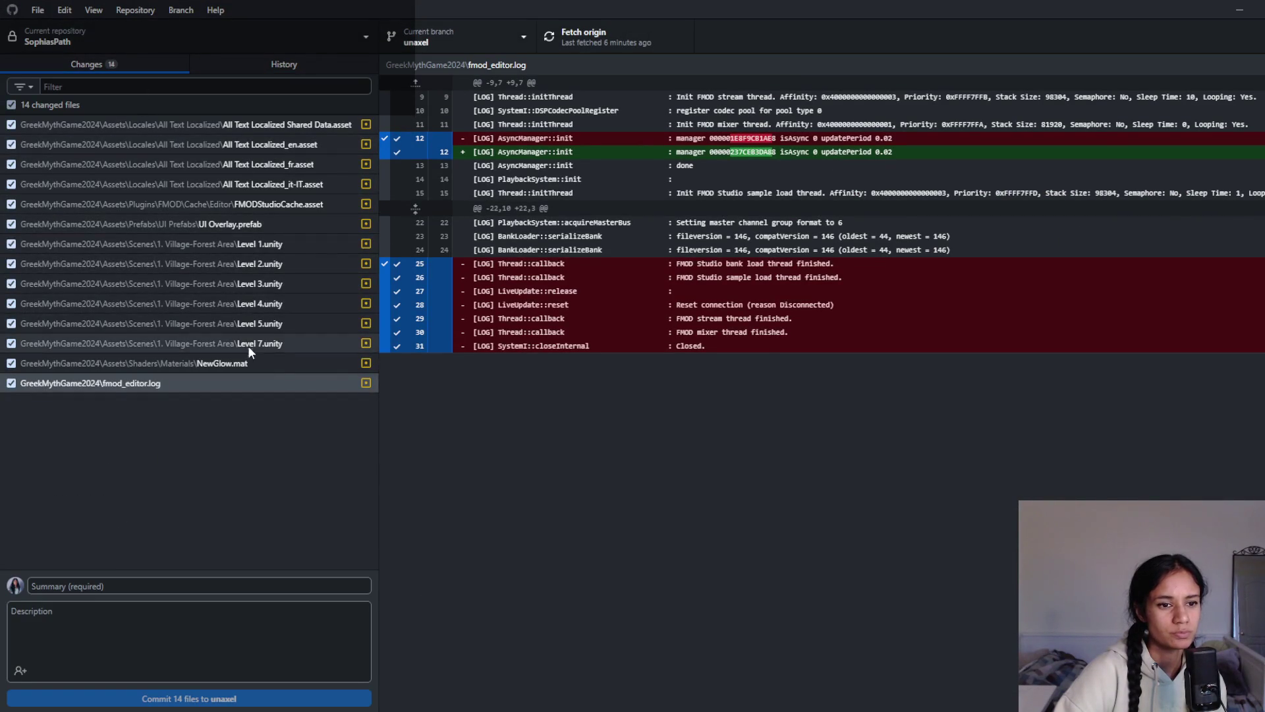
click(266, 223)
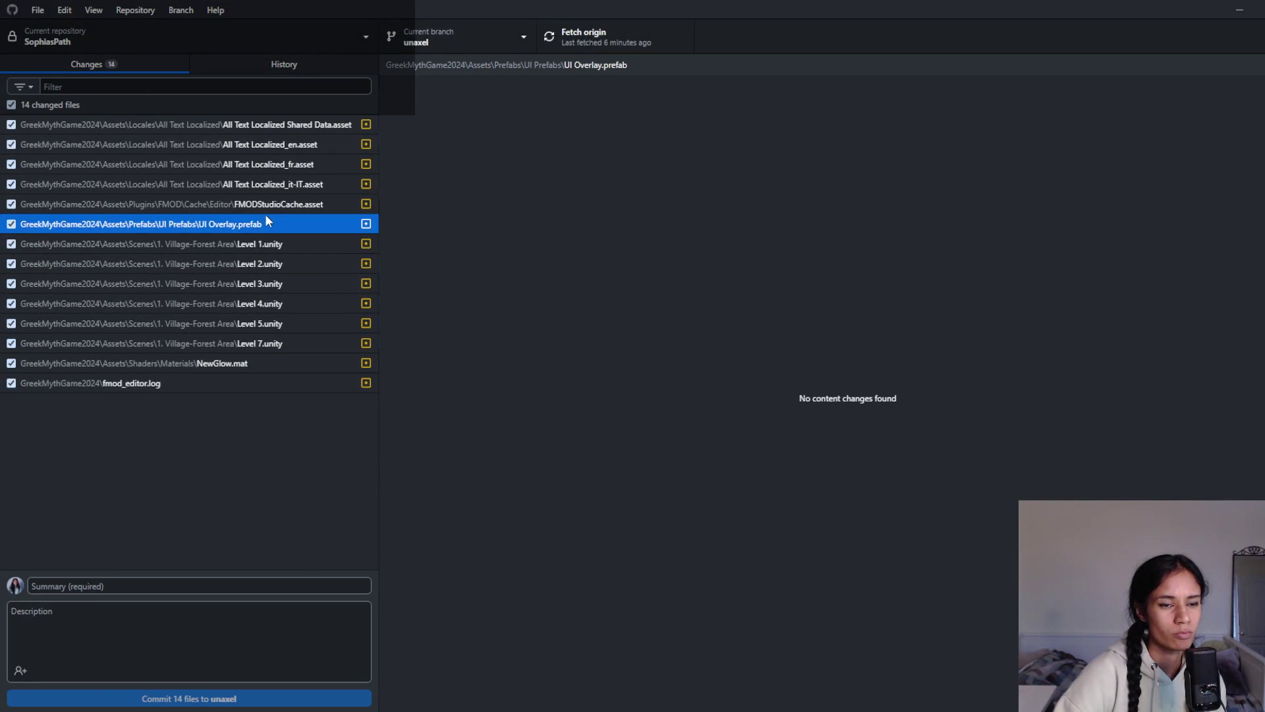
click(275, 379)
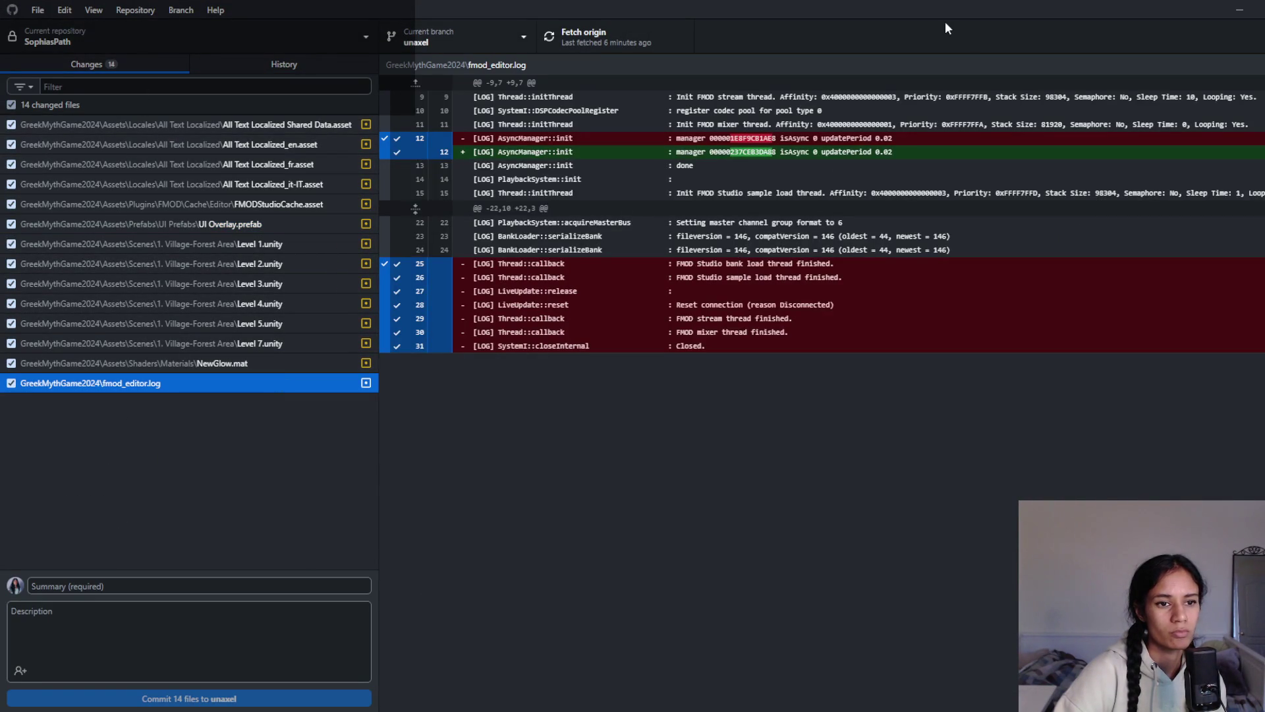
click(1239, 10)
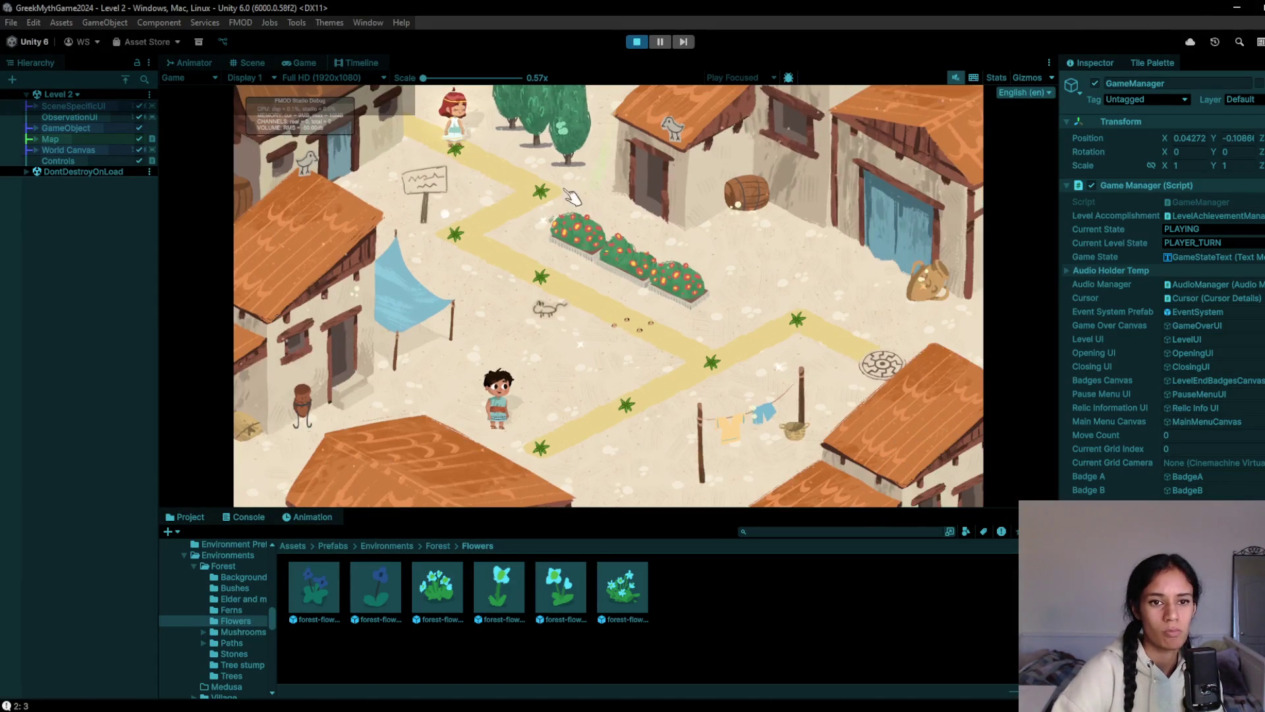
Stop the Level 2 playtest and load Level 8 without saving Level 2's changes
click(636, 42)
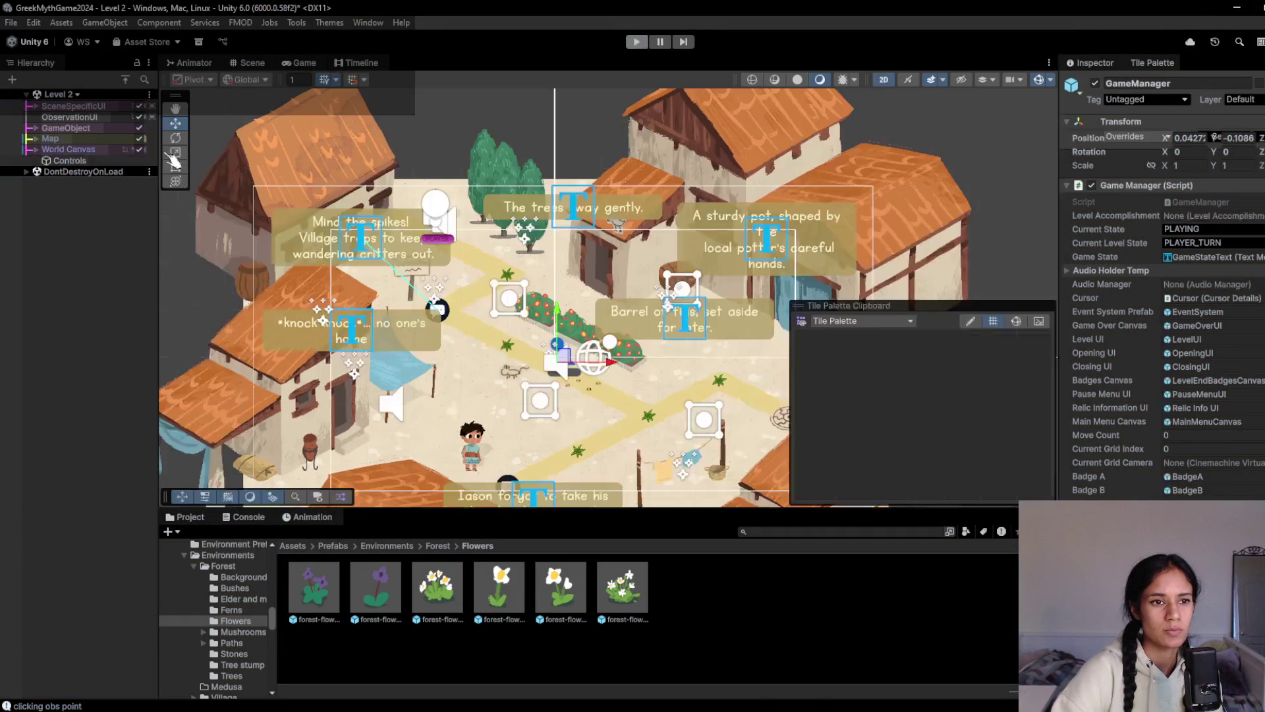
click(79, 94)
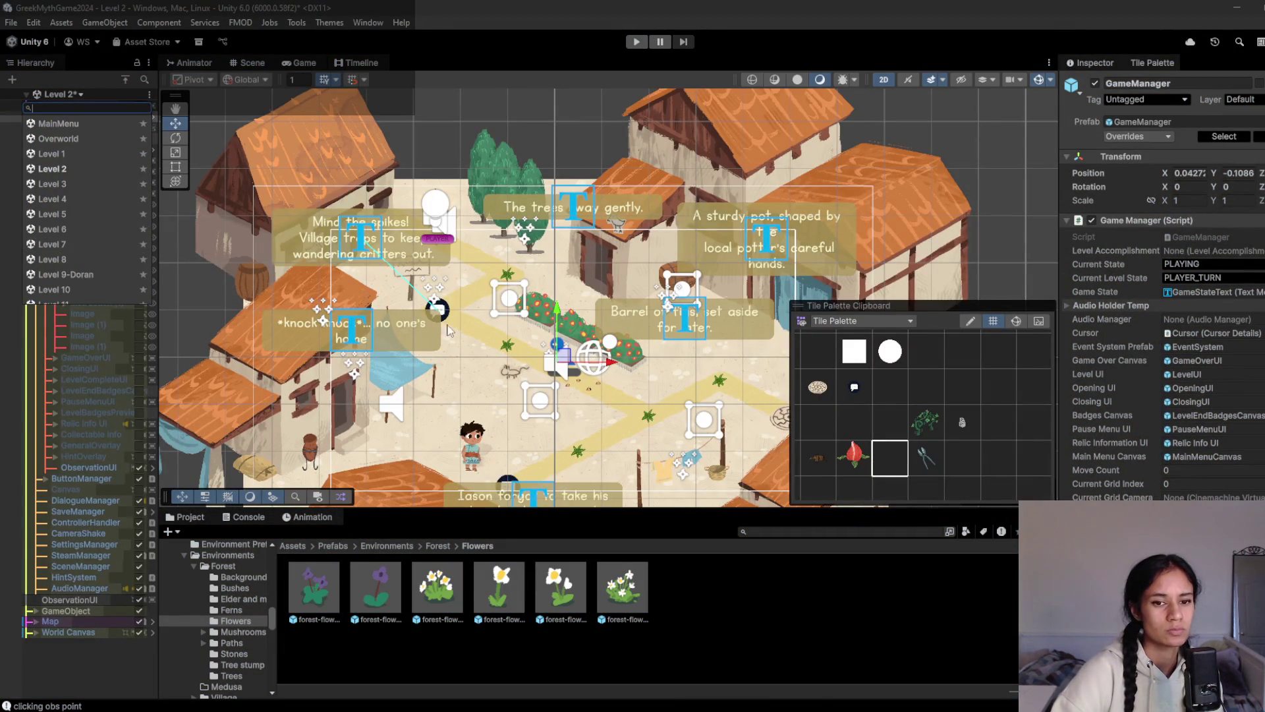
scroll(79, 260, down, 3)
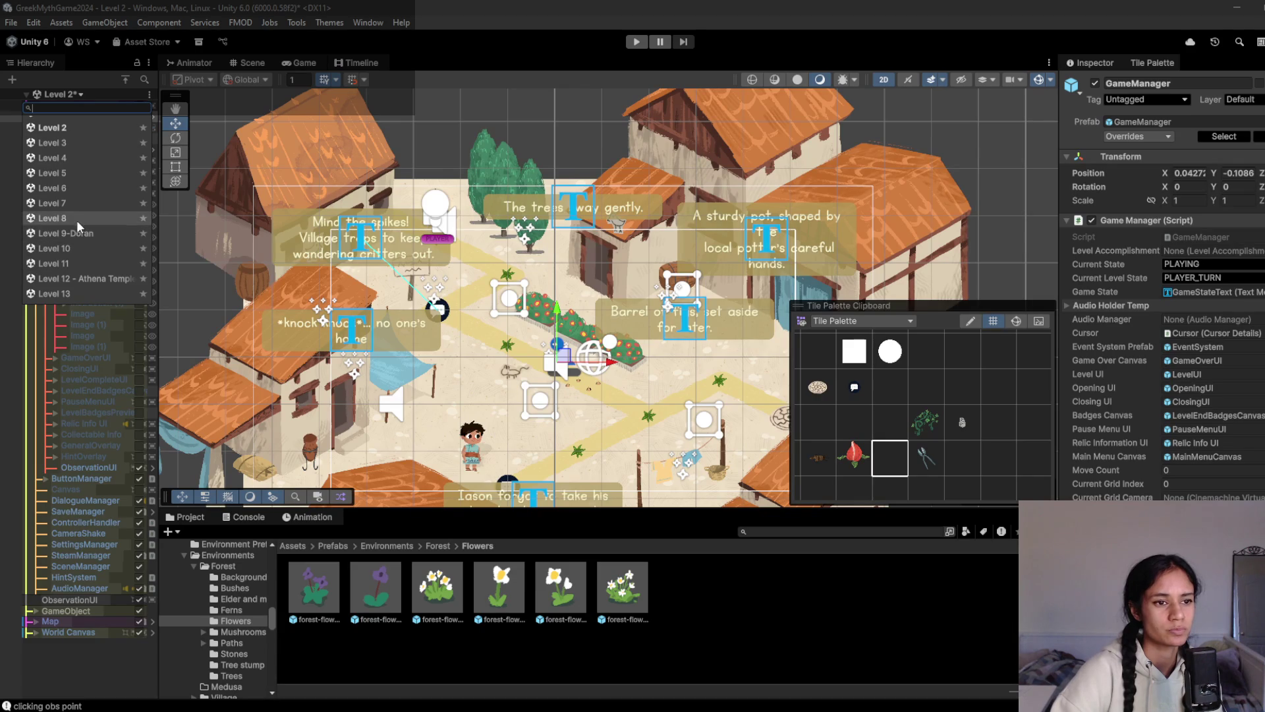
click(77, 221)
click(698, 392)
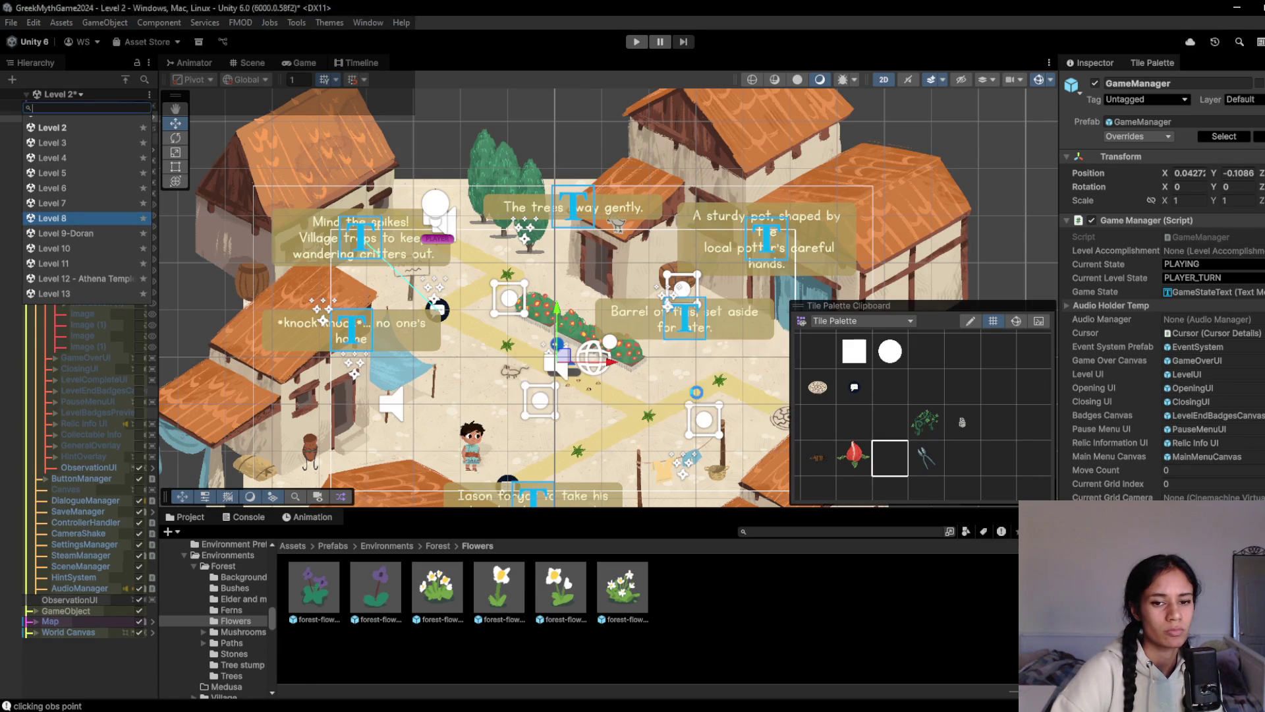
drag(427, 320, 436, 288)
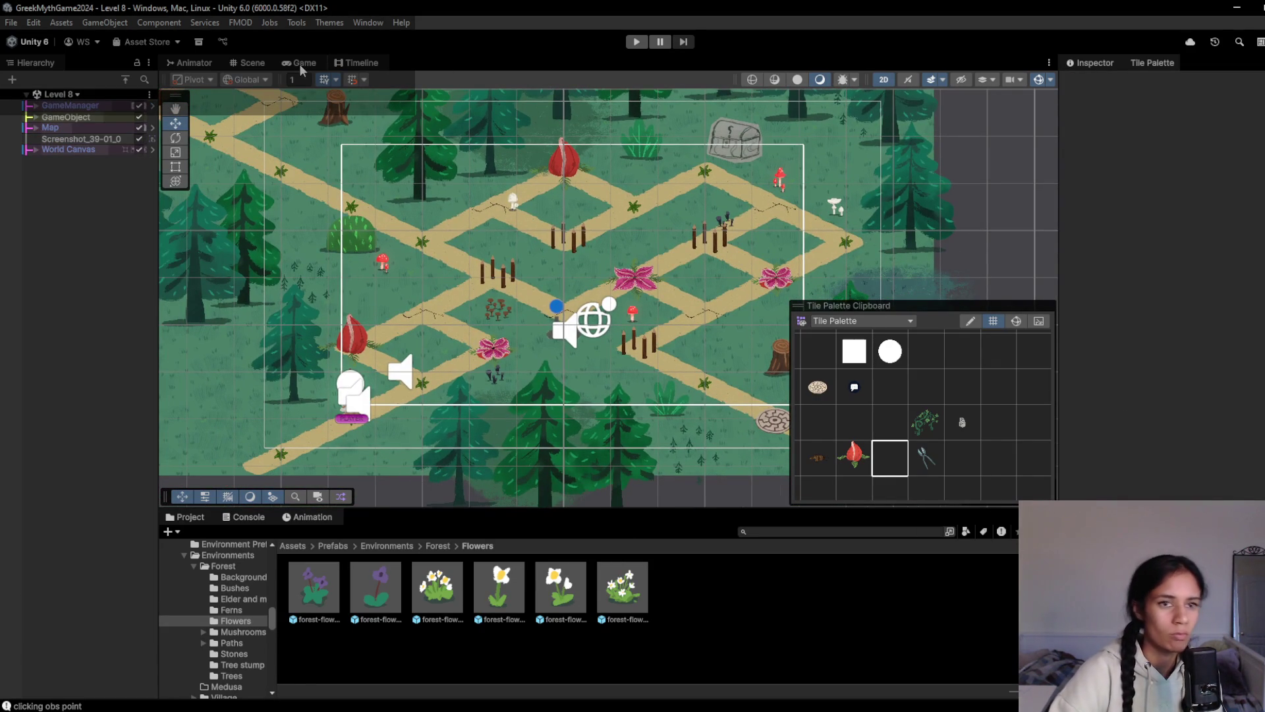
Load Level 7 and give it a brief playtest
click(77, 95)
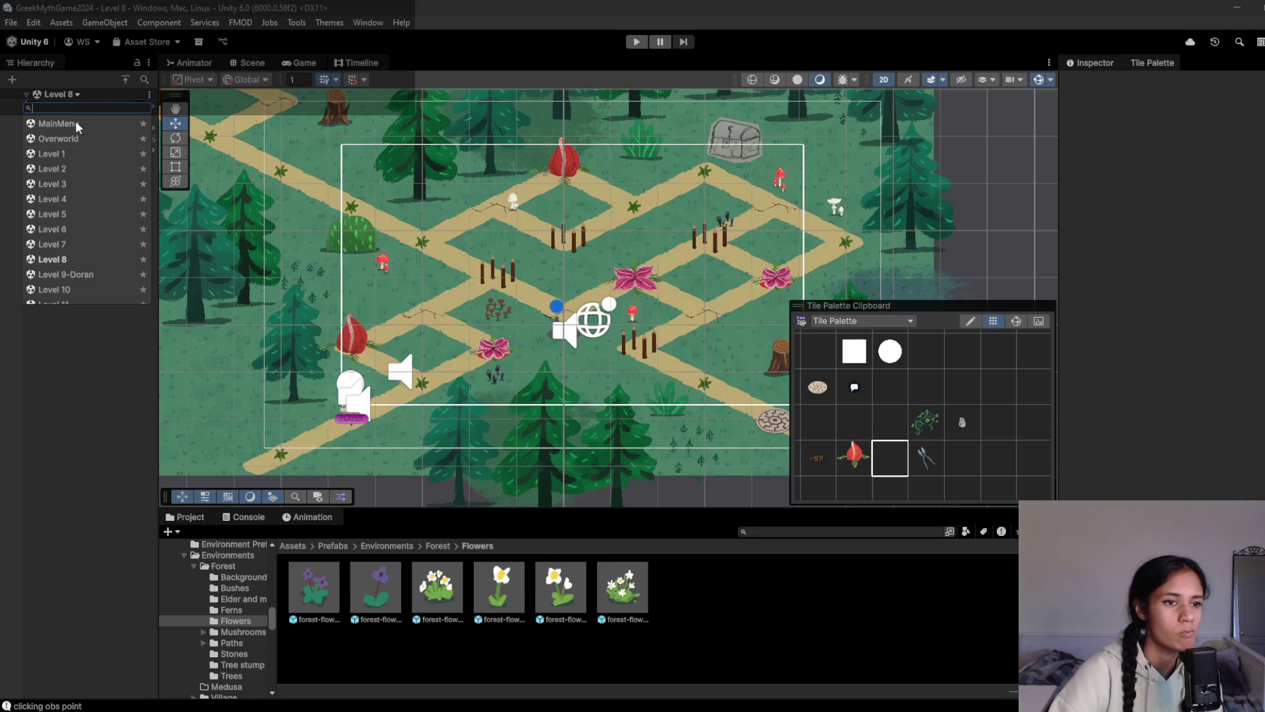
click(80, 242)
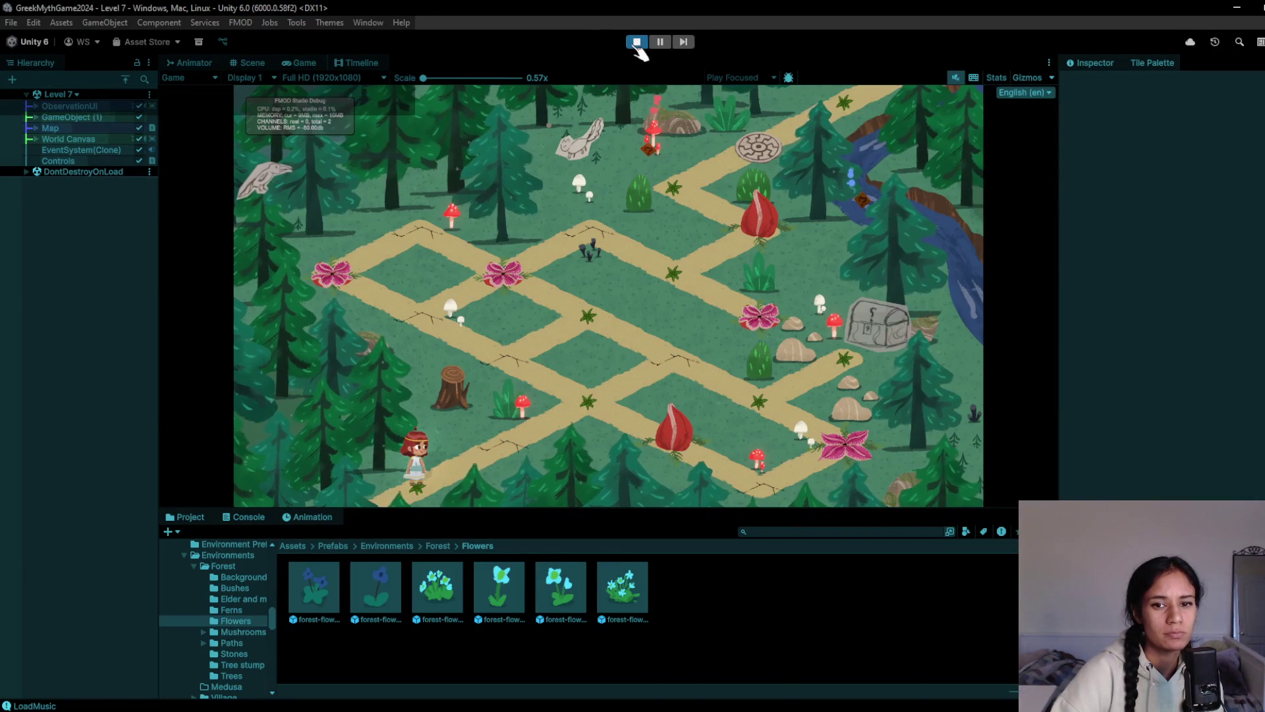
click(637, 44)
click(791, 532)
Search 'mush' and place a shrunken brown mushroom cluster beside the upper central path
text(mush)
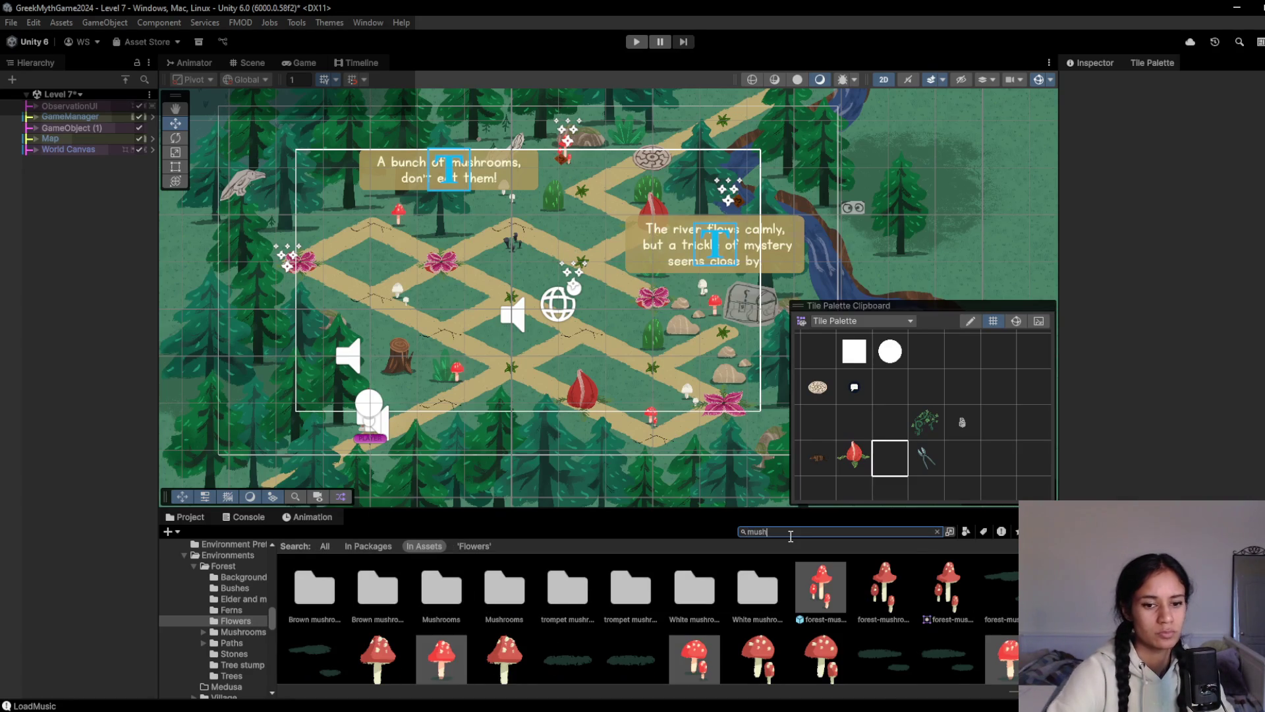
click(359, 597)
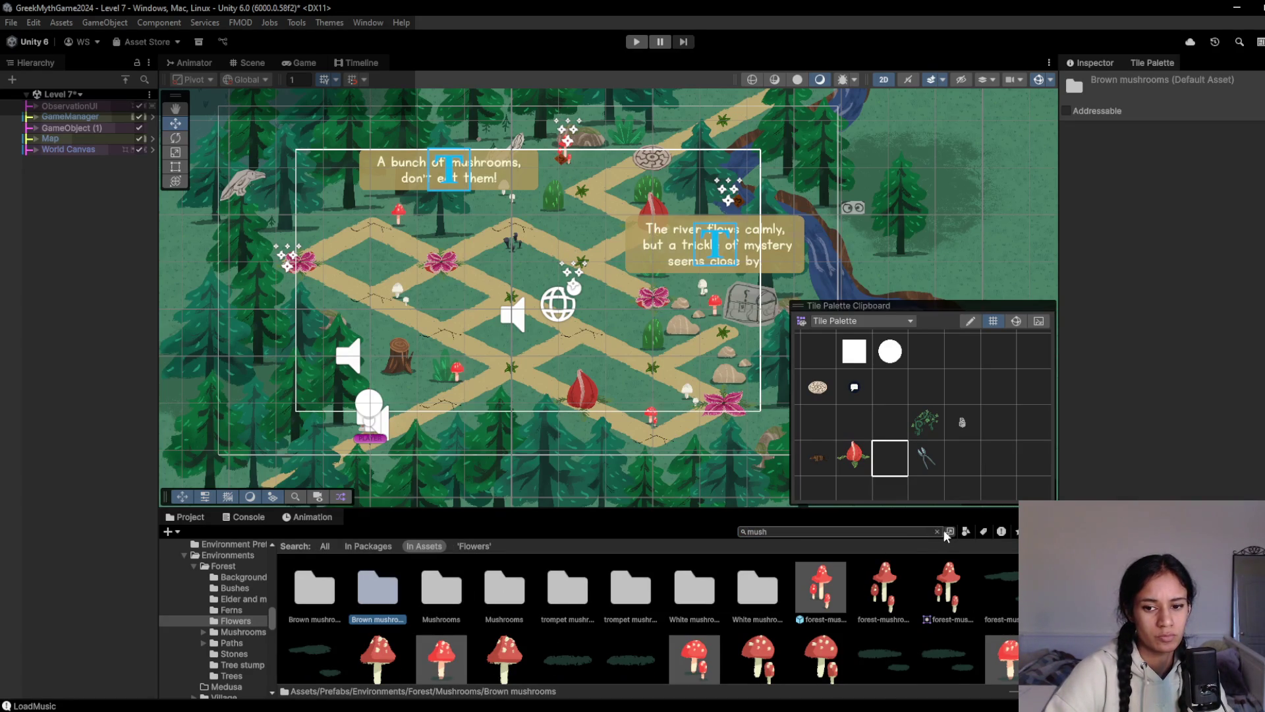
double_click(375, 586)
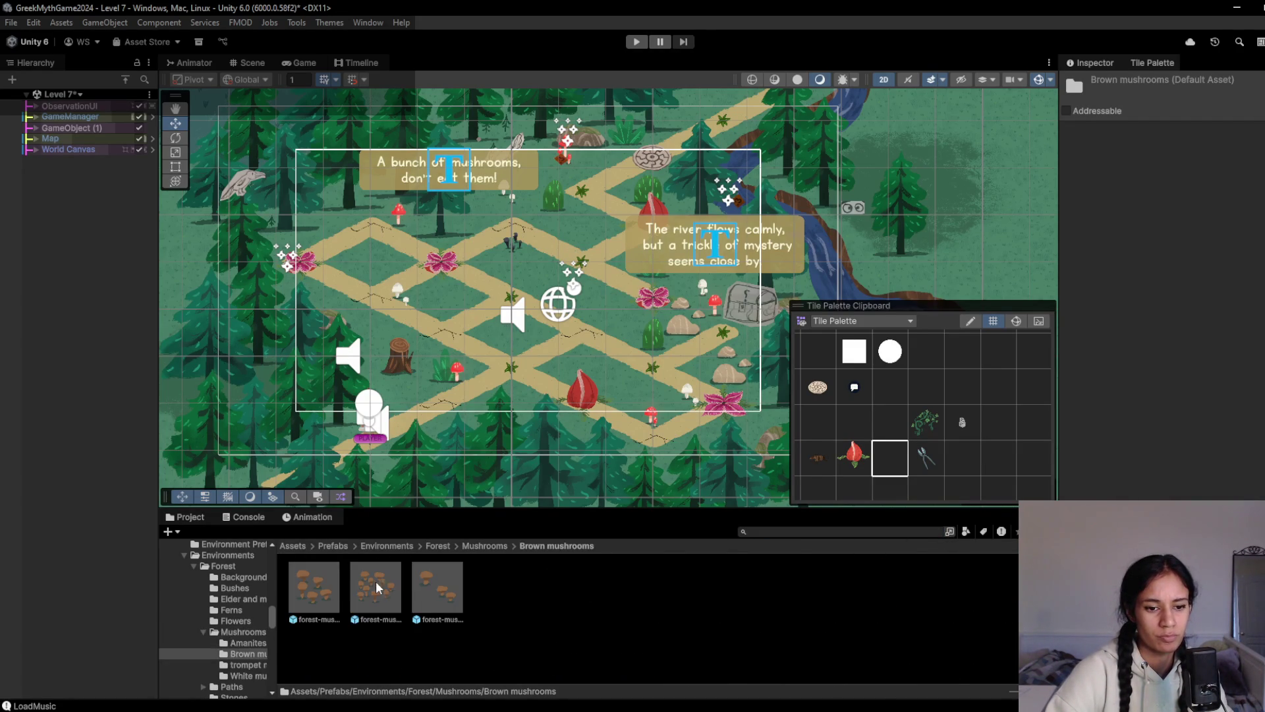
mouse_move(377, 593)
mouse_down()
mouse_move(542, 270)
mouse_move(592, 219)
mouse_up()
key(r)
key(w)
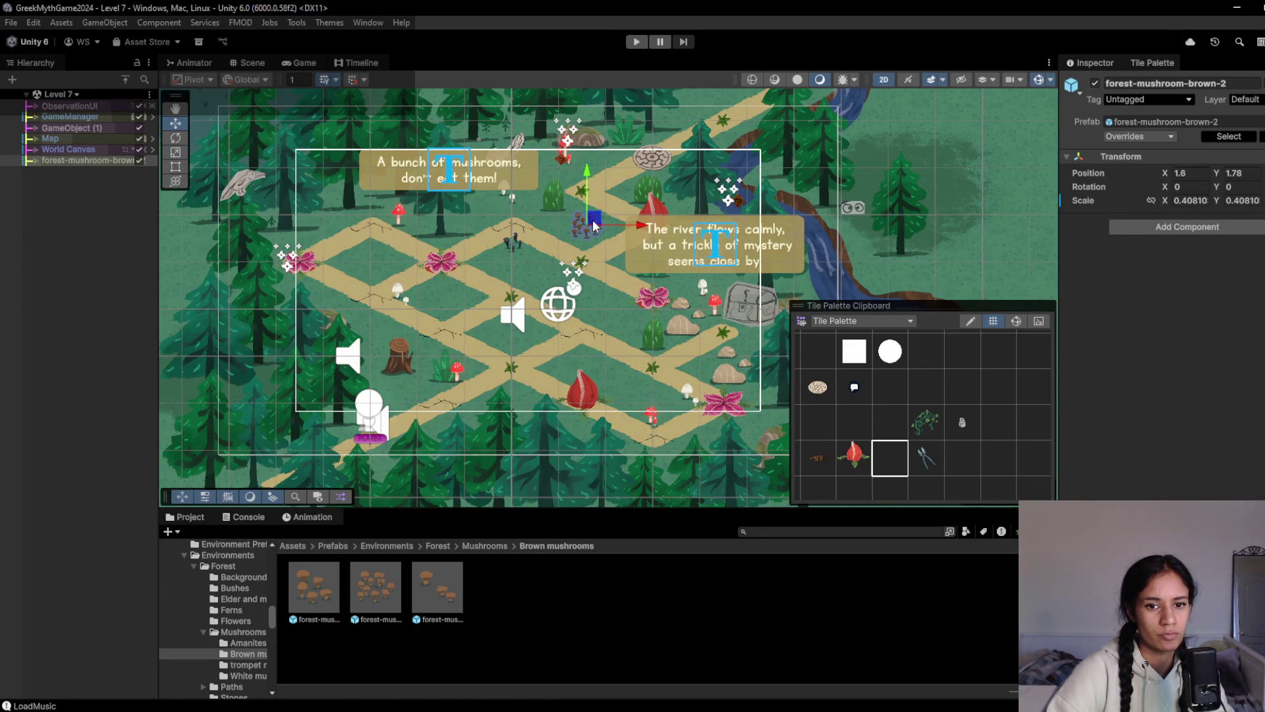
Add a second scaled-down brown mushroom cluster lower on the path and save Level 7
mouse_move(438, 588)
mouse_down()
mouse_move(592, 356)
mouse_move(603, 372)
mouse_up()
key(r)
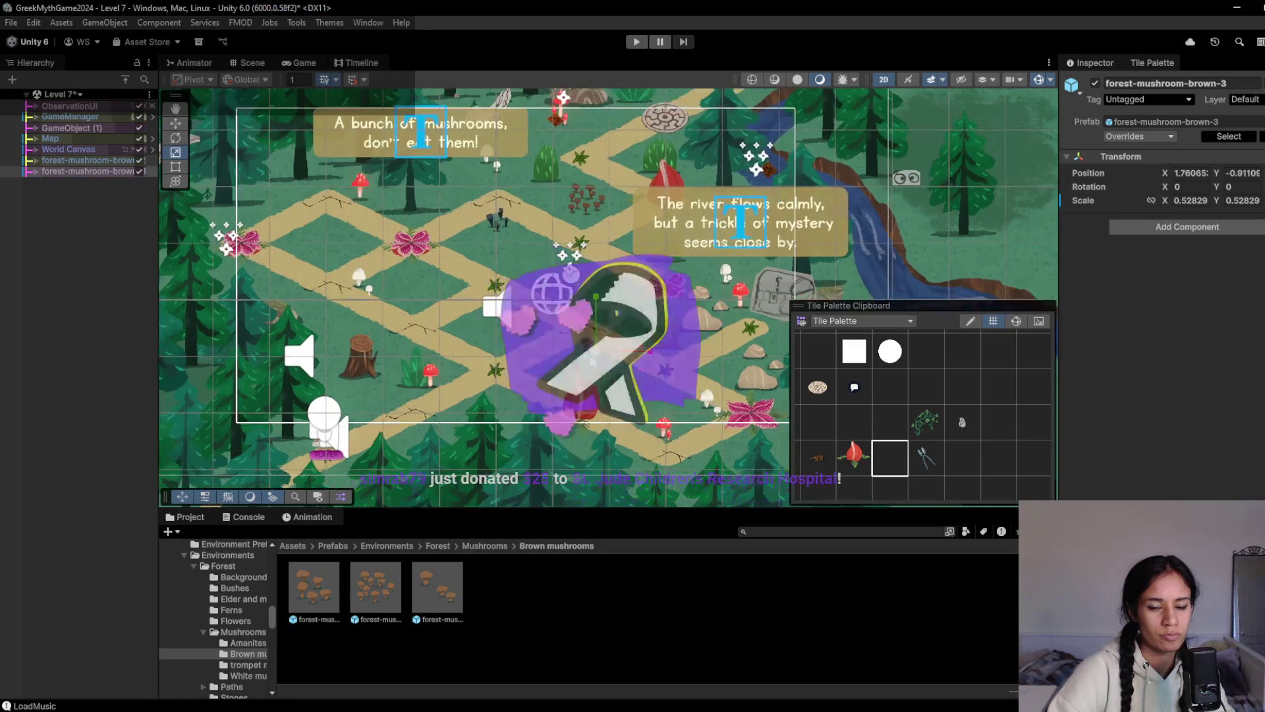
scroll(609, 378, up, 3)
key(ctrl+s)
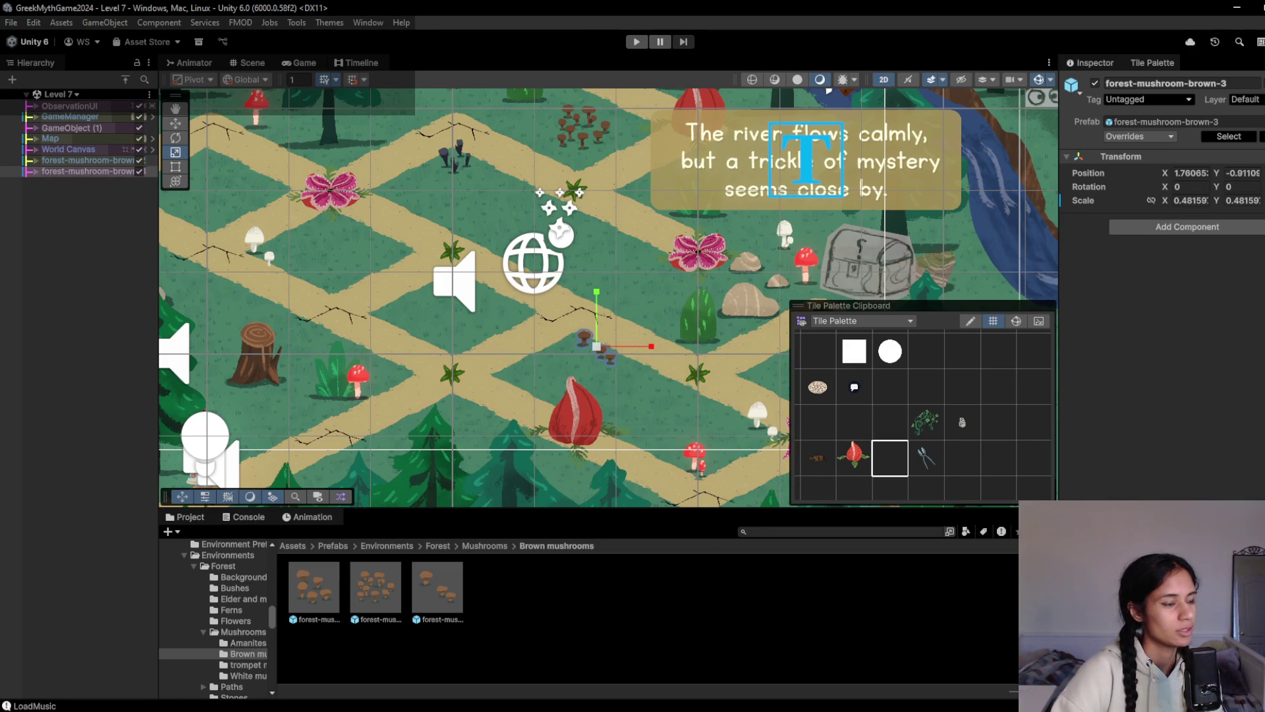
Pan over the new mushrooms and start a Level 7 playtest
mouse_move(288, 708)
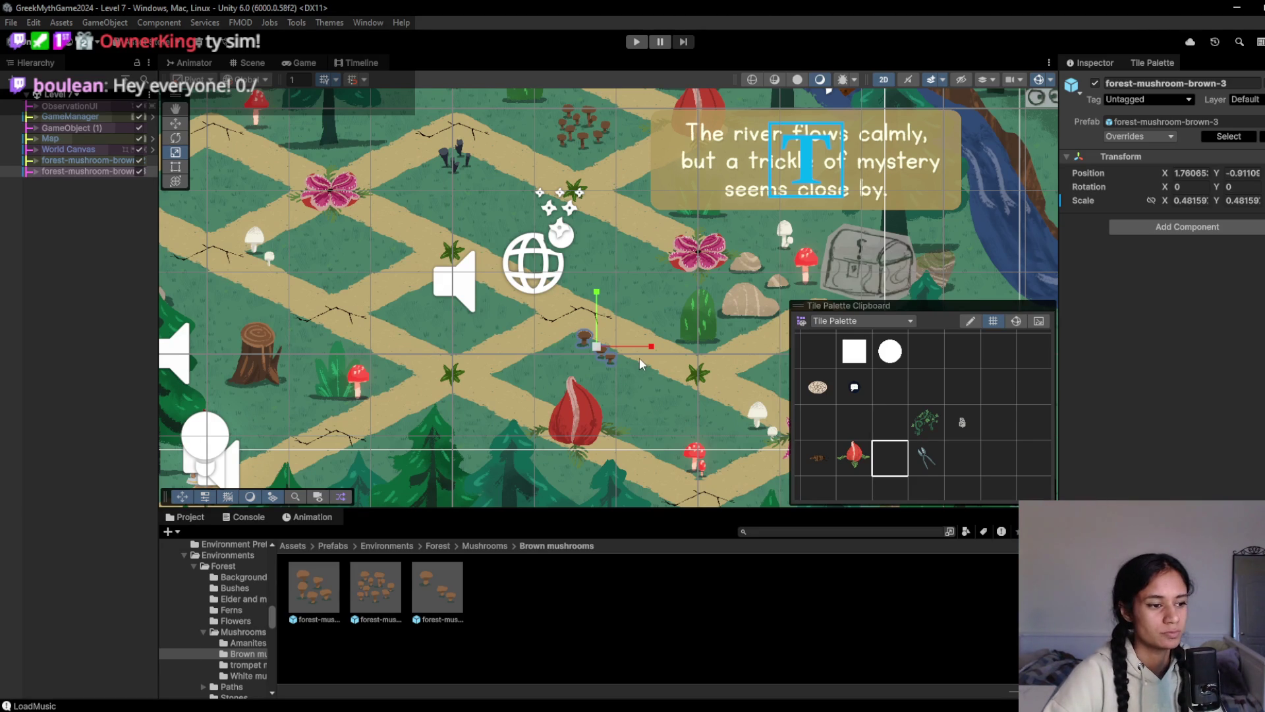
scroll(634, 354, up, 1)
mouse_move(626, 353)
mouse_down()
mouse_move(562, 338)
mouse_move(557, 356)
mouse_up()
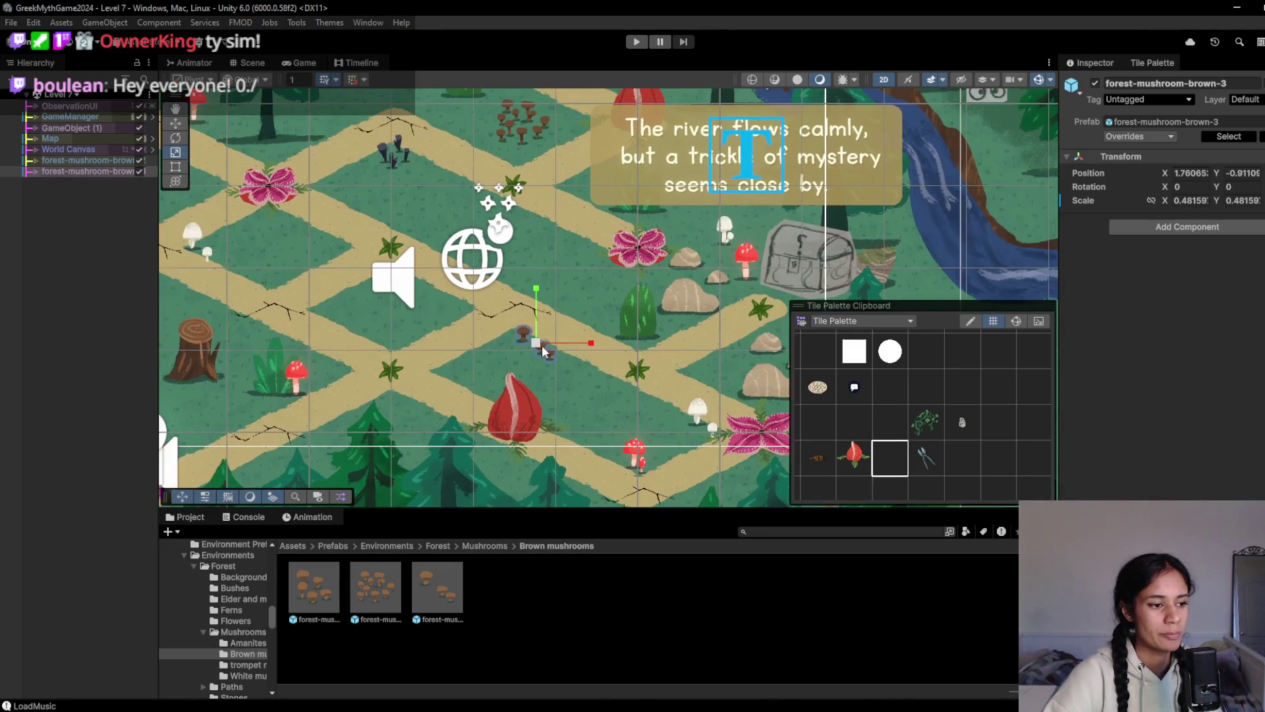
scroll(542, 345, down, 2)
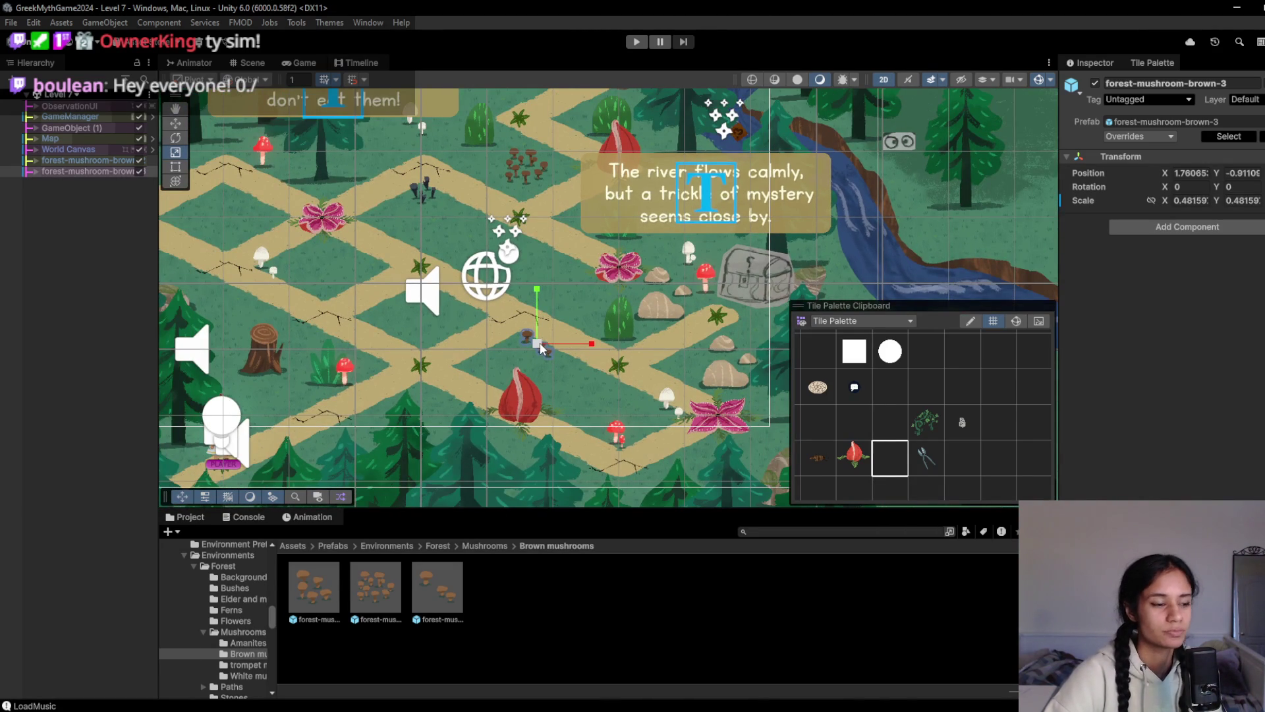
click(637, 42)
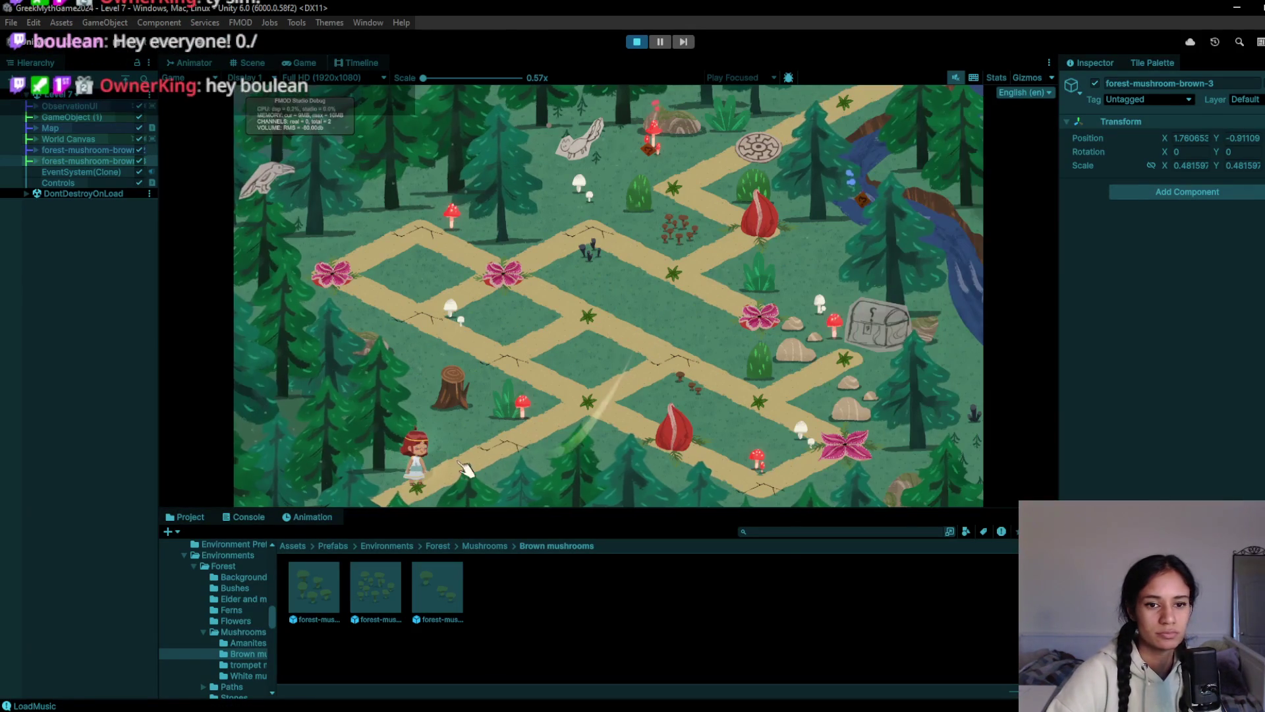
Stop the playtest and shrink the red amanite mushroom near the chest to about 0.38 scale
key(w)
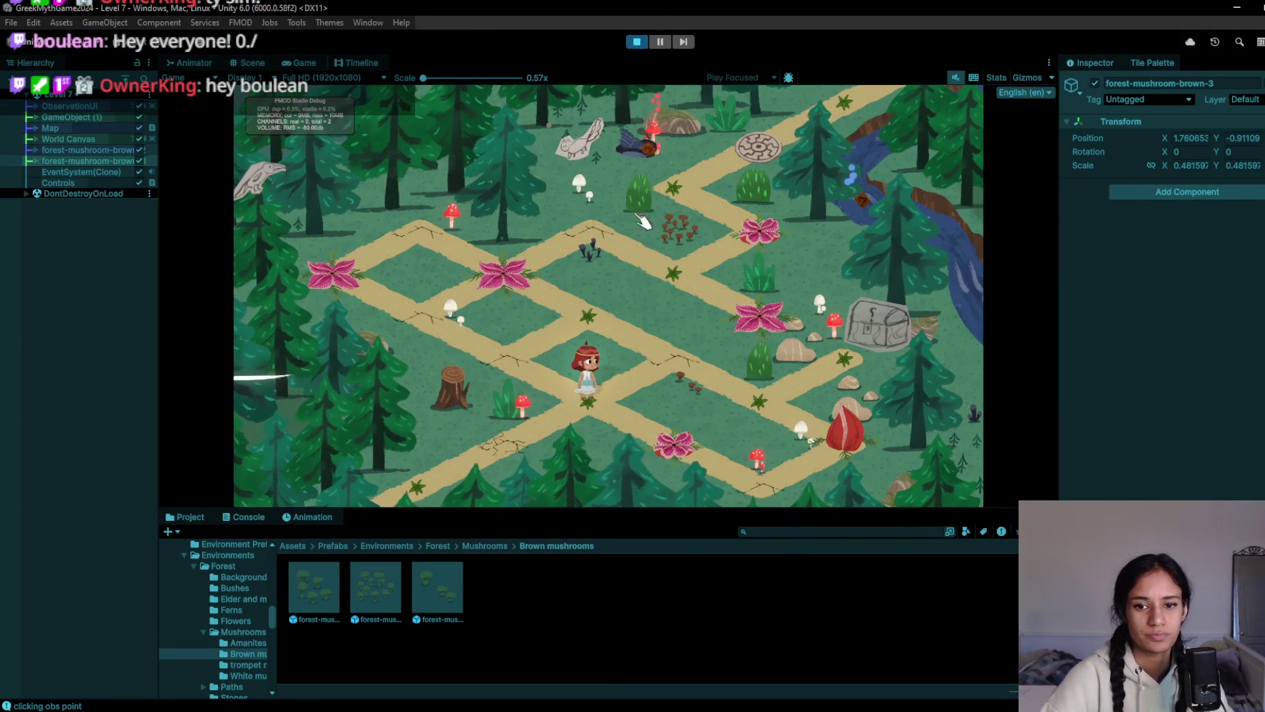
click(637, 41)
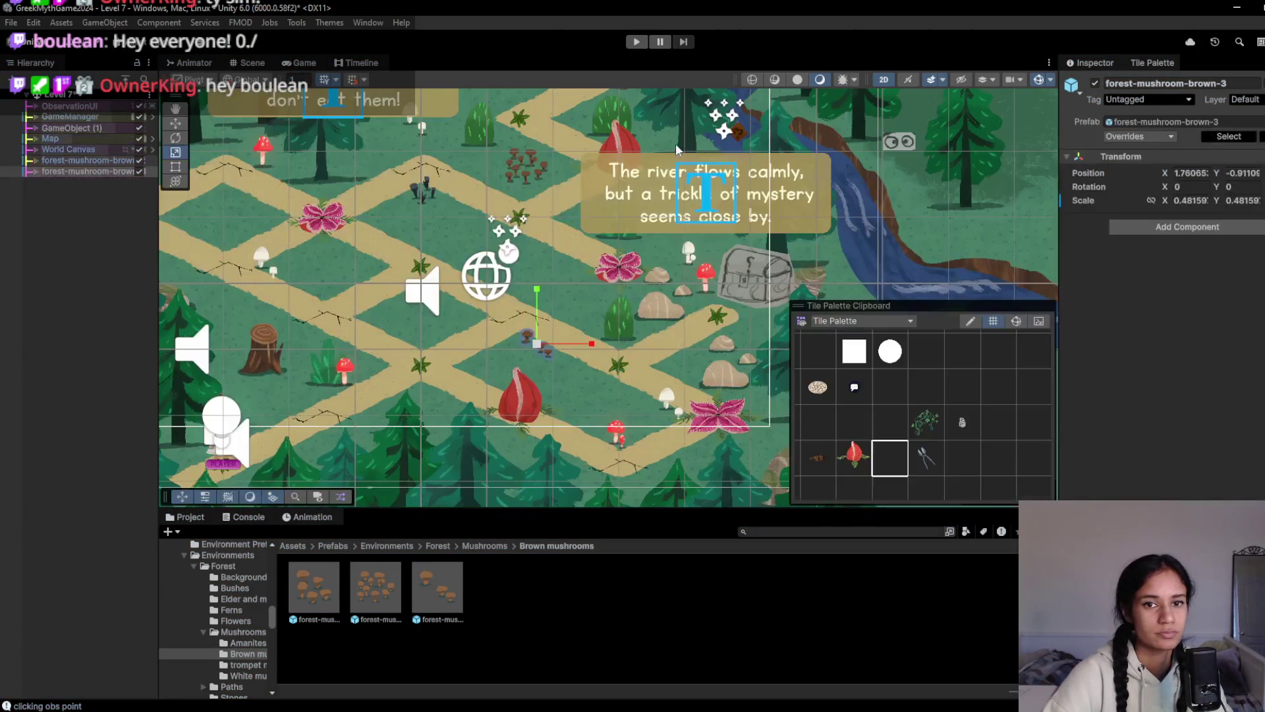
click(705, 270)
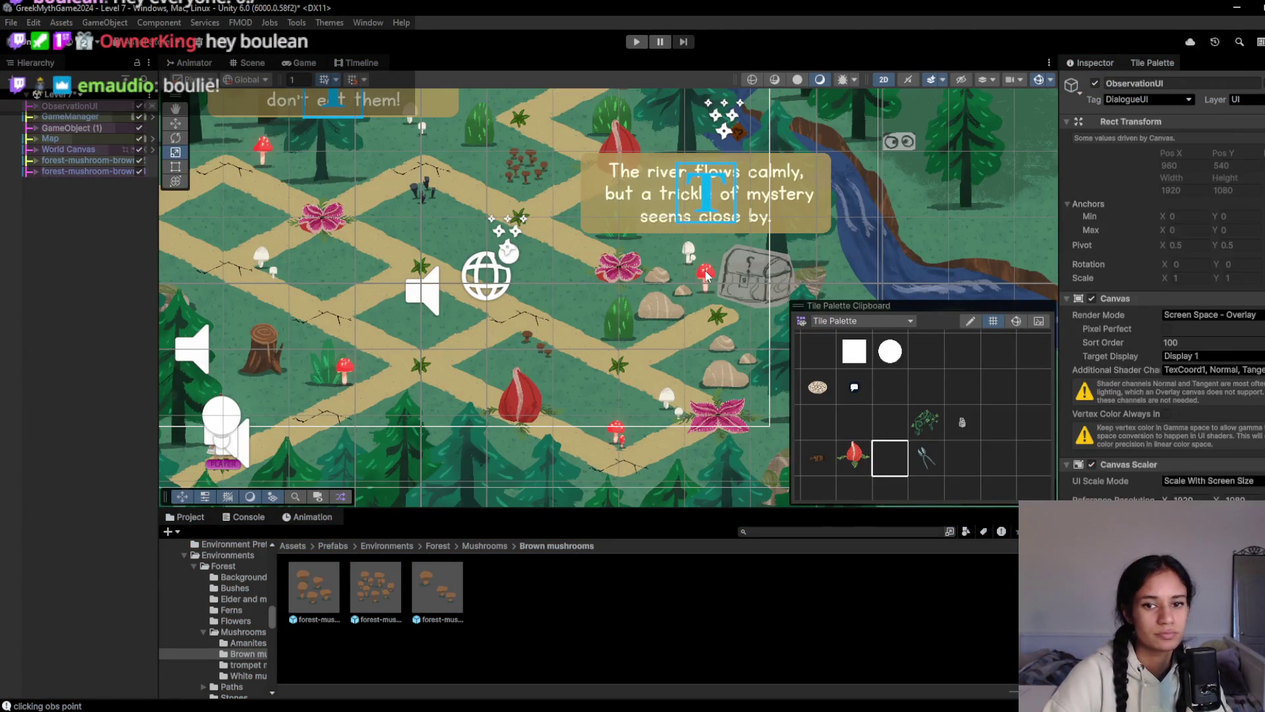
click(705, 270)
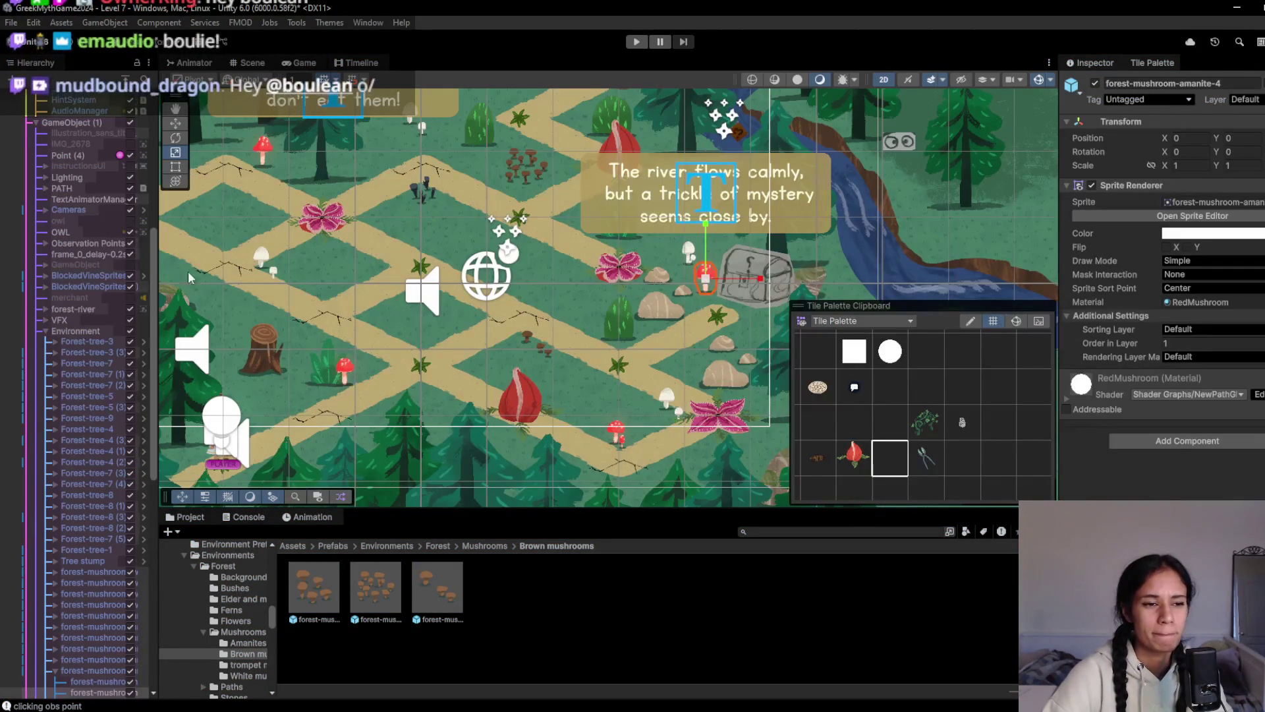
scroll(46, 448, down, 5)
click(93, 547)
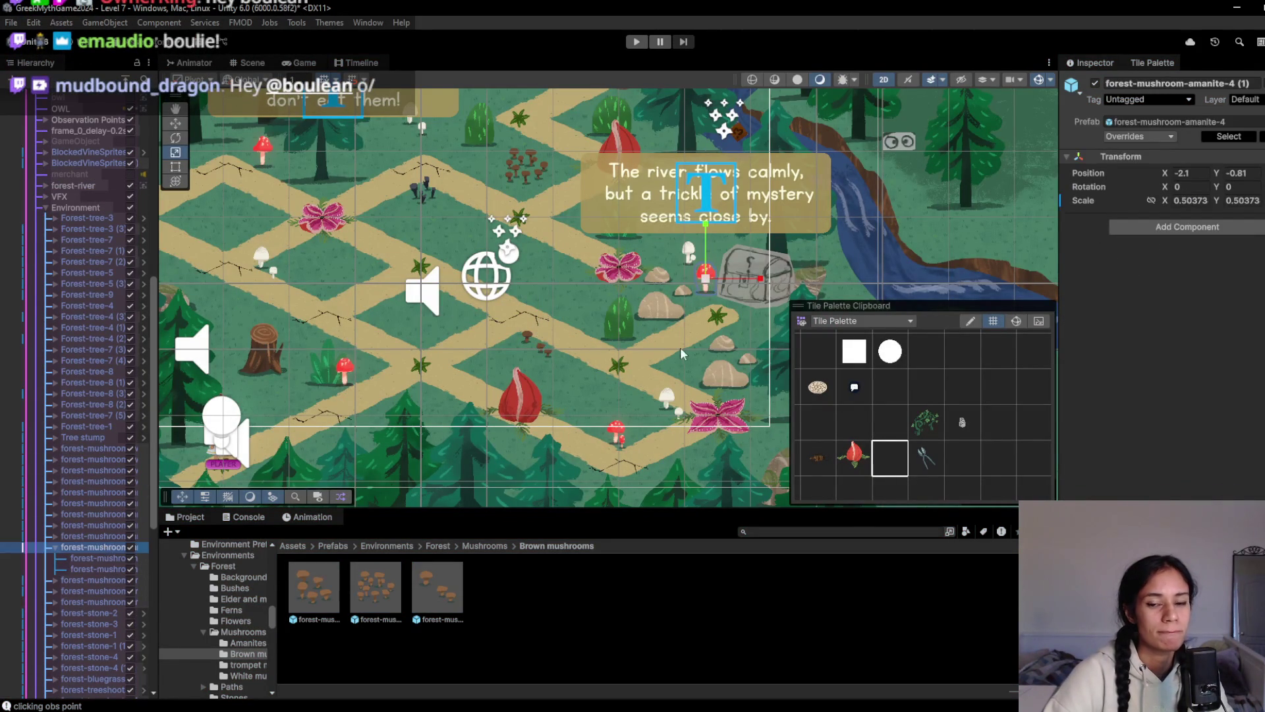
mouse_move(711, 282)
mouse_down()
mouse_move(691, 280)
mouse_move(720, 285)
mouse_move(748, 434)
mouse_up()
key(w)
Select the top forest-mushroom-amanite-1 prefab through its Hierarchy parent row and start shrinking it
click(300, 301)
click(300, 301)
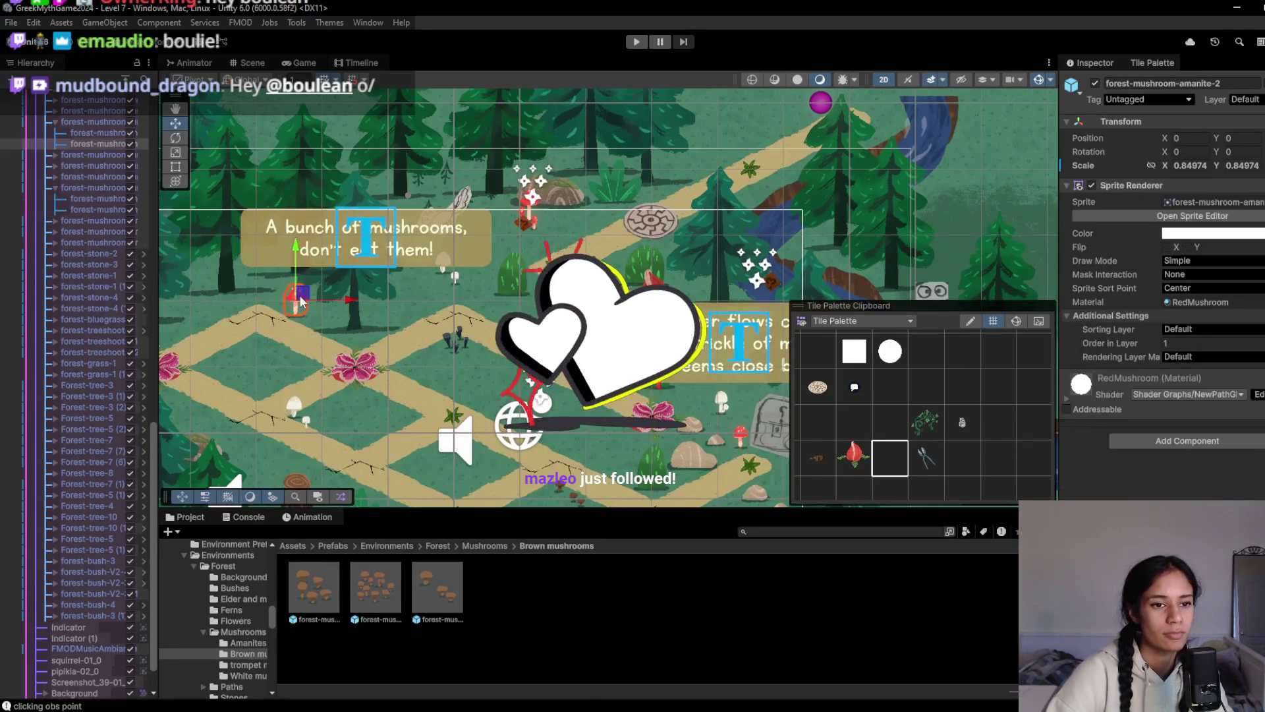
key(r)
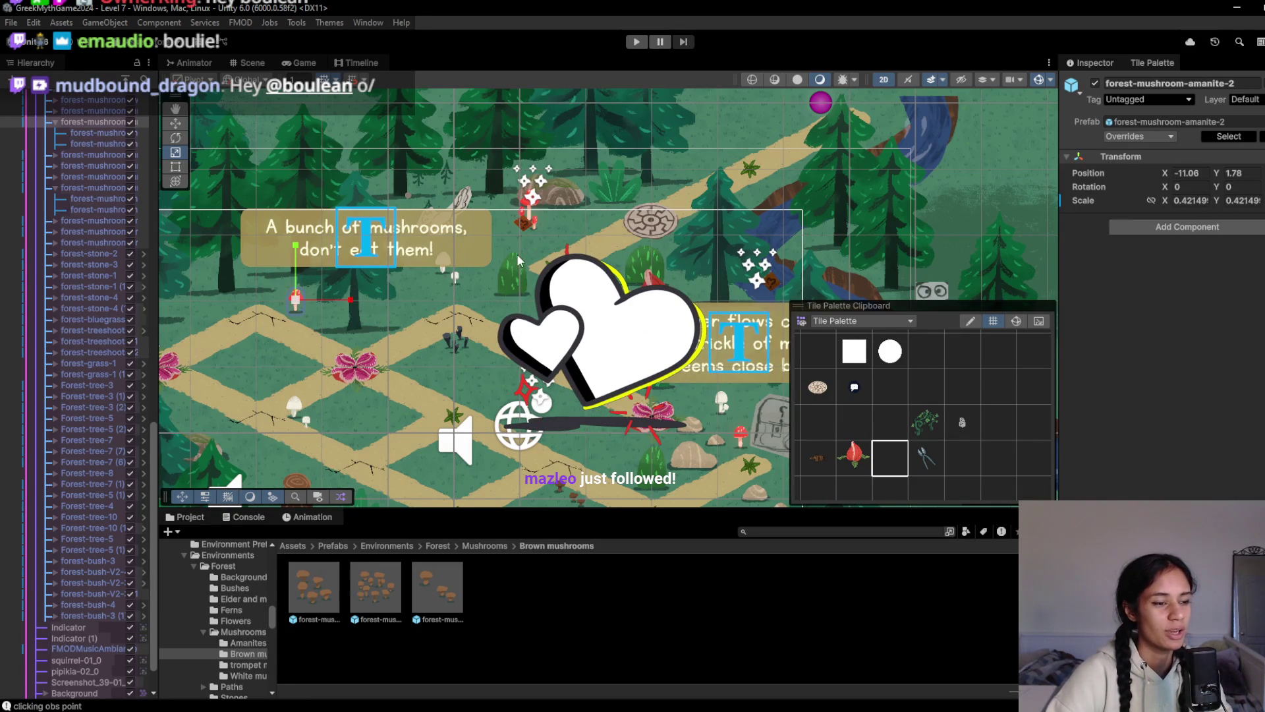
scroll(517, 255, up, 3)
click(568, 263)
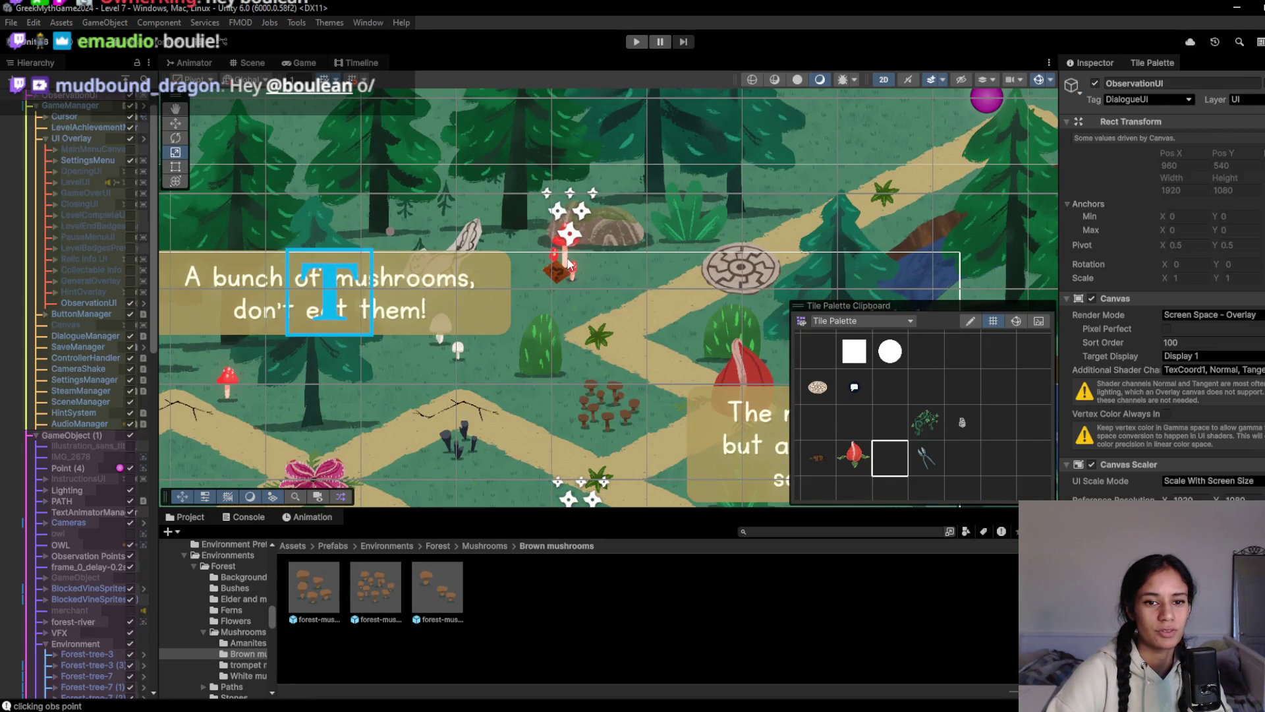
click(569, 262)
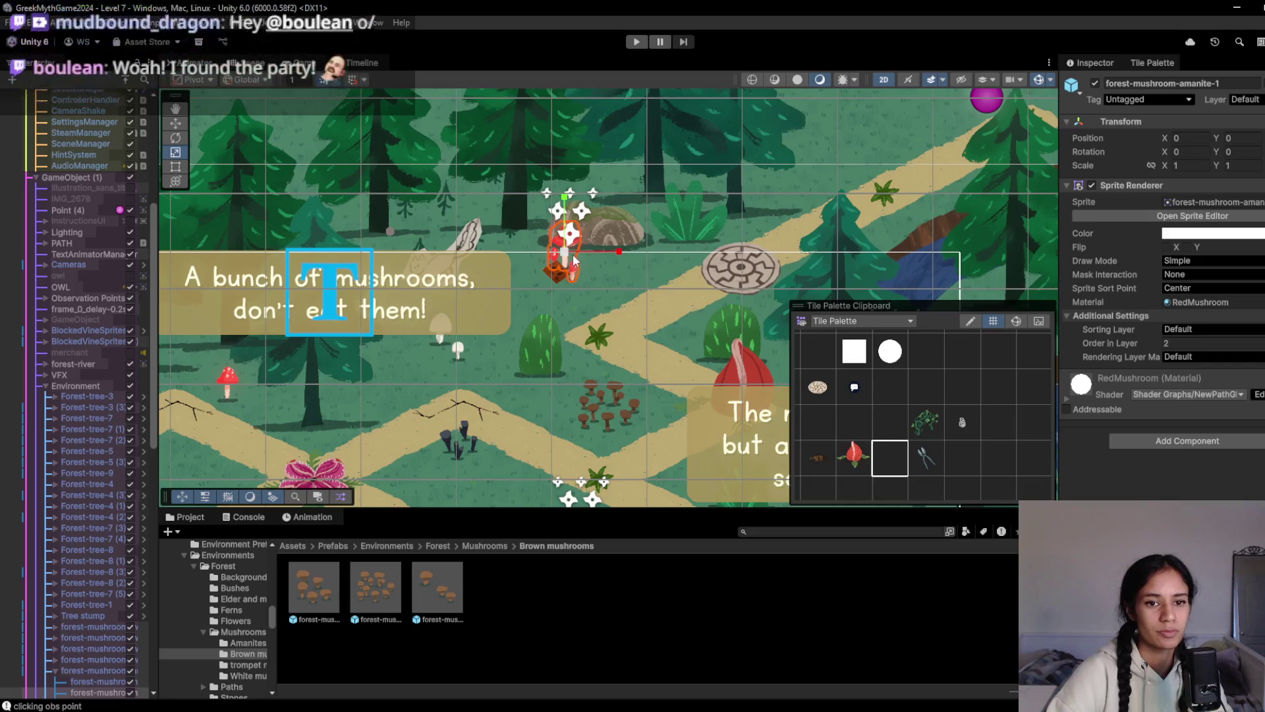
scroll(105, 379, down, 4)
click(88, 548)
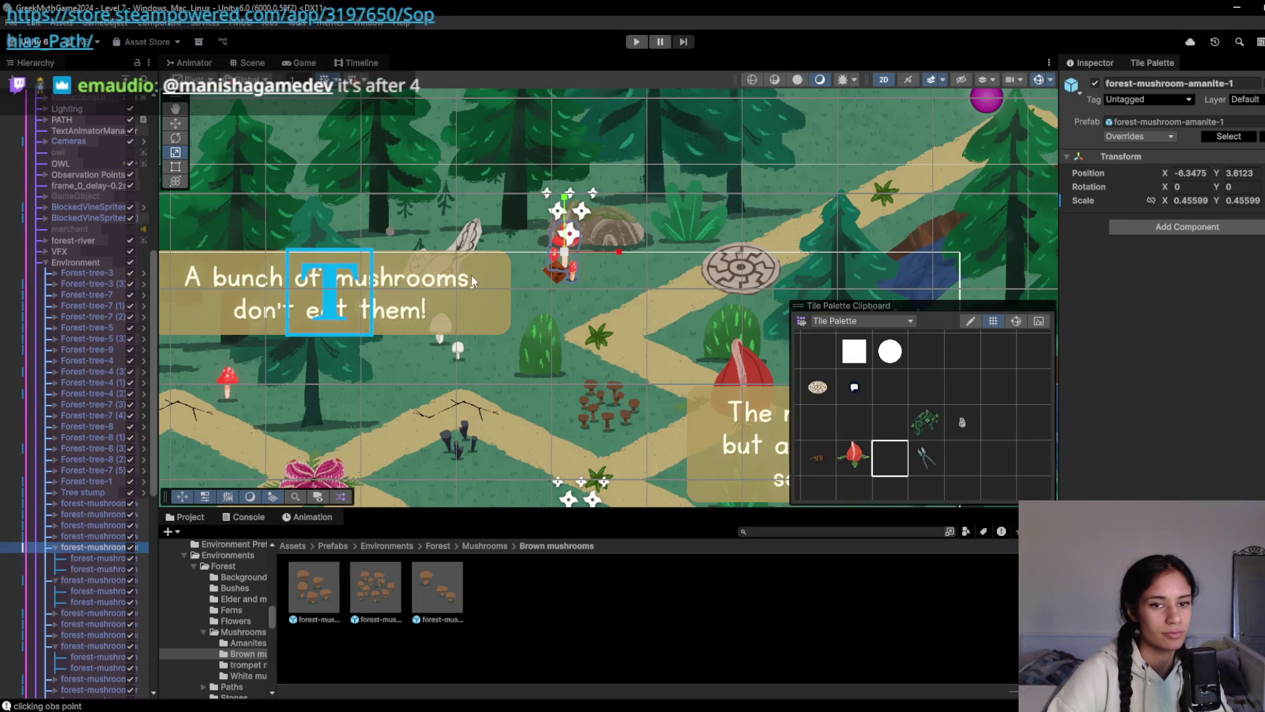
drag(566, 255, 589, 254)
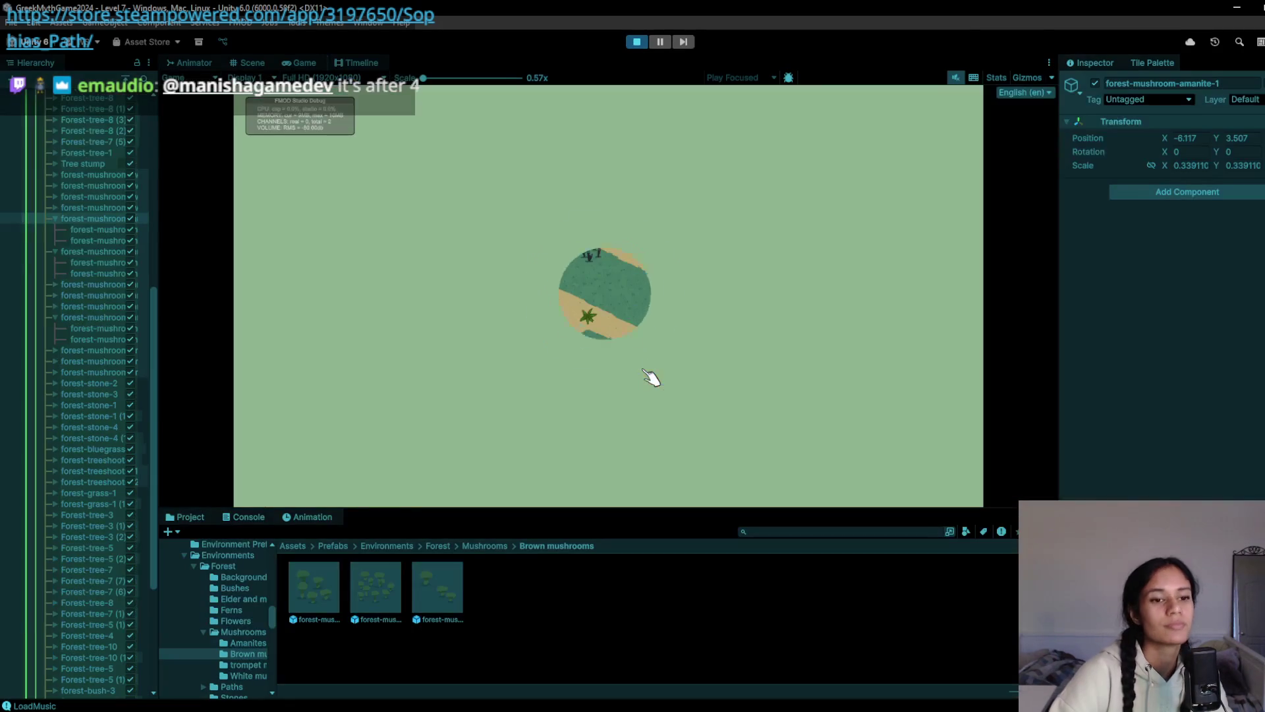
Playtest Level 7, walking the character up past the central crossing, then stop Play
click(664, 144)
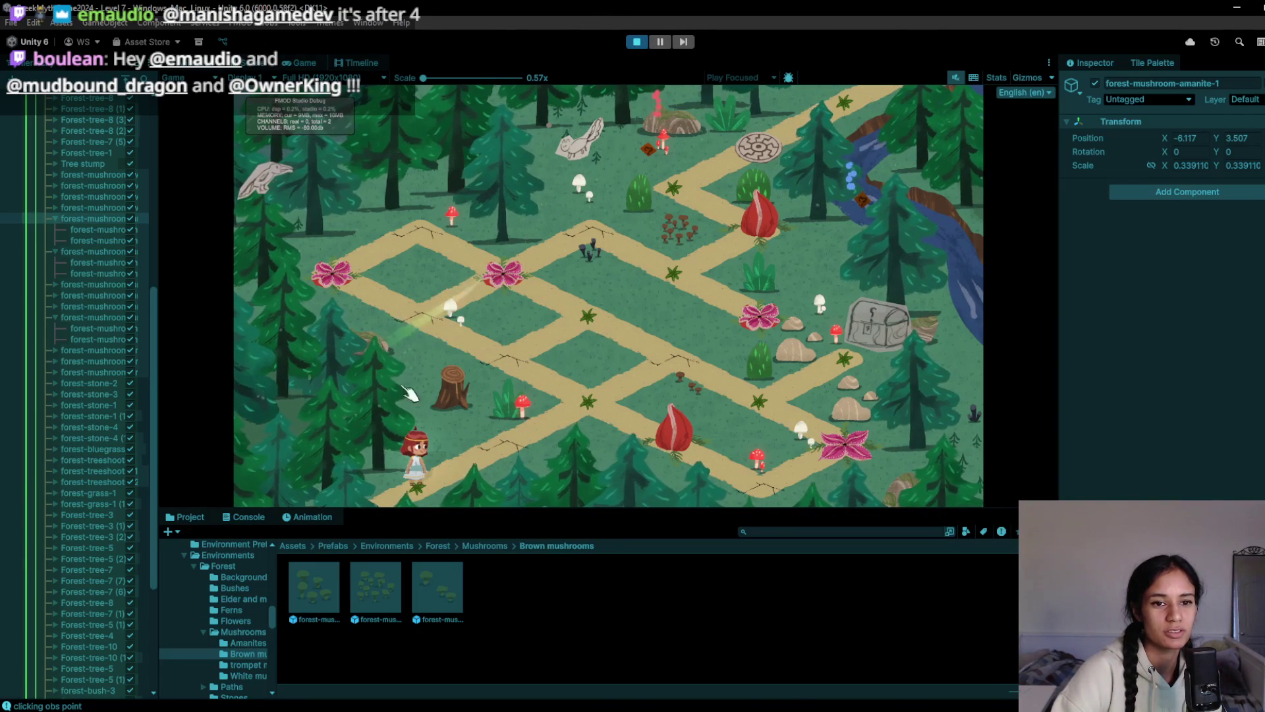
click(606, 412)
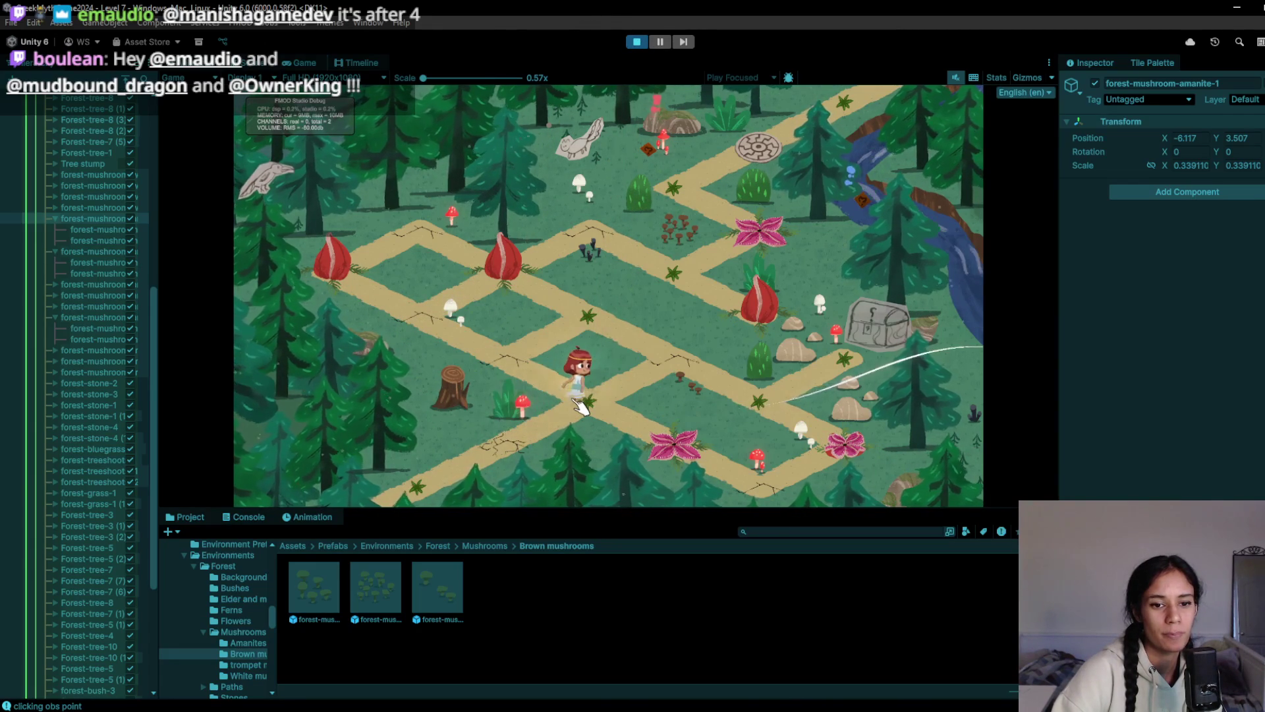
click(590, 290)
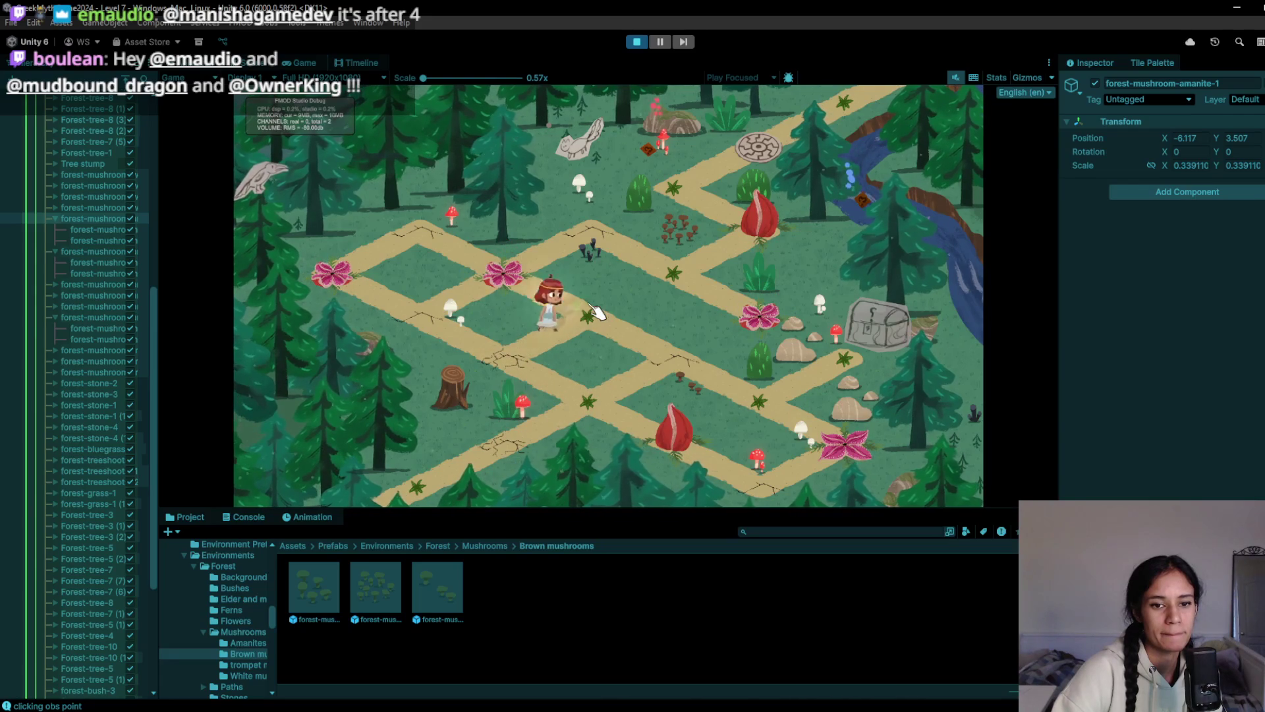
click(637, 42)
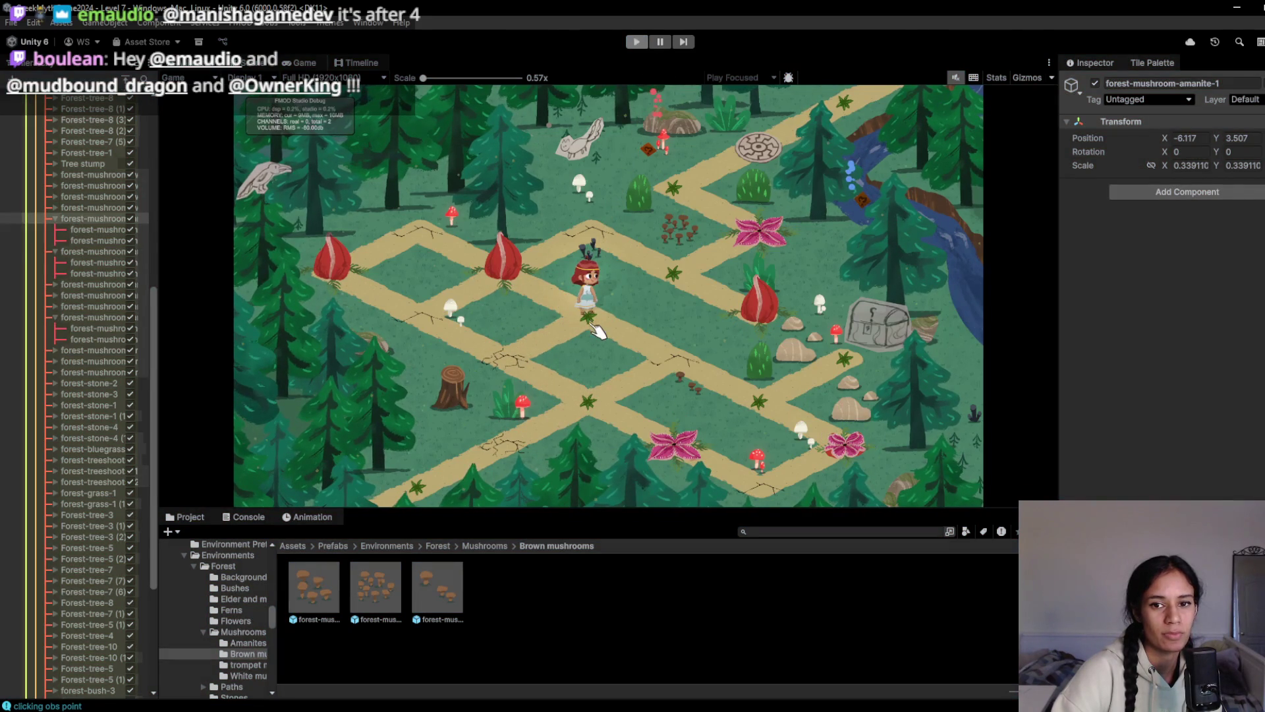
scroll(84, 485, up, 12)
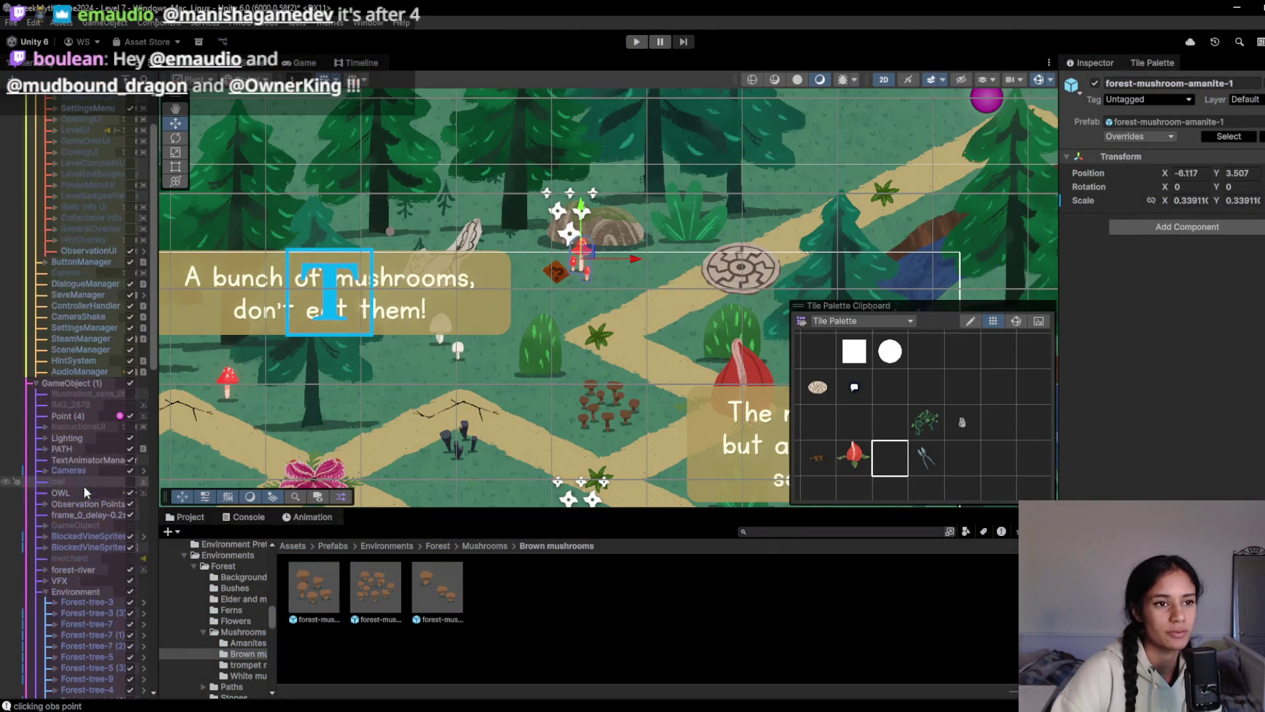
Save Level 7, open Level 8, enable Grid 0 Camera and walk the character along its forest path
click(83, 98)
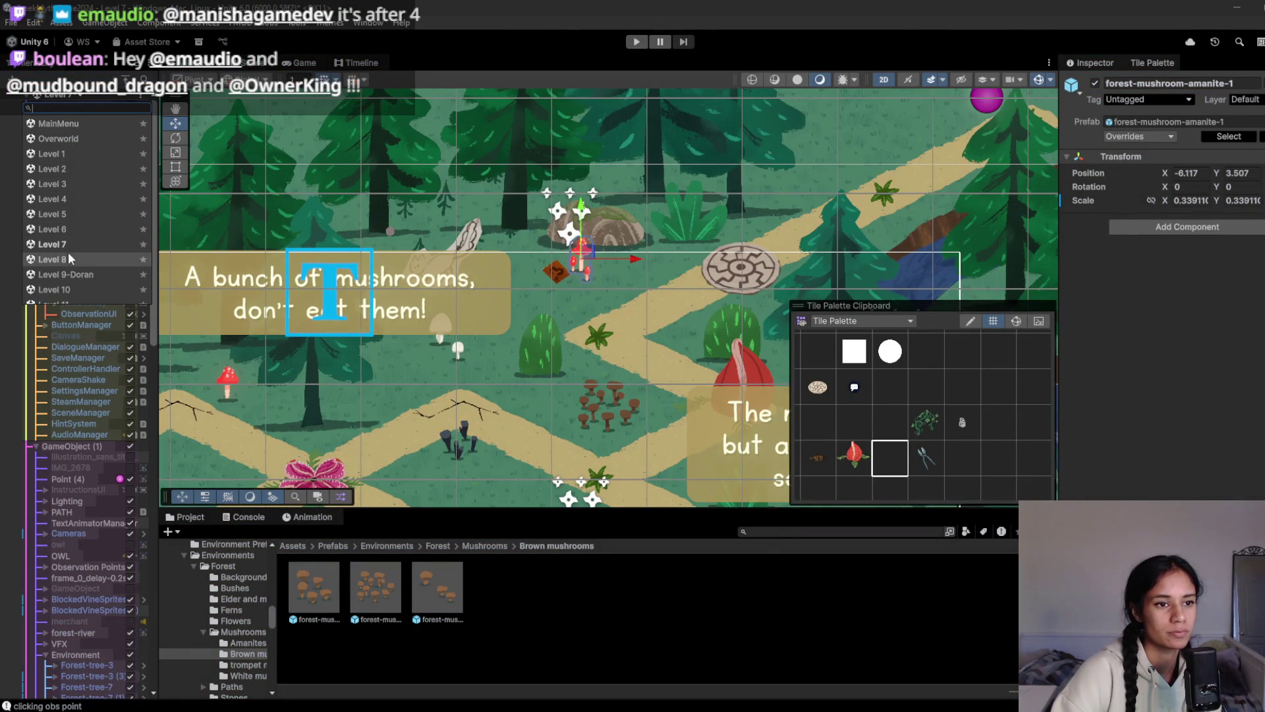
click(86, 259)
click(632, 392)
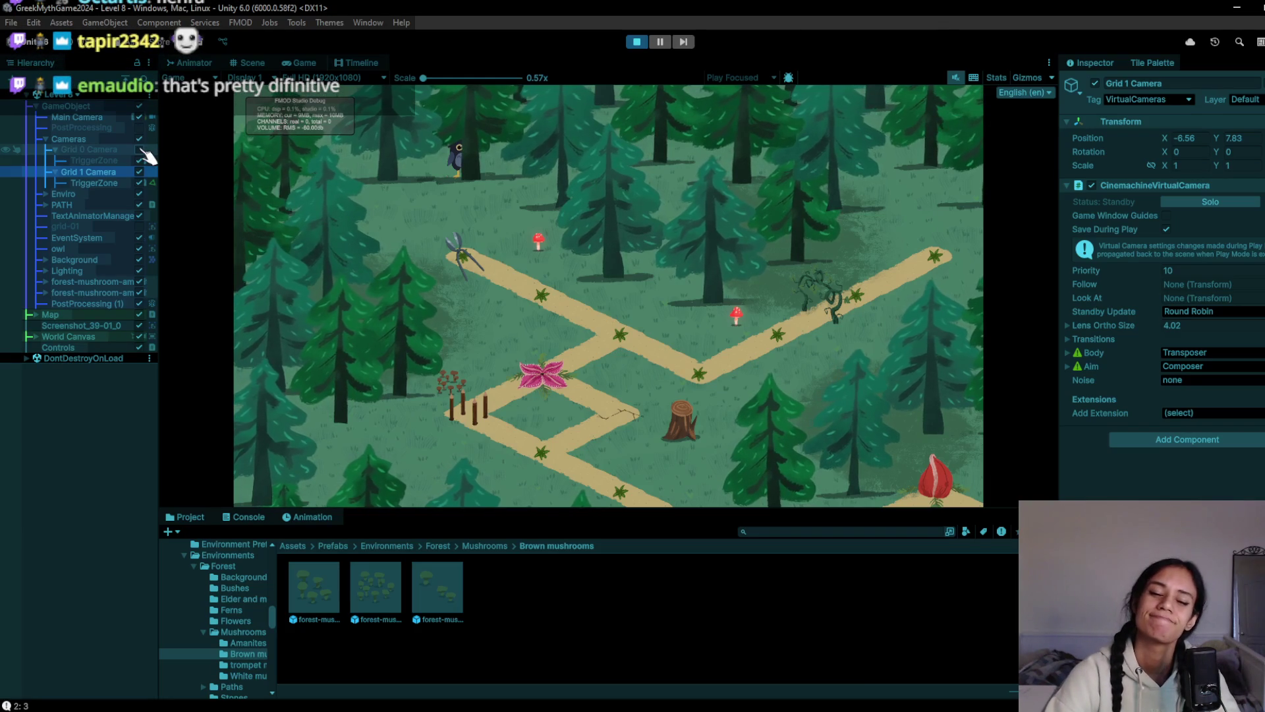
click(139, 150)
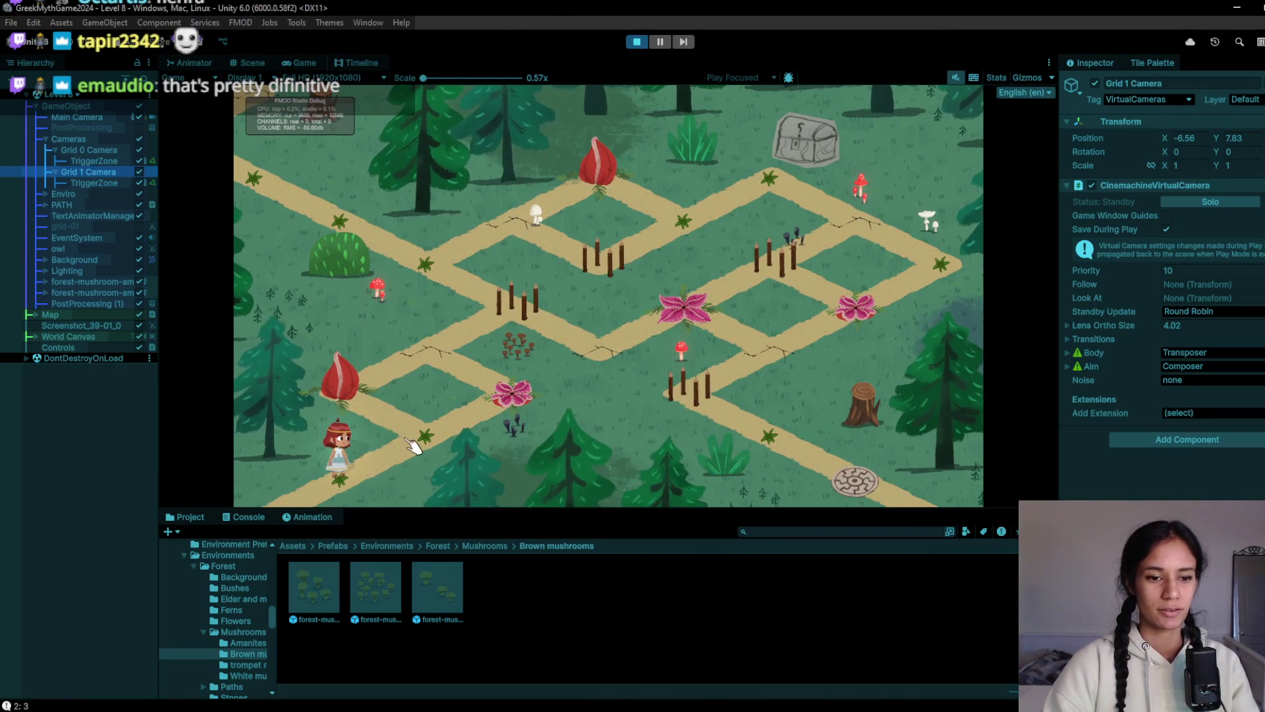
click(422, 442)
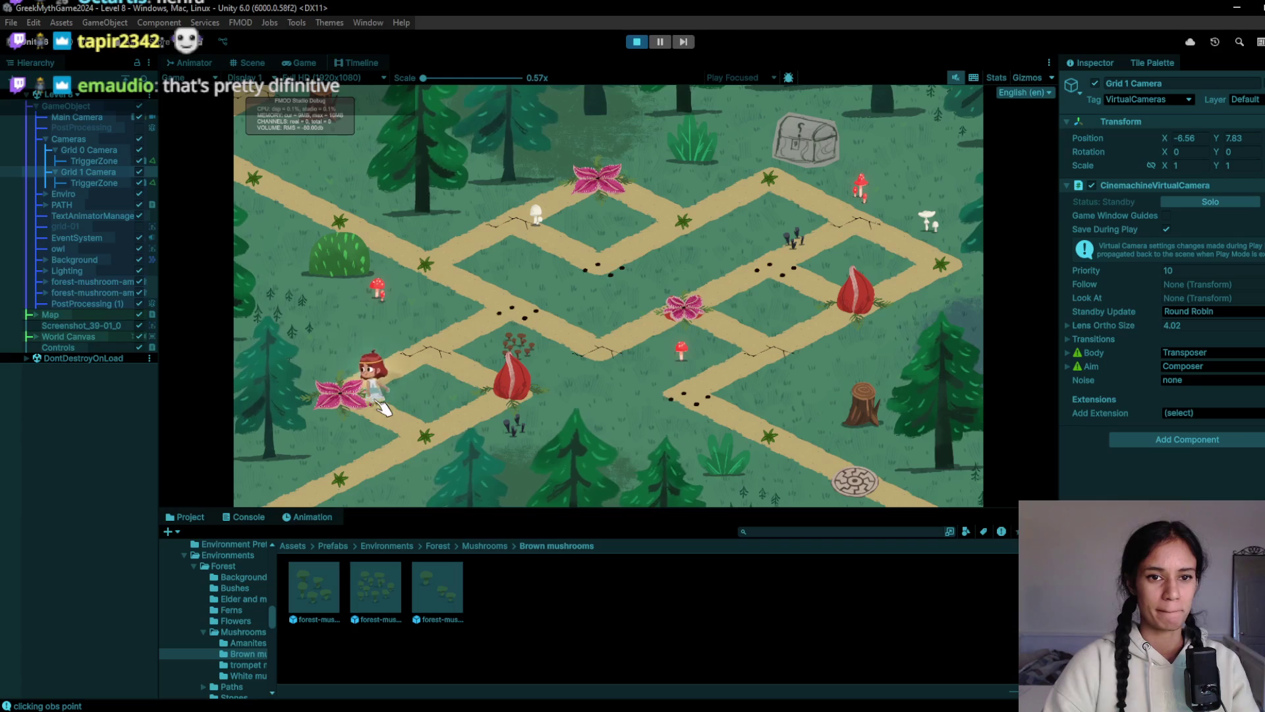
click(636, 42)
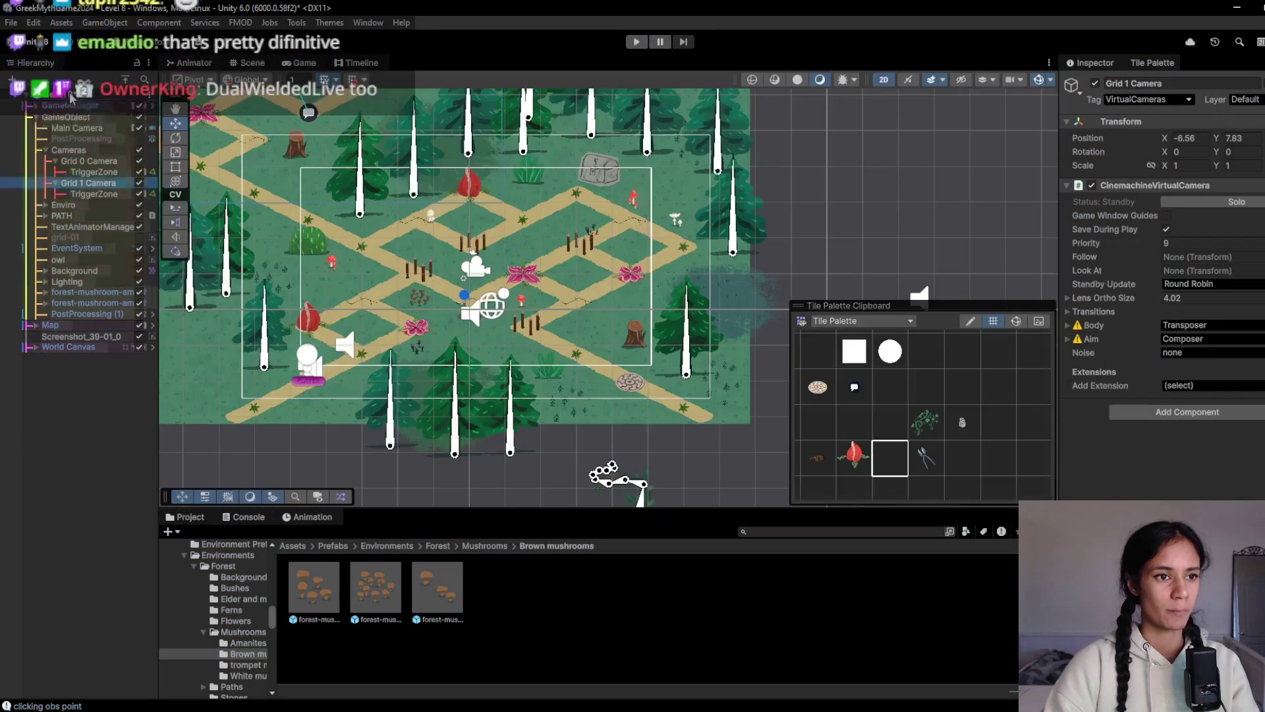
Save Level 8, read Level 7's Background Grid values under GameObject (1), then reload Level 8
click(59, 94)
click(66, 243)
click(666, 396)
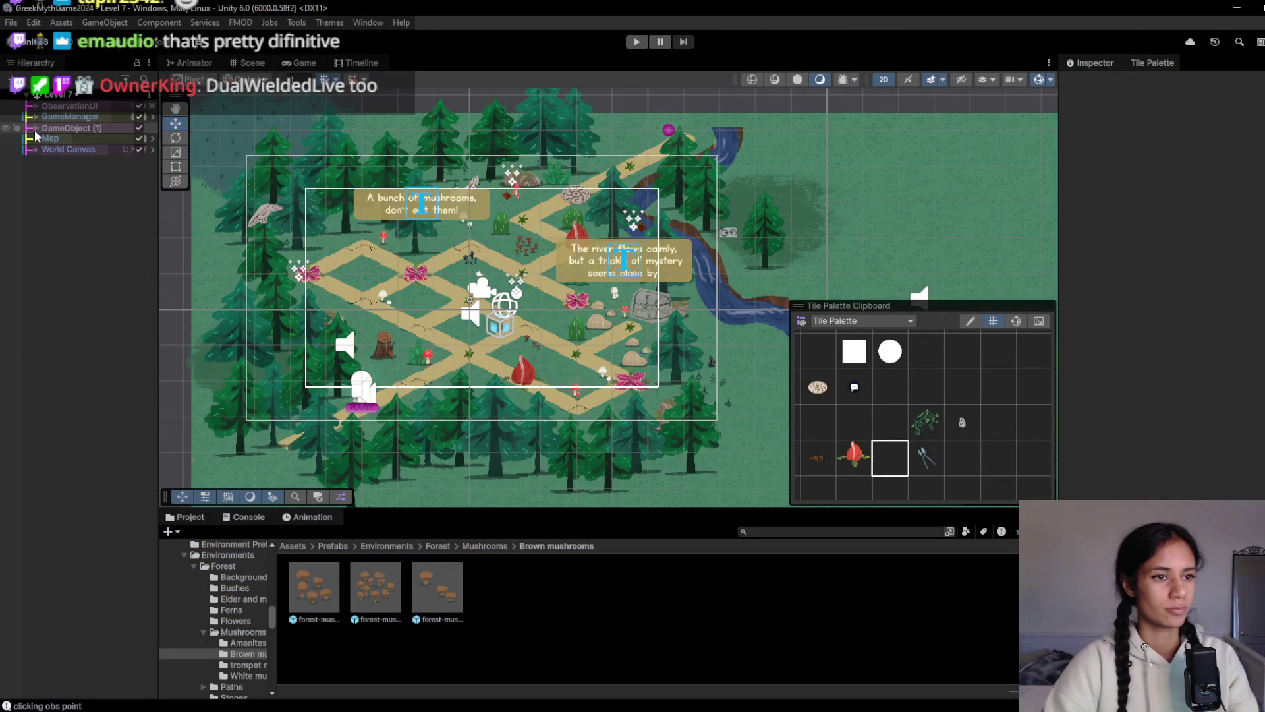
click(36, 129)
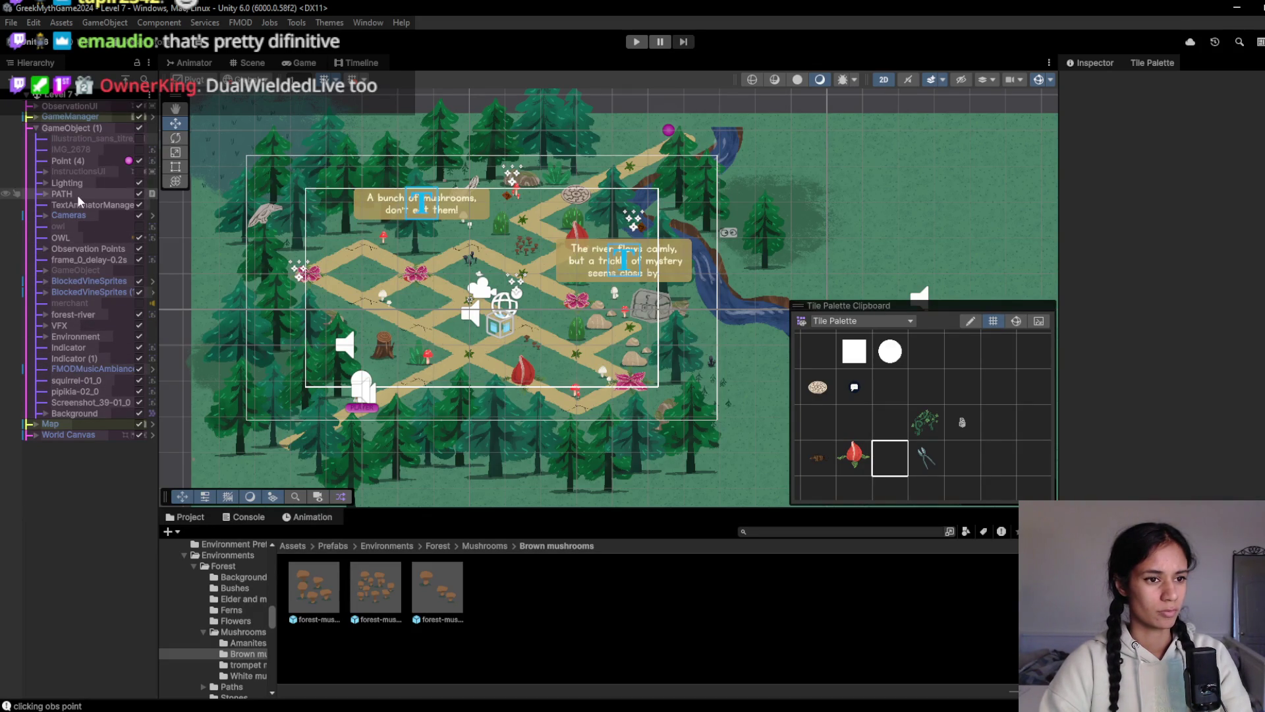
click(78, 412)
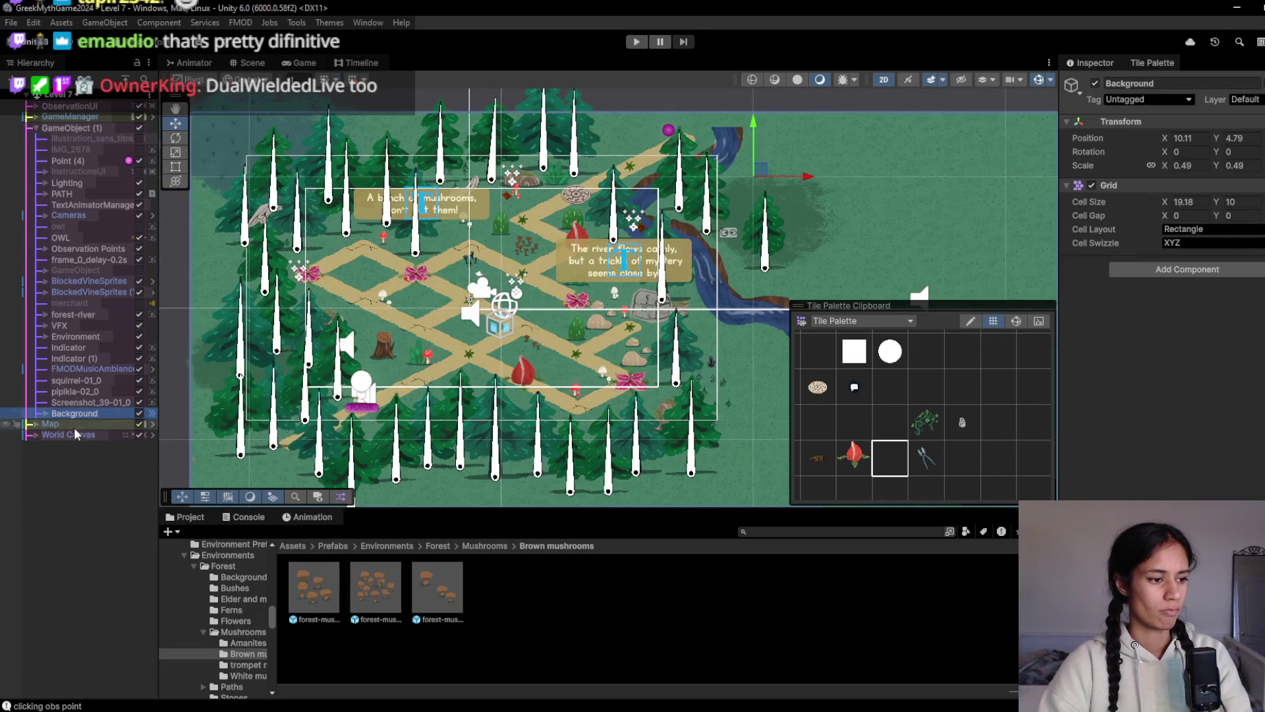
click(50, 524)
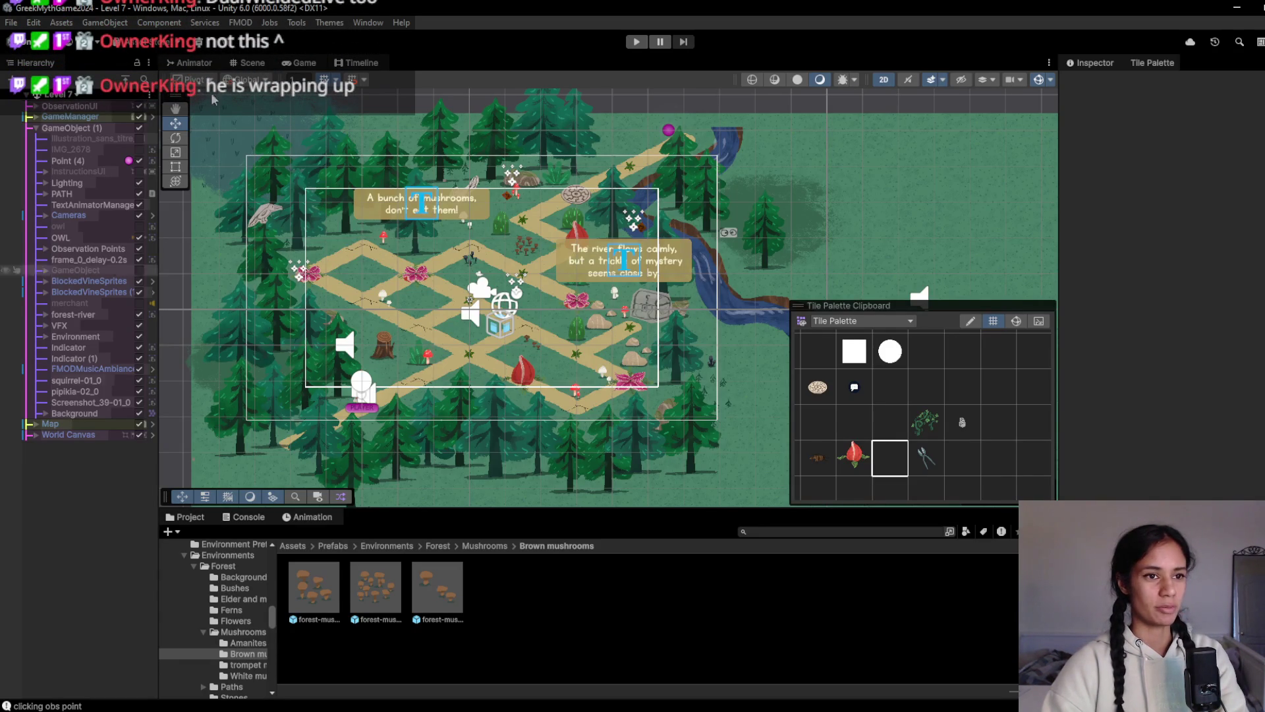
click(73, 96)
click(86, 259)
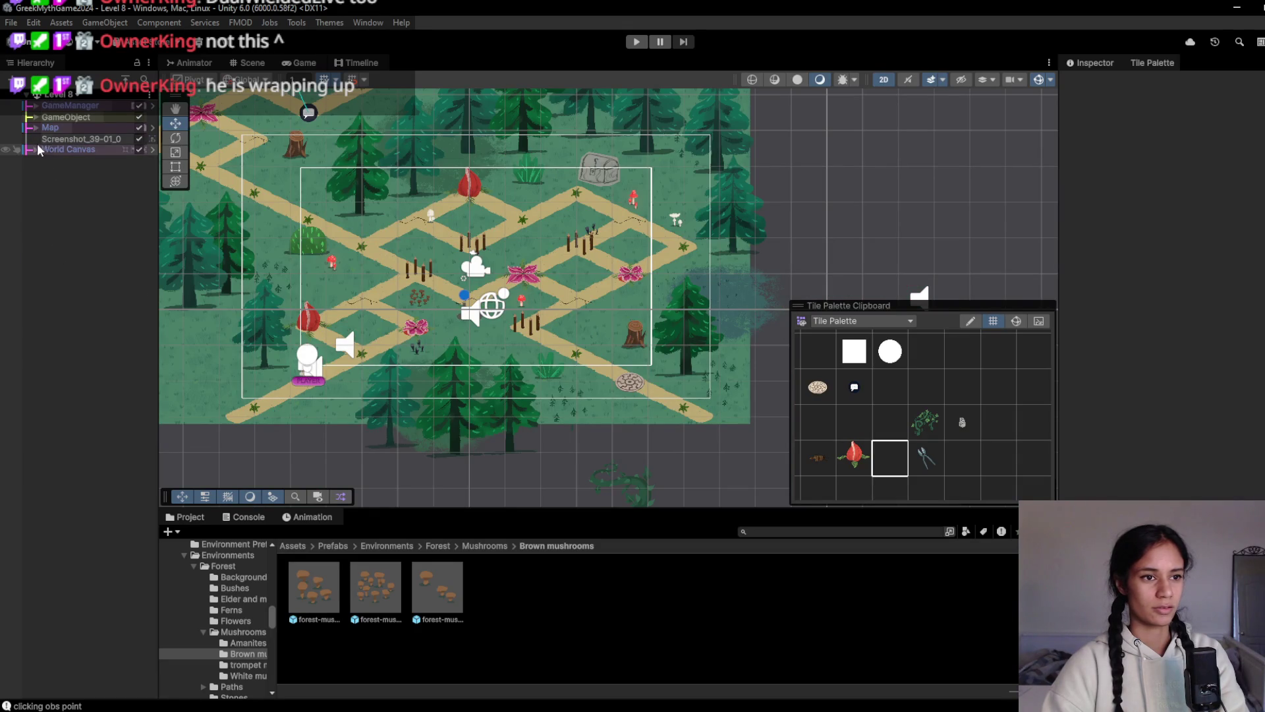
Give Level 8's Background a 19.18 × 10 cell size and 0.49 scale, aligned up-left with the map
click(35, 117)
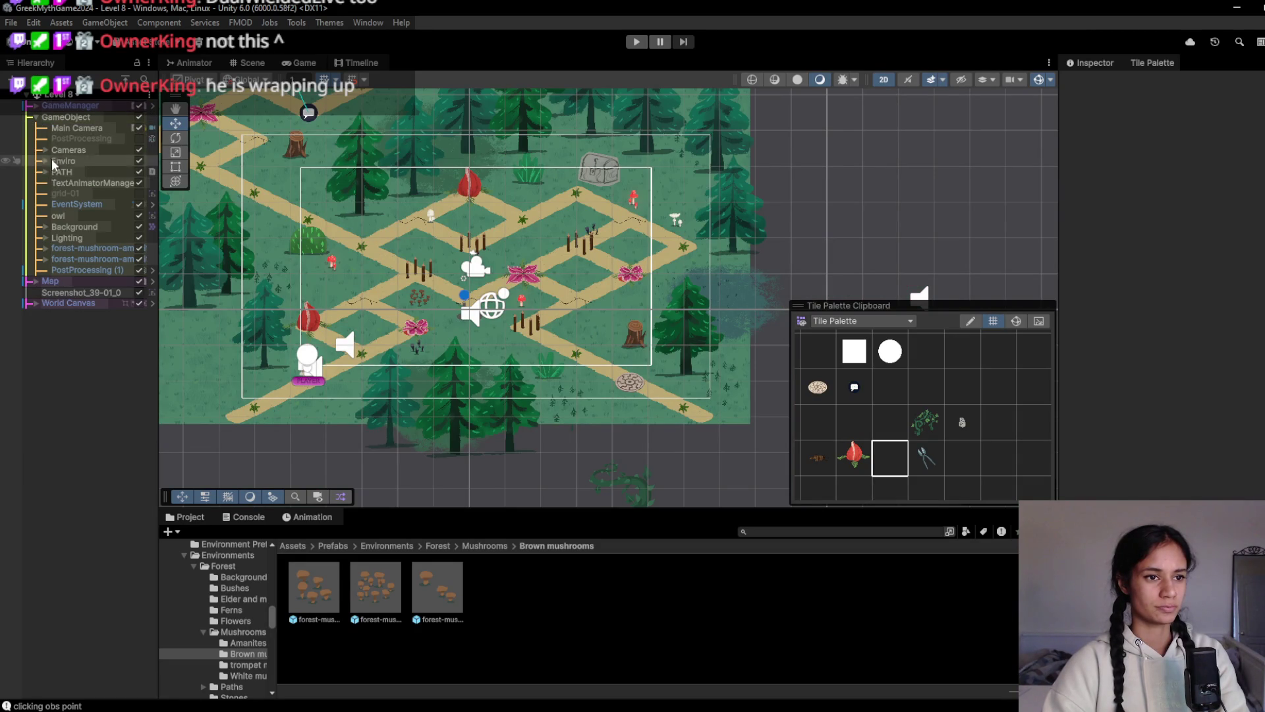
click(53, 227)
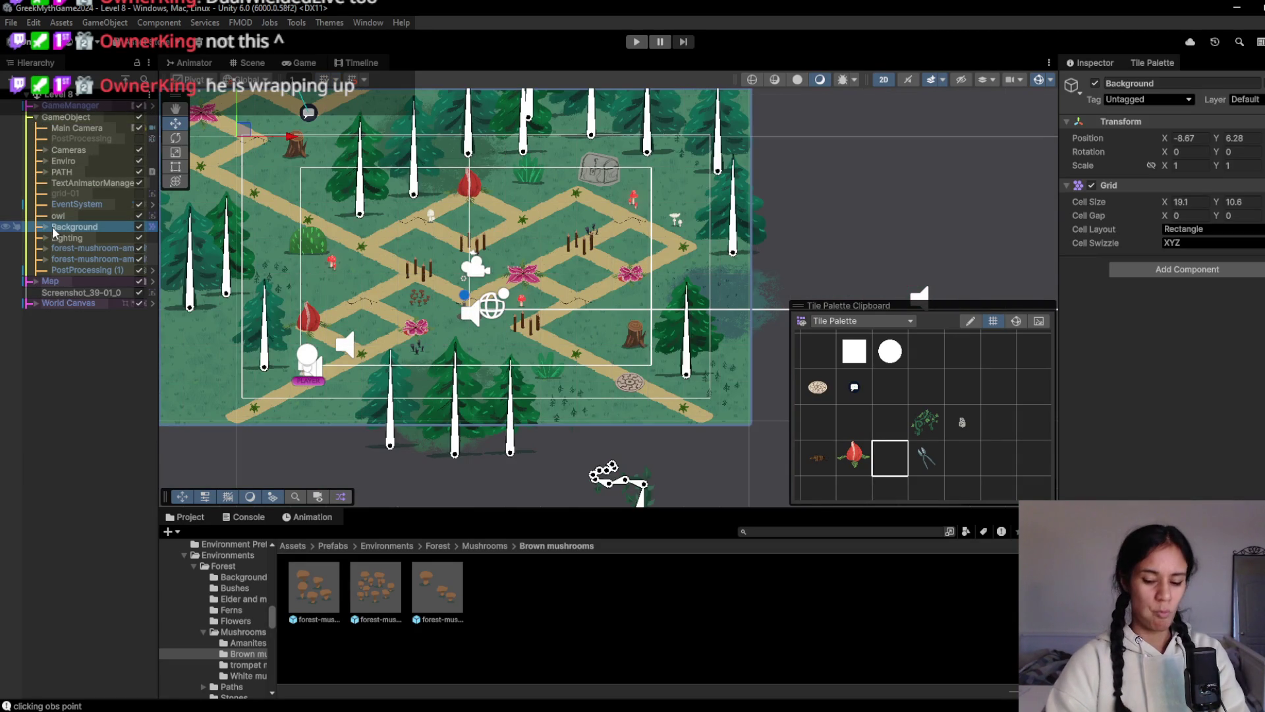
mouse_move(53, 226)
mouse_down()
mouse_move(52, 311)
mouse_move(73, 128)
mouse_move(77, 191)
mouse_move(92, 133)
mouse_up()
scroll(626, 305, down, 5)
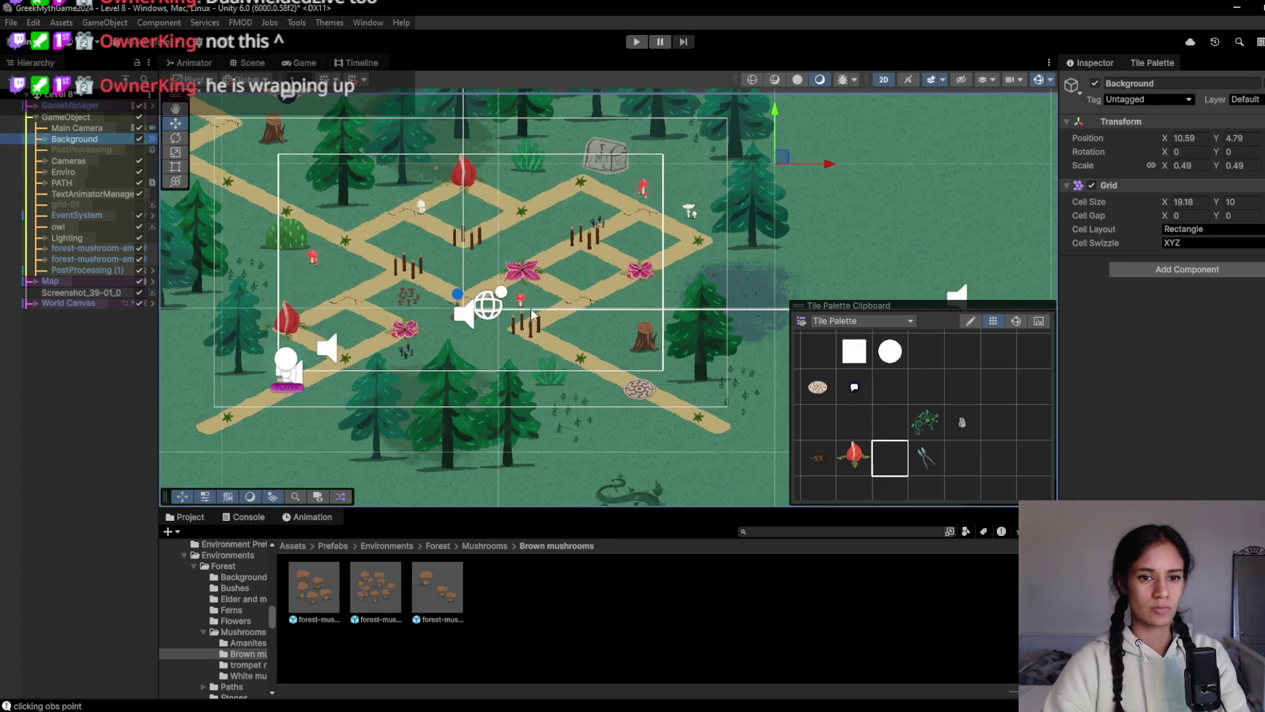
drag(721, 219, 506, 124)
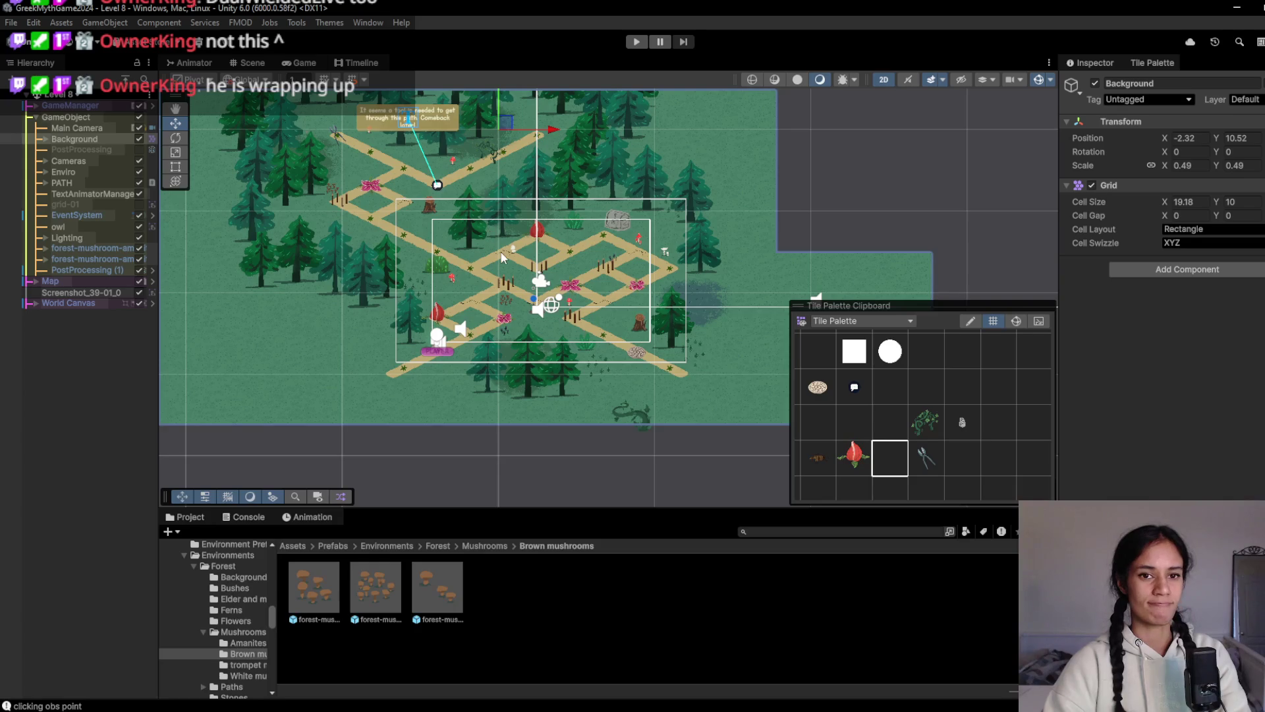
scroll(499, 250, up, 3)
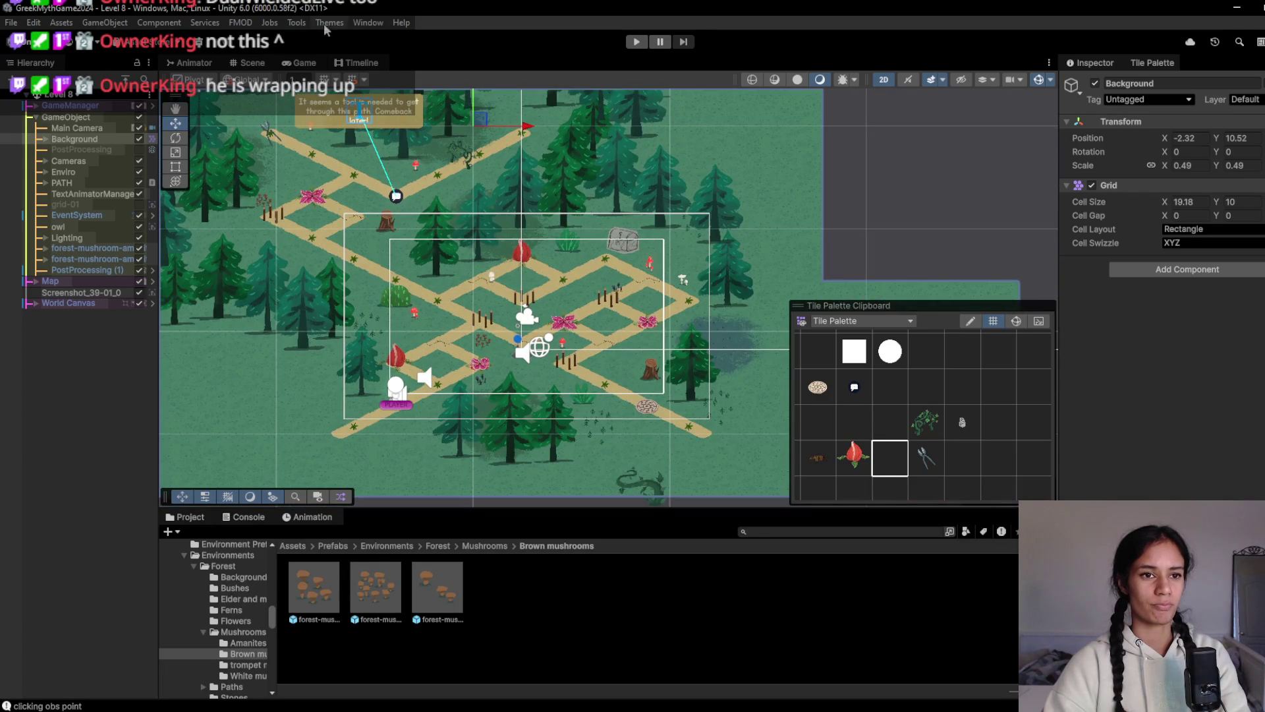
click(300, 63)
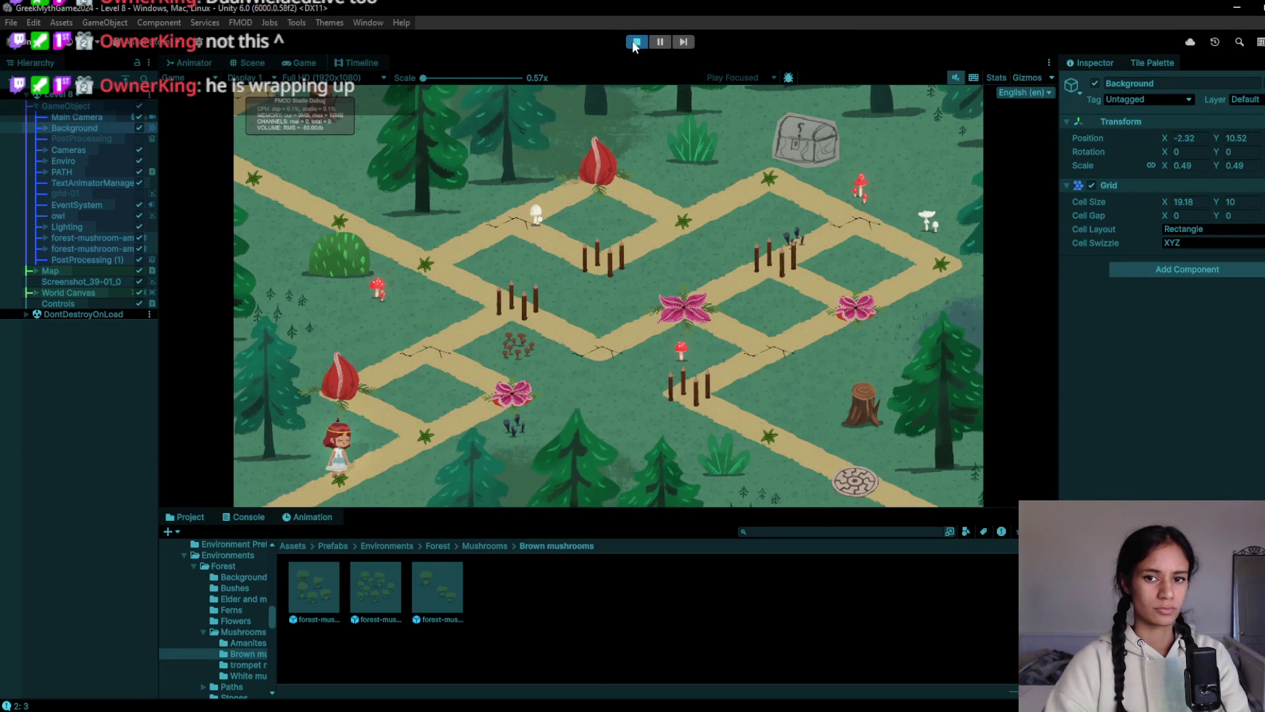
End the Level 8 playtest and check the whole 'polish to do dec 18.txt' list in Notepad
click(638, 43)
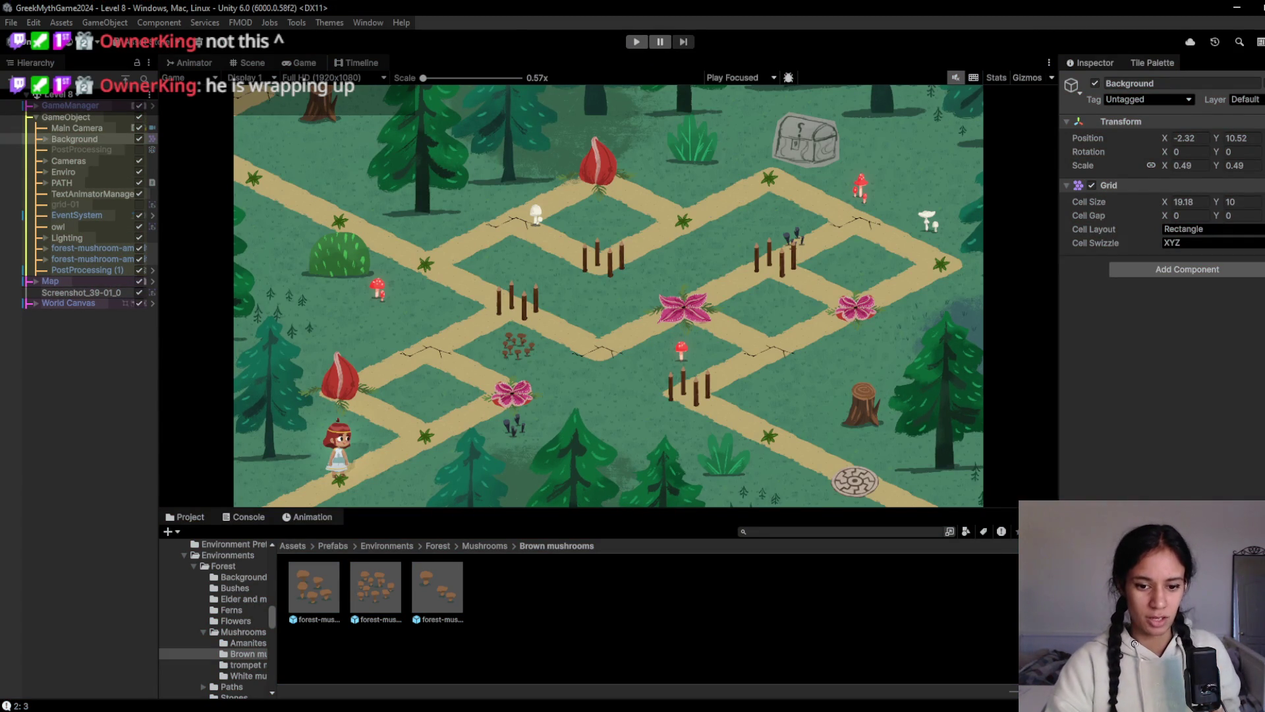
key(alt+Tab)
scroll(1051, 422, up, 5)
key(ctrl+minus)
key(ctrl+minus)
key(ctrl+minus)
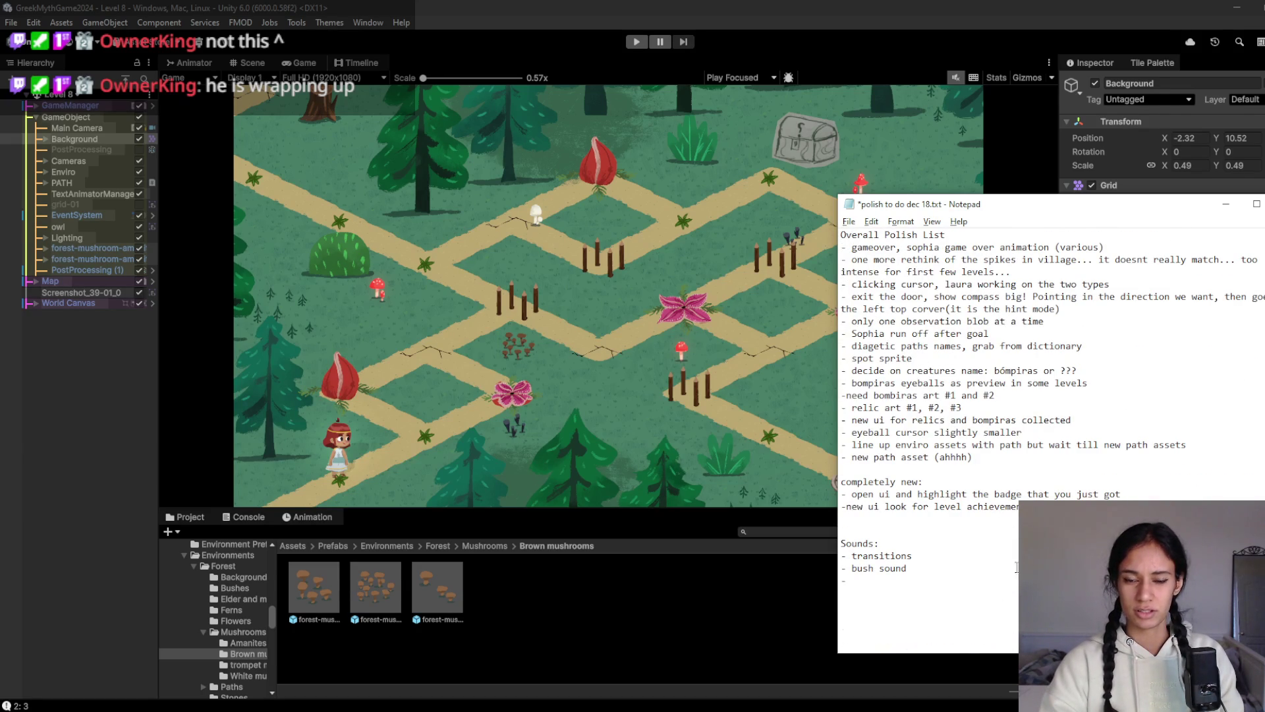
click(859, 6)
key(alt+Tab)
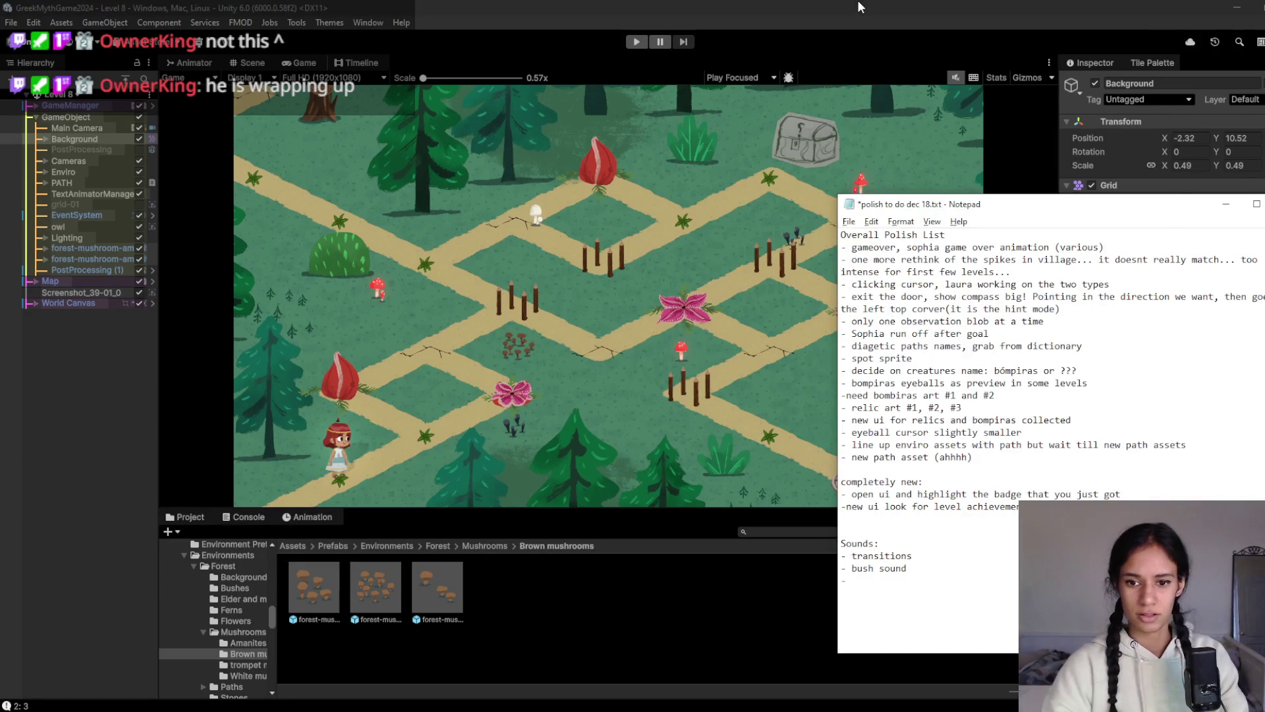
click(858, 1)
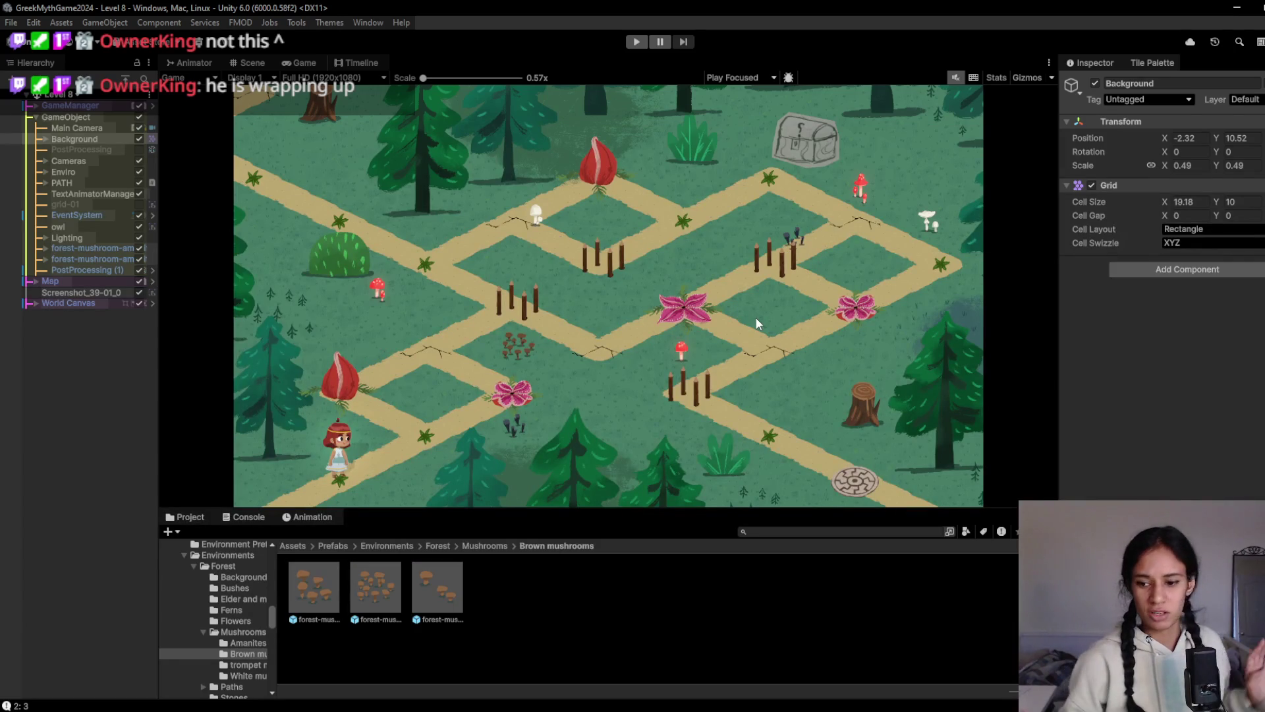